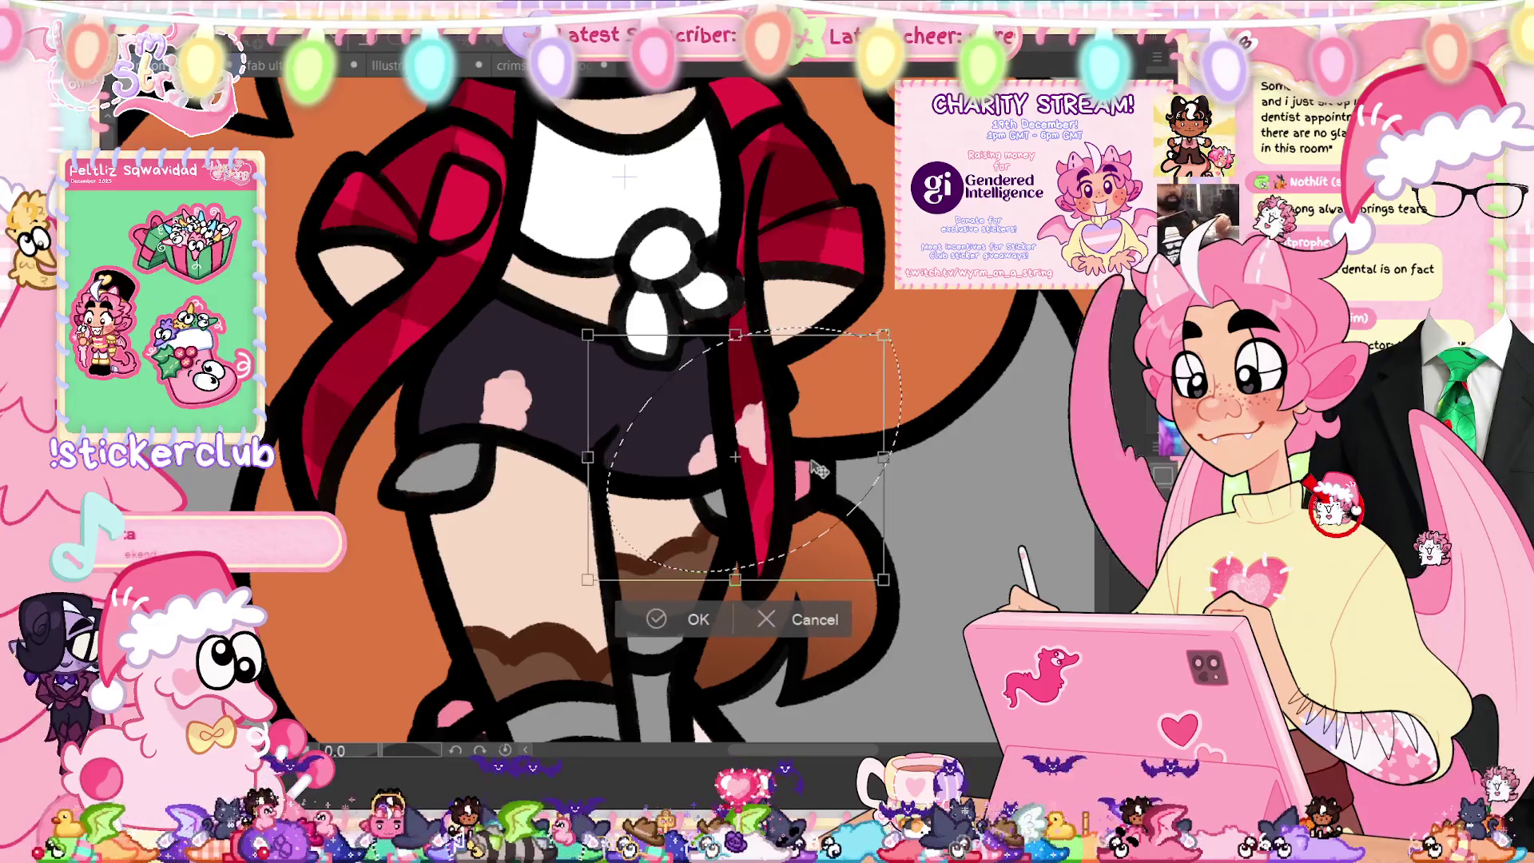
Step: Move the pink spot on the dark shorts up and left, then enlarge it with the brush
click(639, 623)
drag(451, 335, 527, 307)
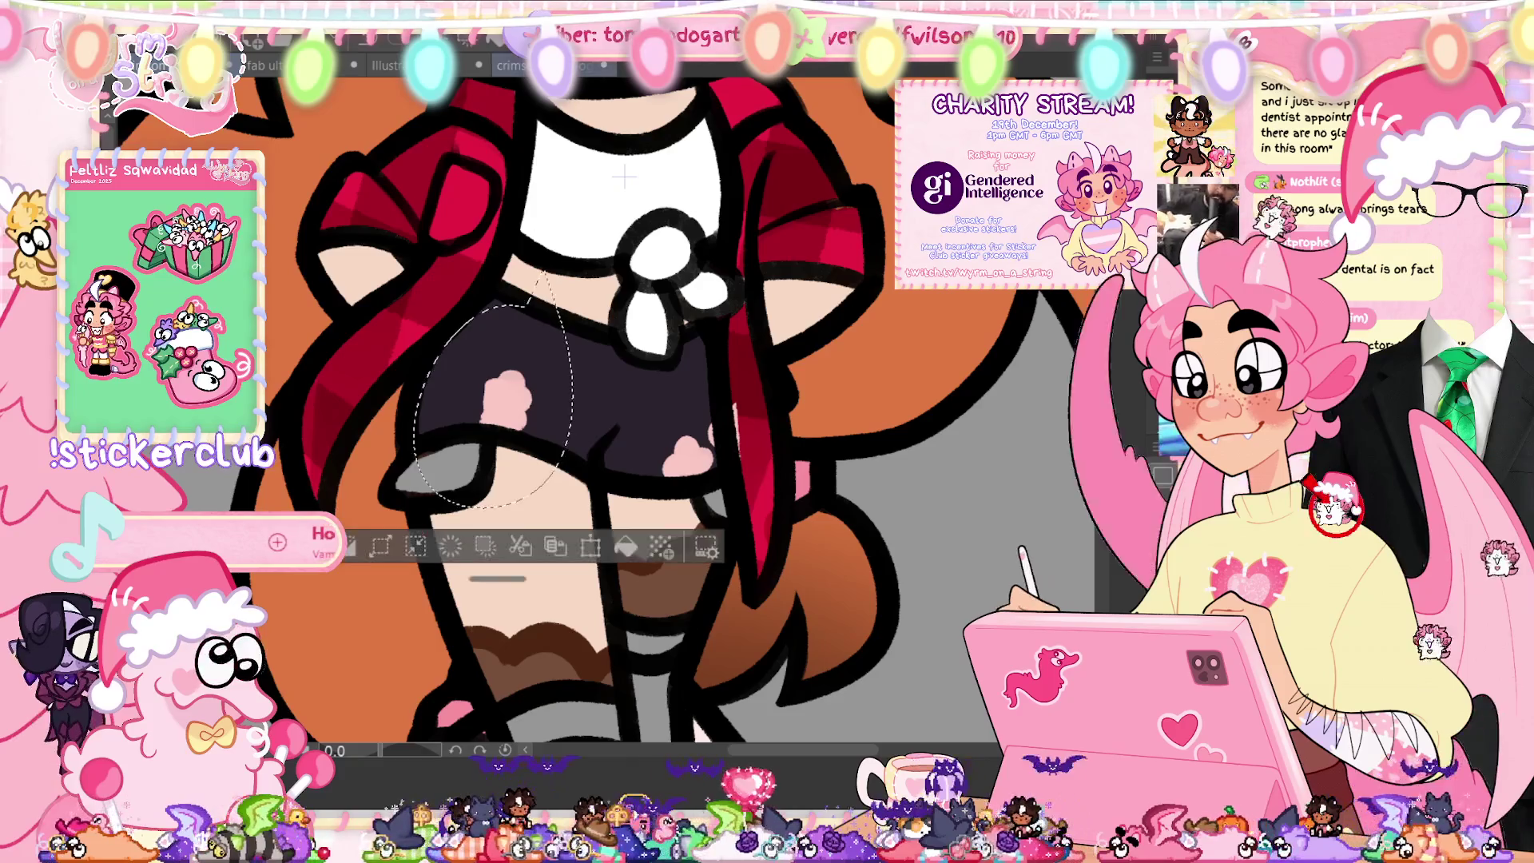
key(ctrl+t)
drag(531, 444, 498, 407)
key(Return)
key(ctrl+d)
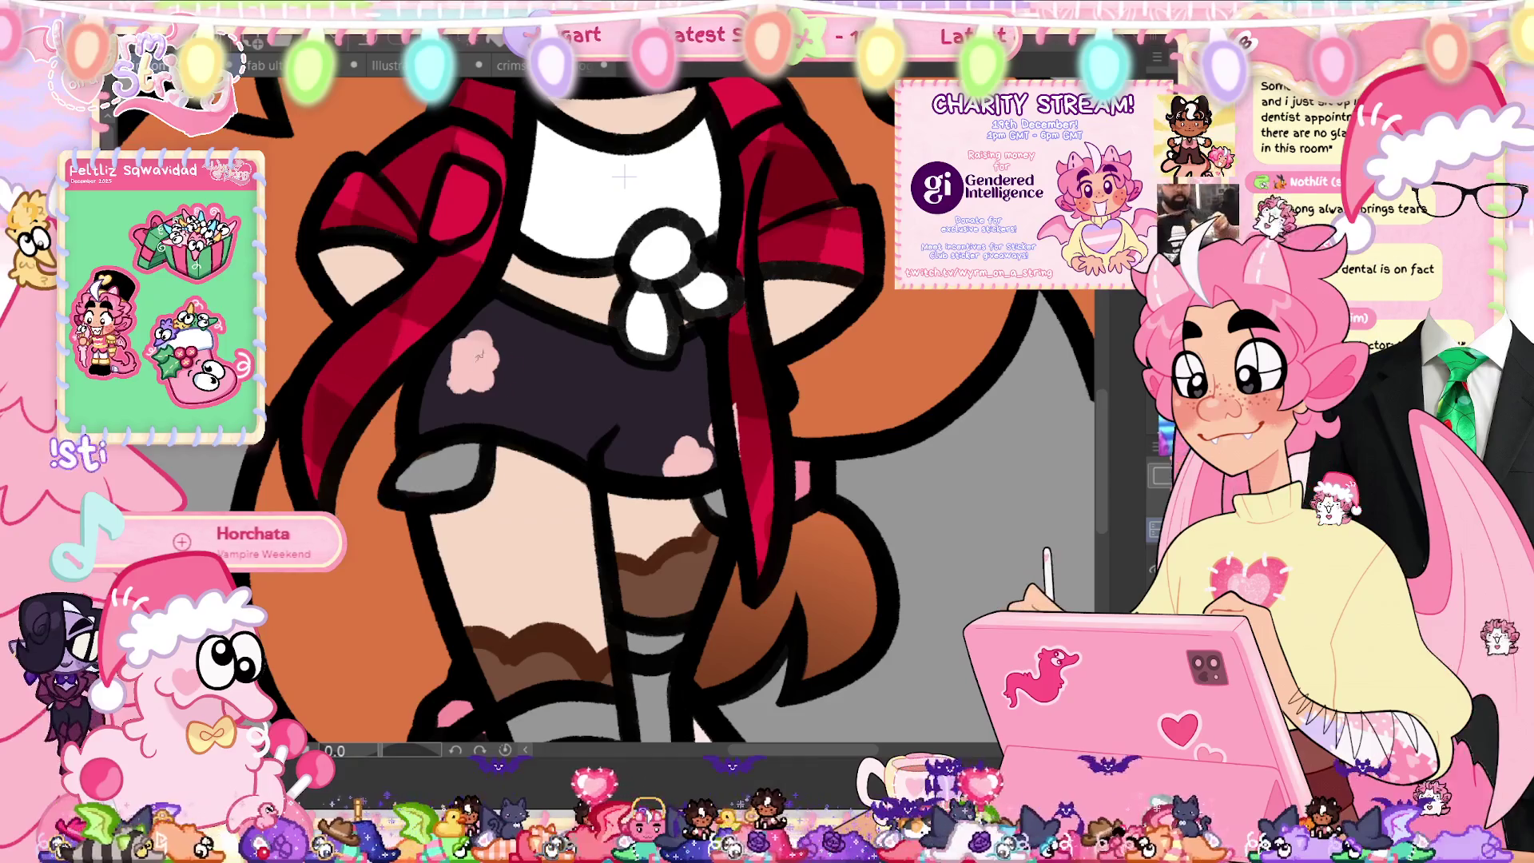
mouse_move(475, 359)
mouse_down()
mouse_move(488, 381)
mouse_move(422, 393)
mouse_up()
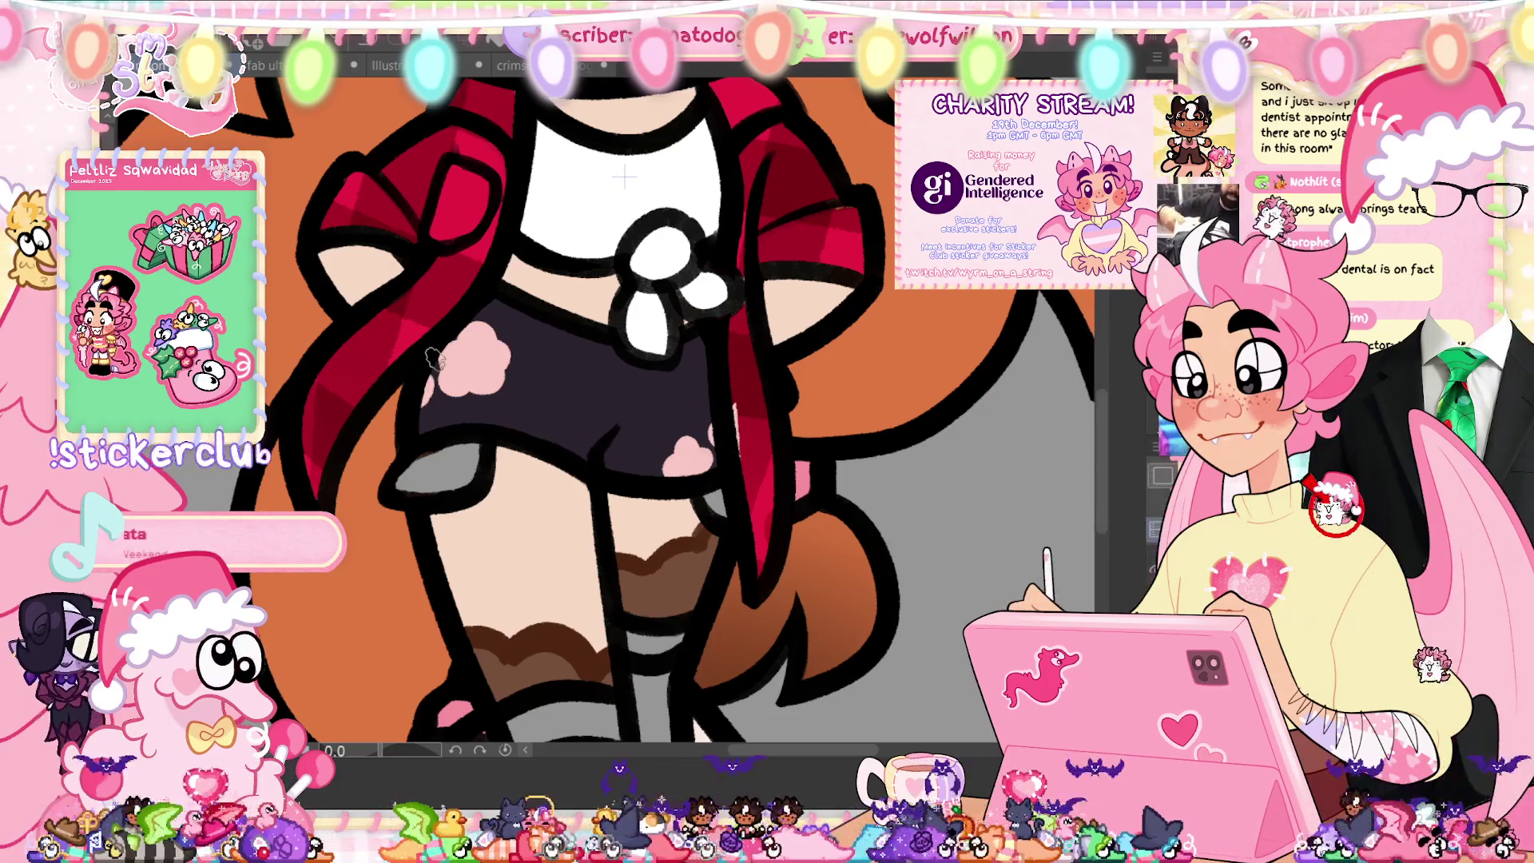
key(ctrl+0)
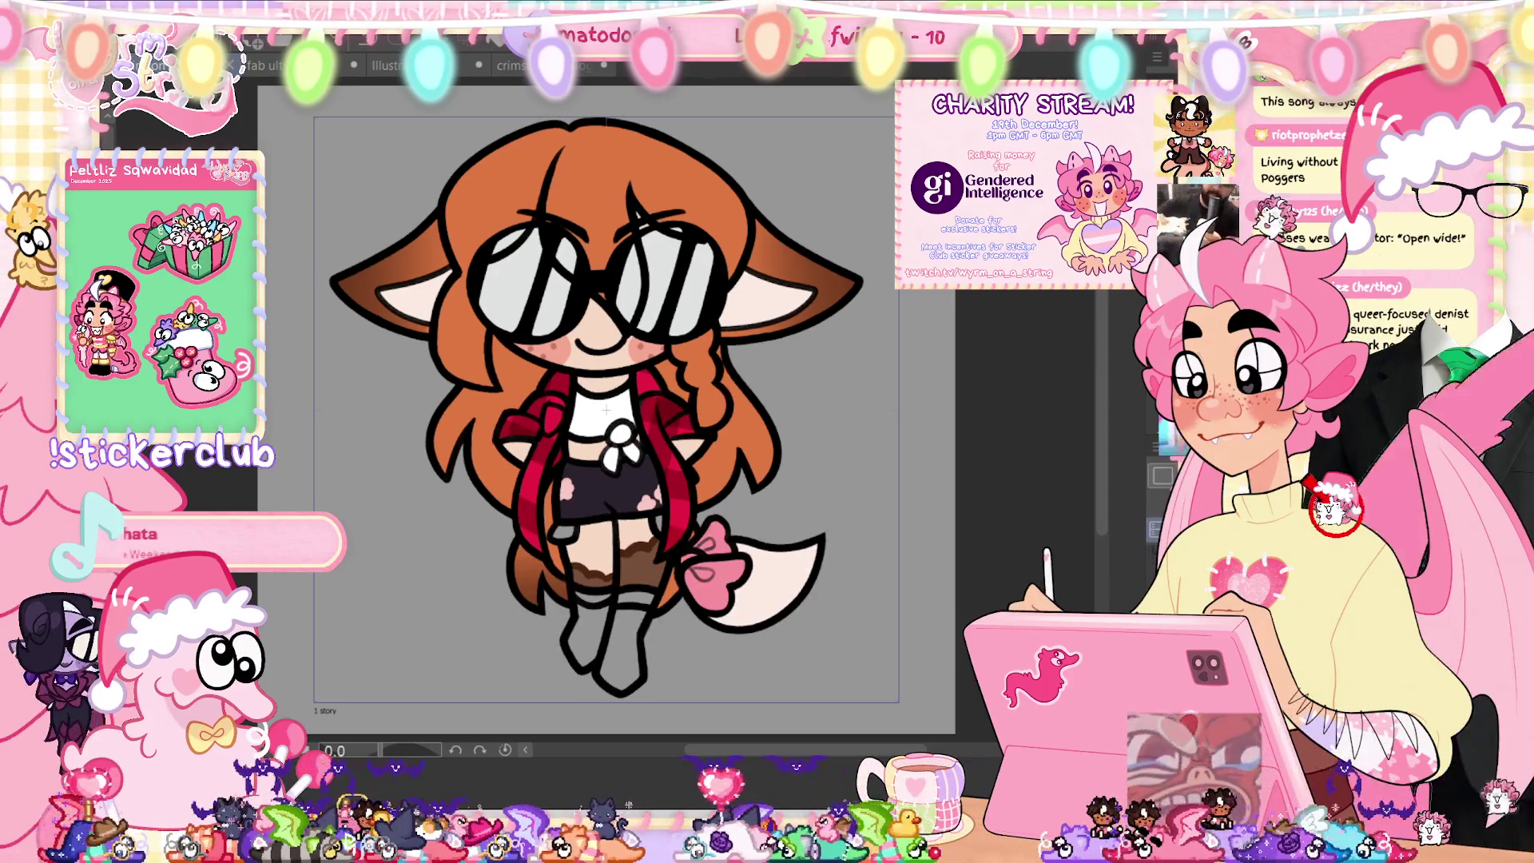
Step: Zoom in, select and then deselect the shorts area, and fit the character in view
scroll(606, 411, up, 5)
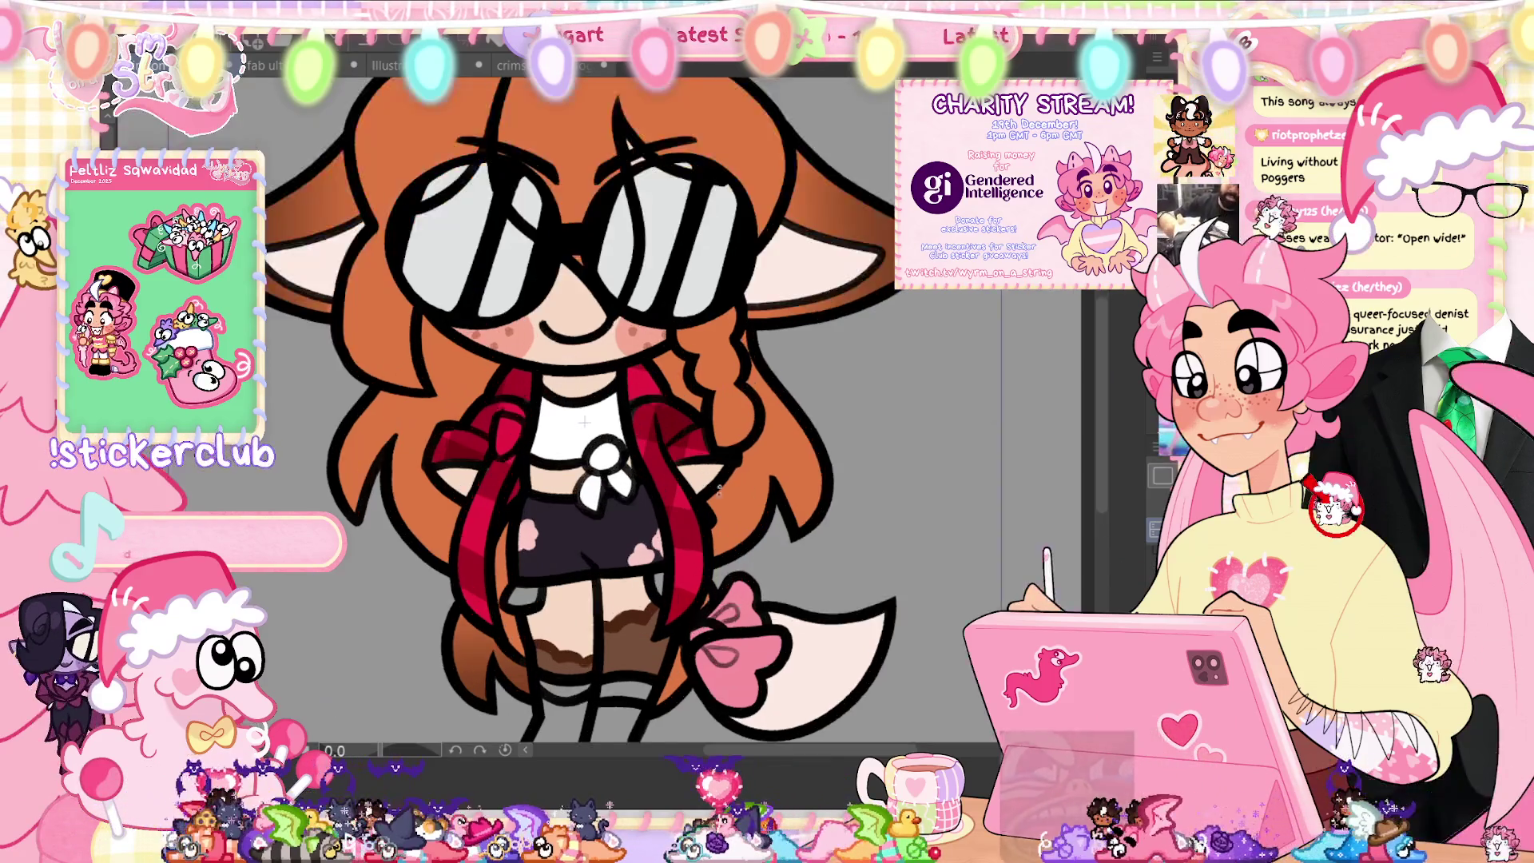
mouse_move(394, 653)
mouse_down()
mouse_move(351, 527)
mouse_move(627, 568)
mouse_up()
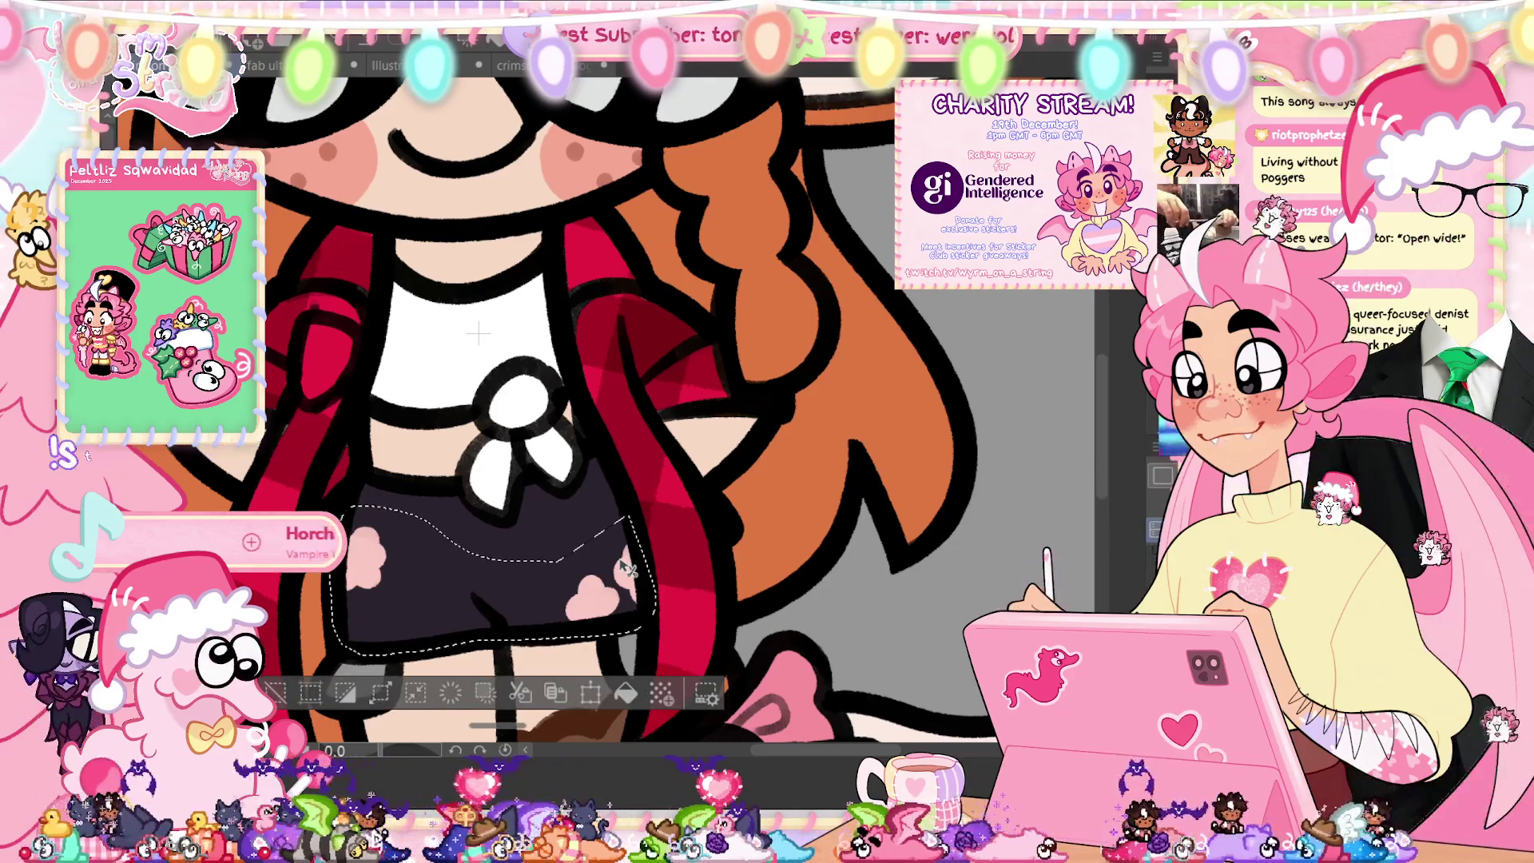
key(ctrl+d)
key(ctrl+0)
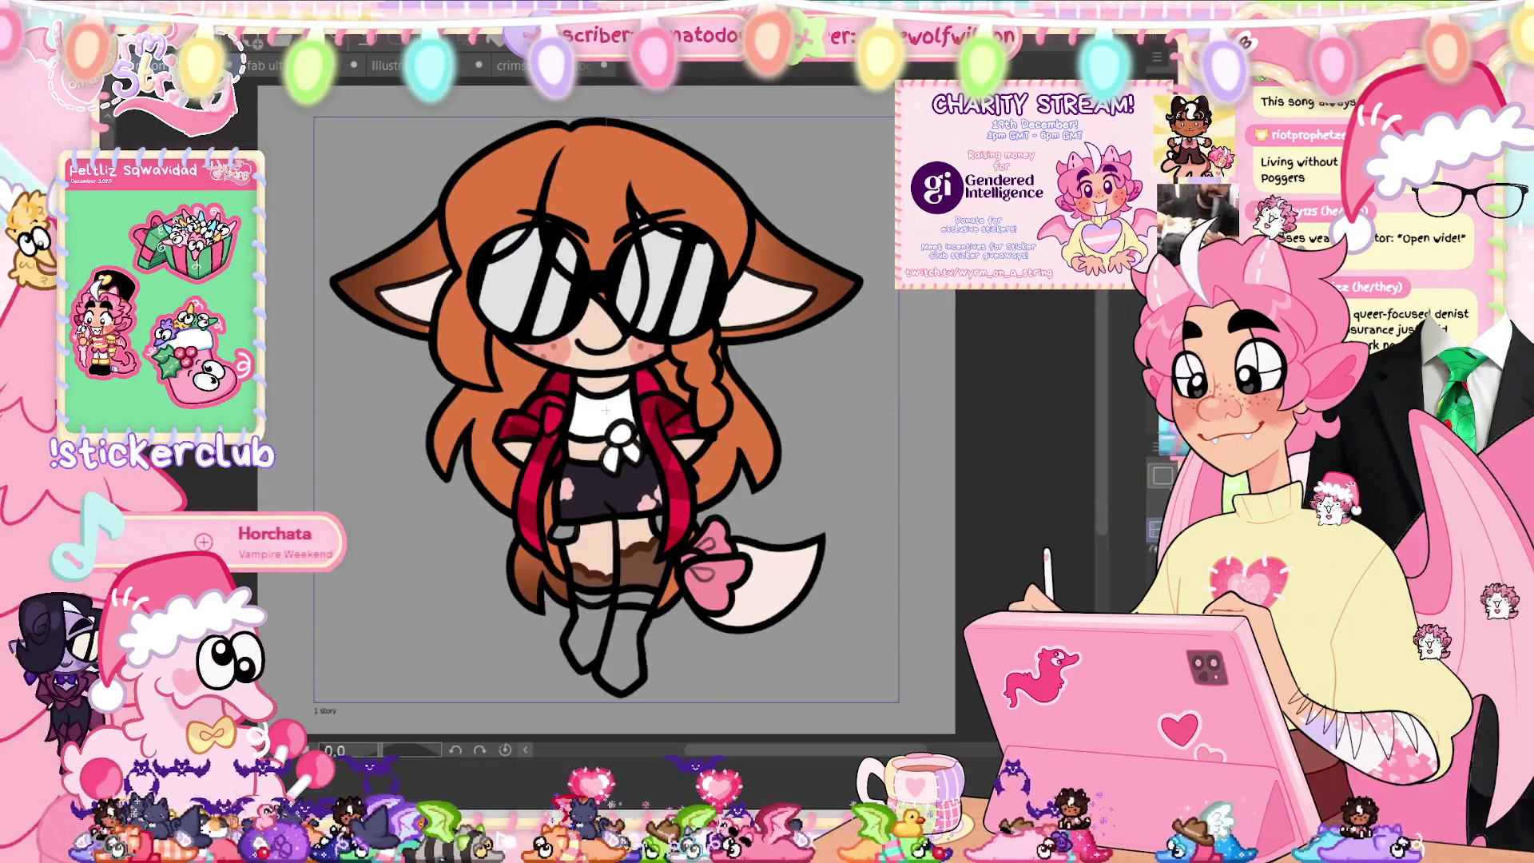
Step: On the next walk frame, zoom in and nudge the shorts slightly left
key(Right)
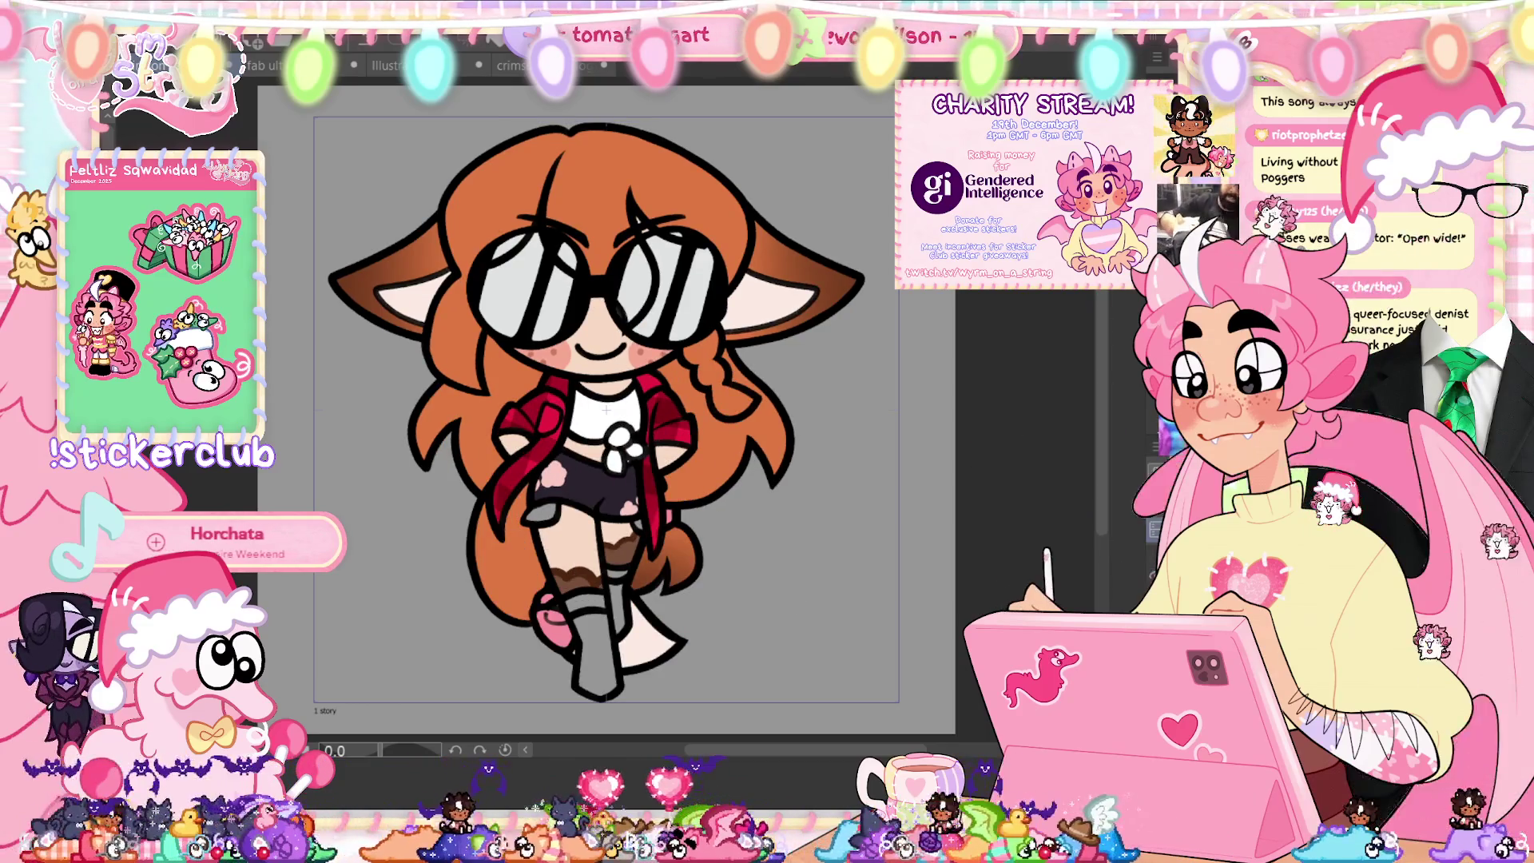
key(Right)
key(Left)
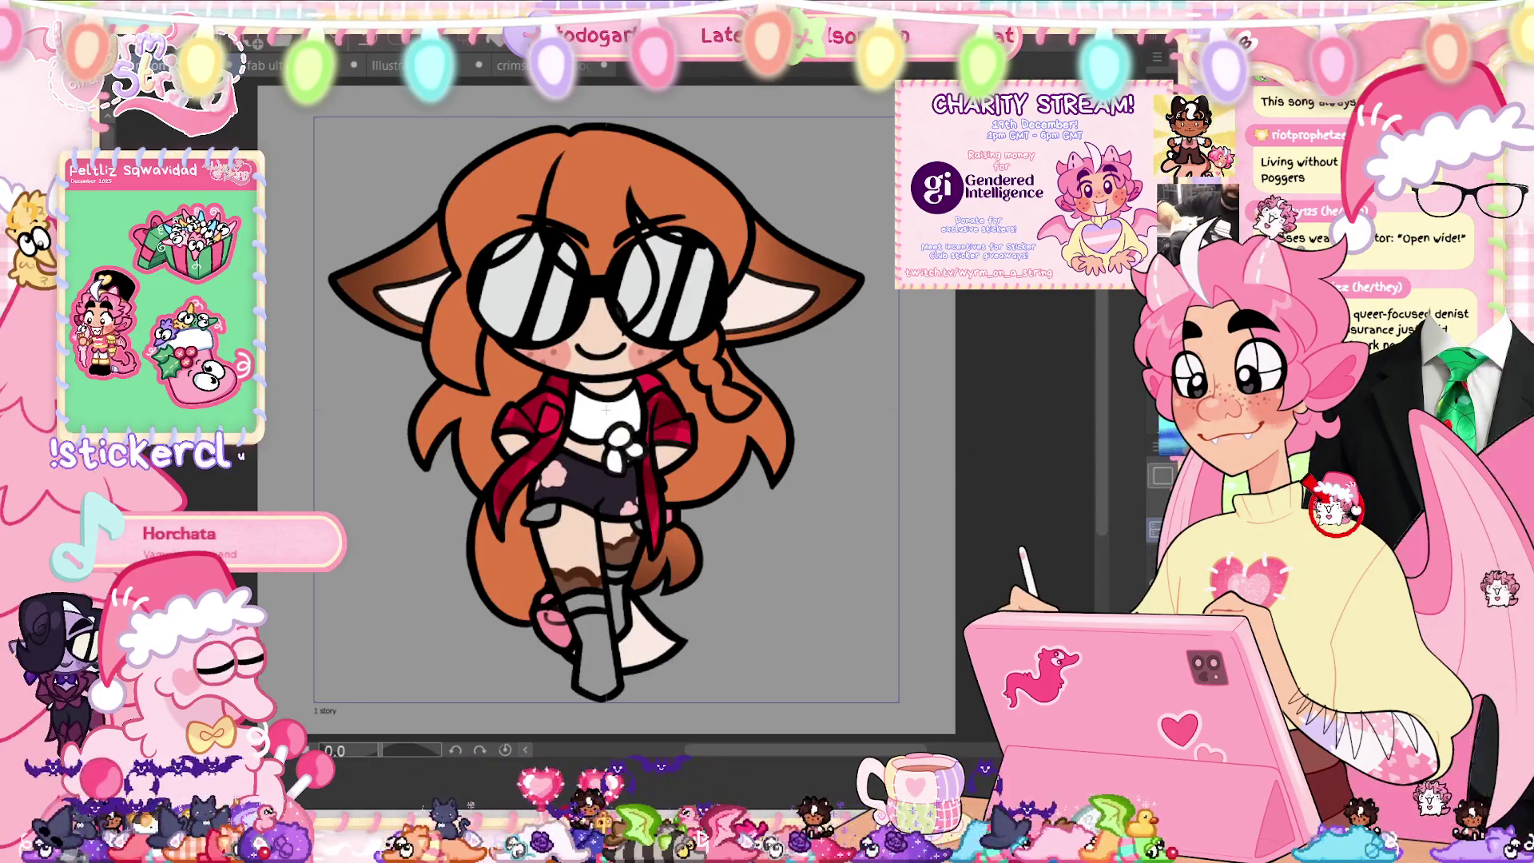
key(Right)
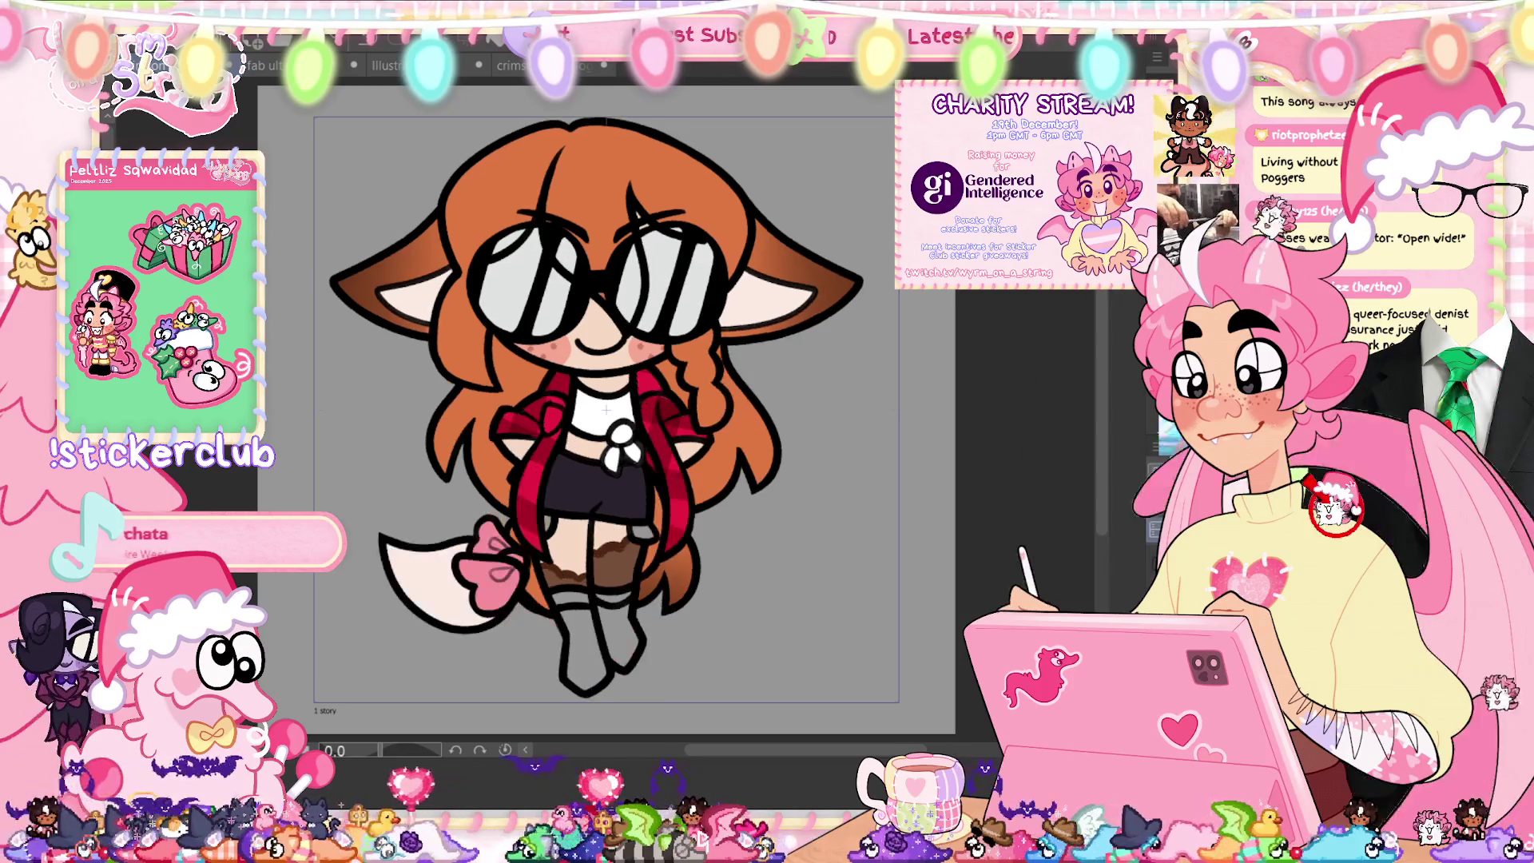
key(ctrl+plus)
key(ctrl+plus)
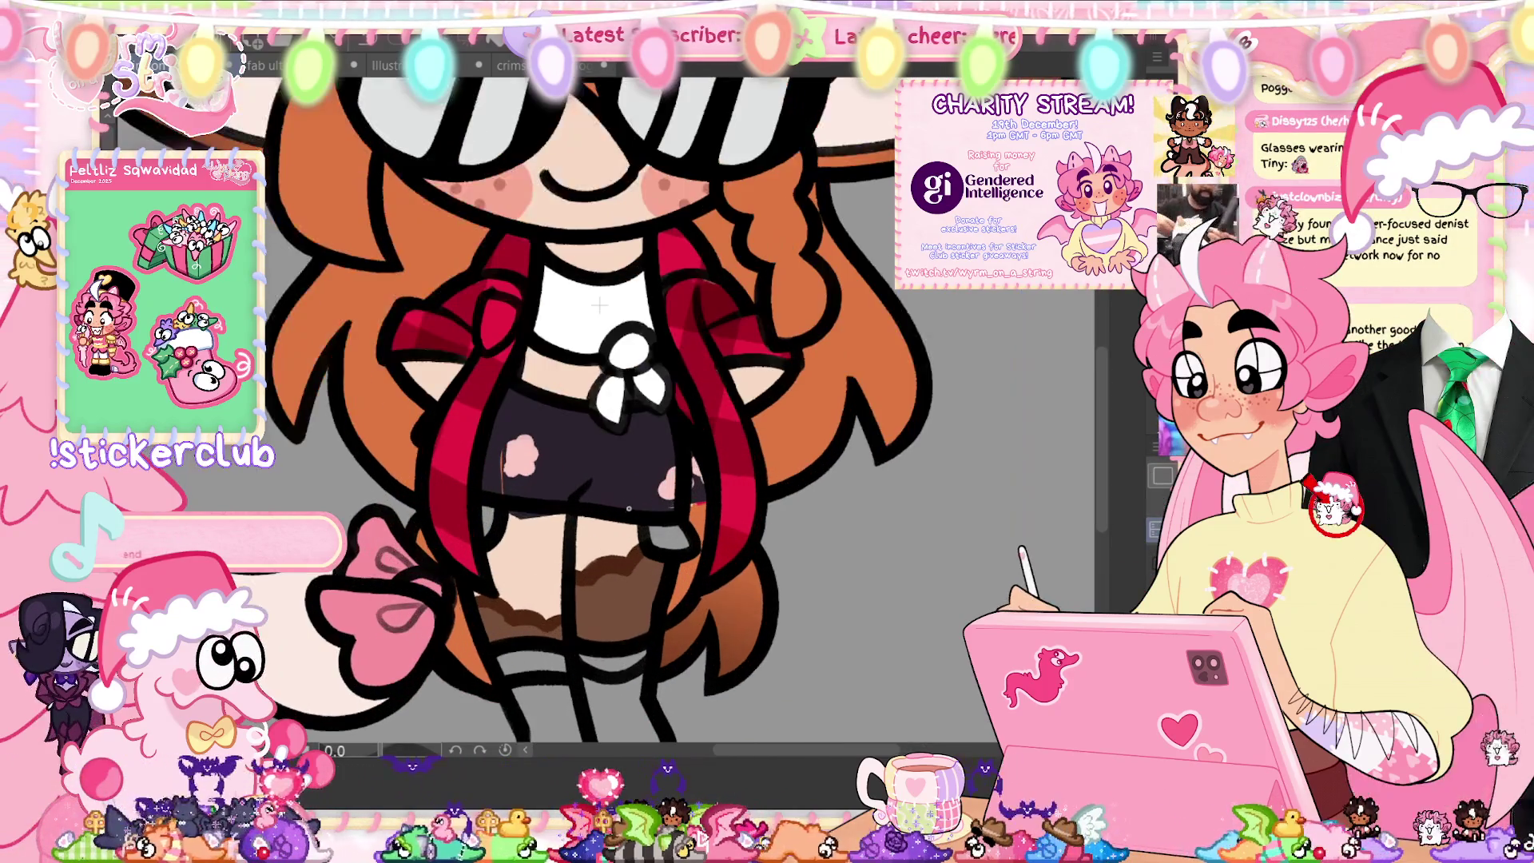
key(ctrl+t)
key(Left)
key(Left)
key(Left)
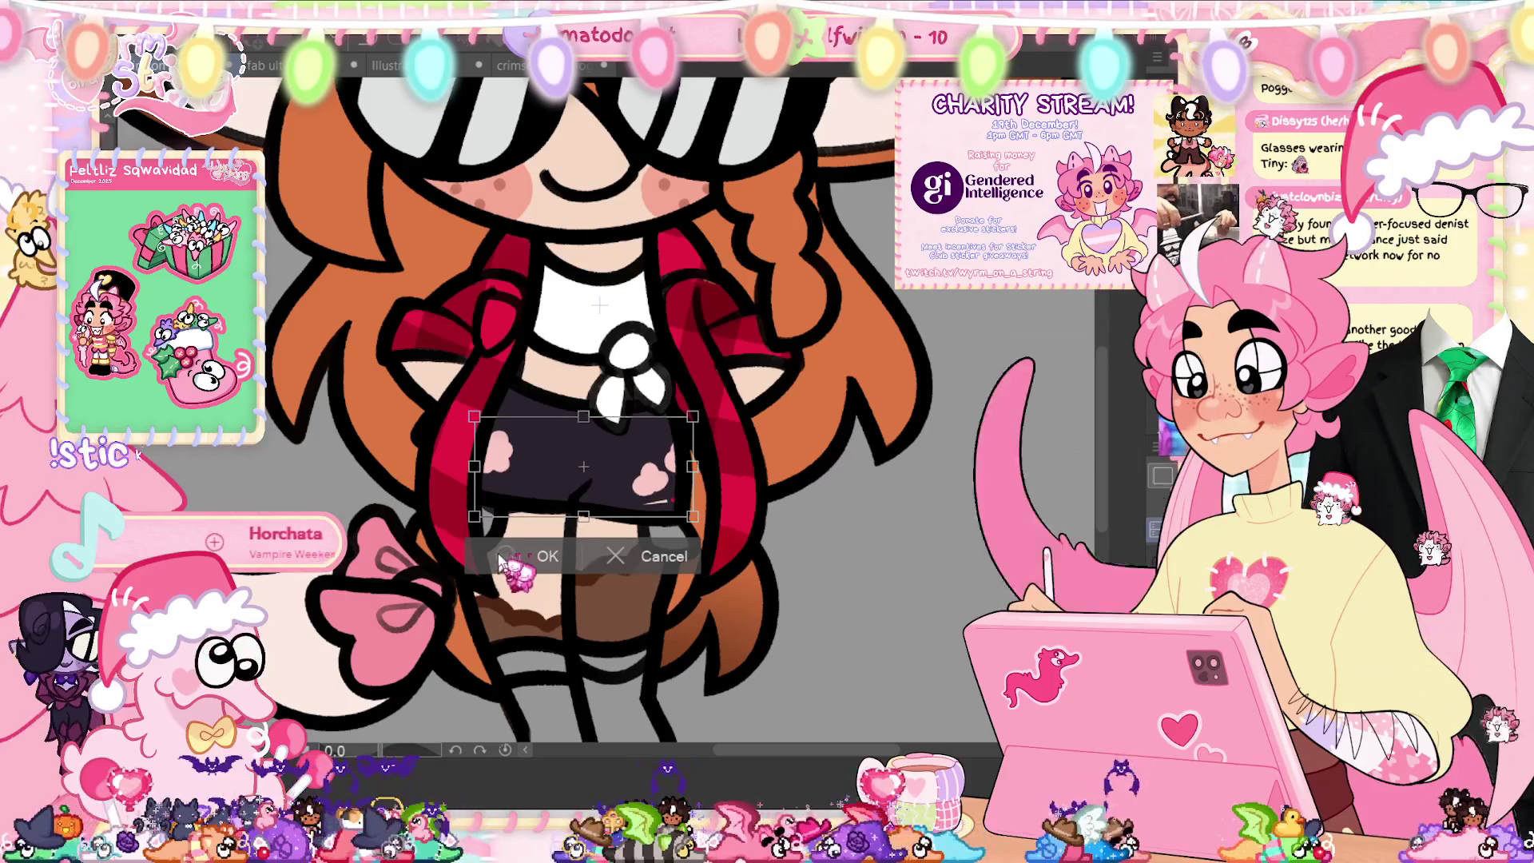
Step: Confirm the shorts' new position, then lasso and transform the shorts again on this frame
key(Return)
drag(635, 397, 623, 409)
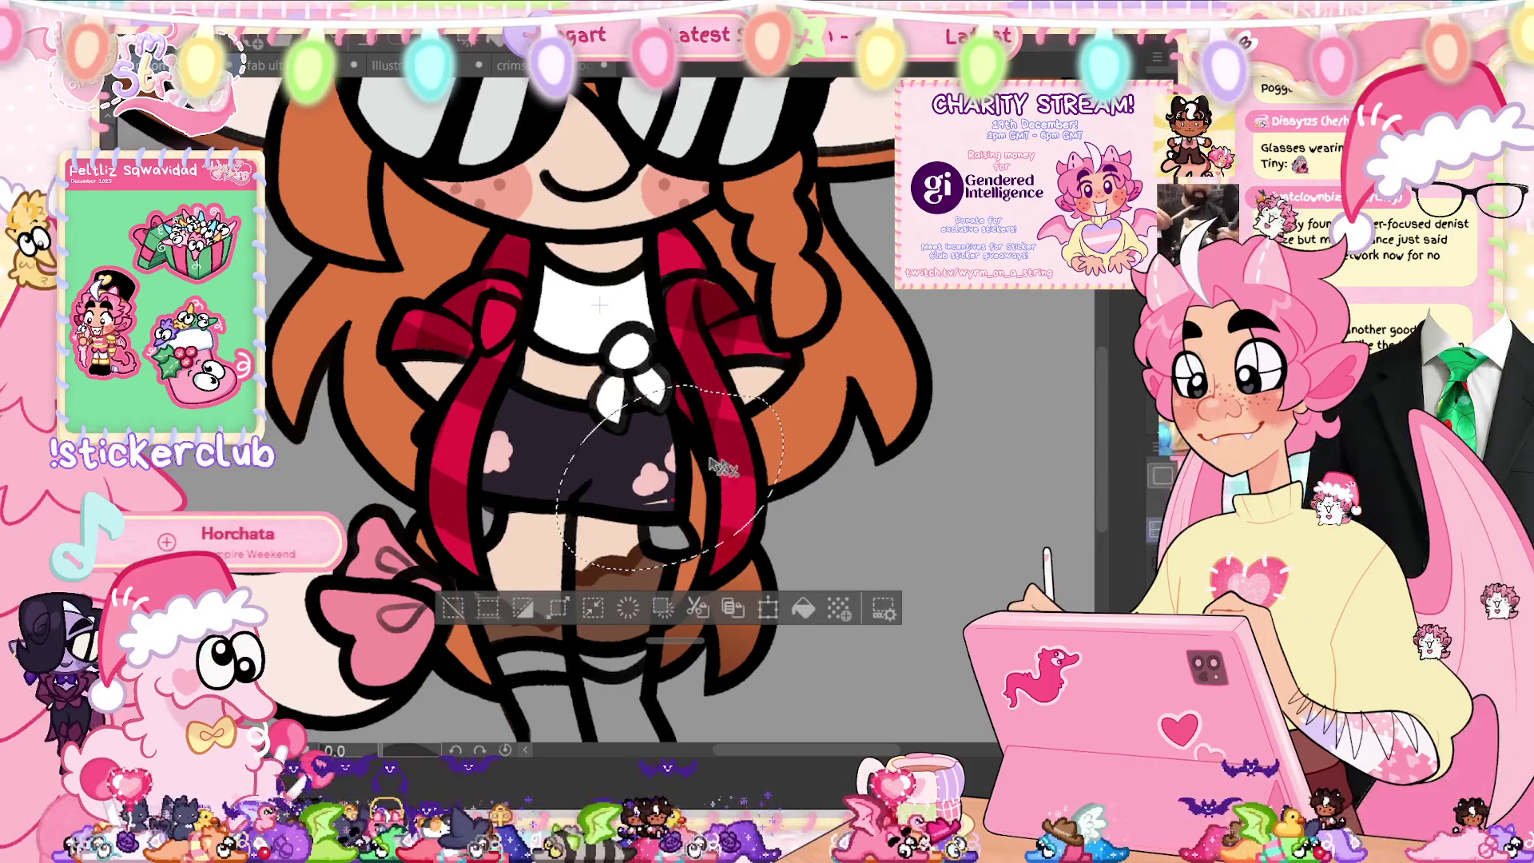
key(ctrl+t)
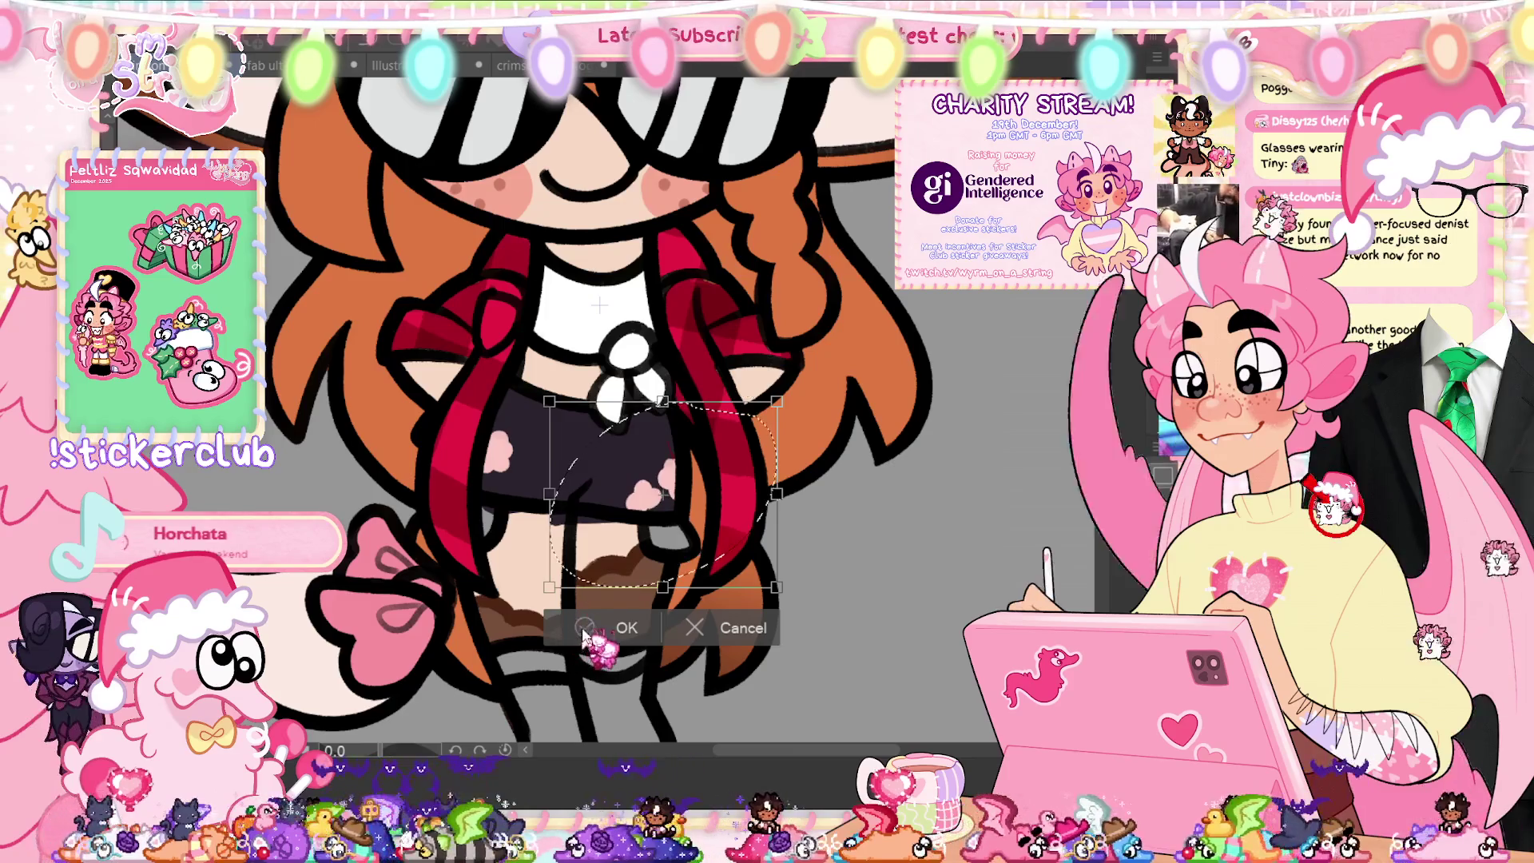
click(583, 631)
scroll(653, 472, up, 2)
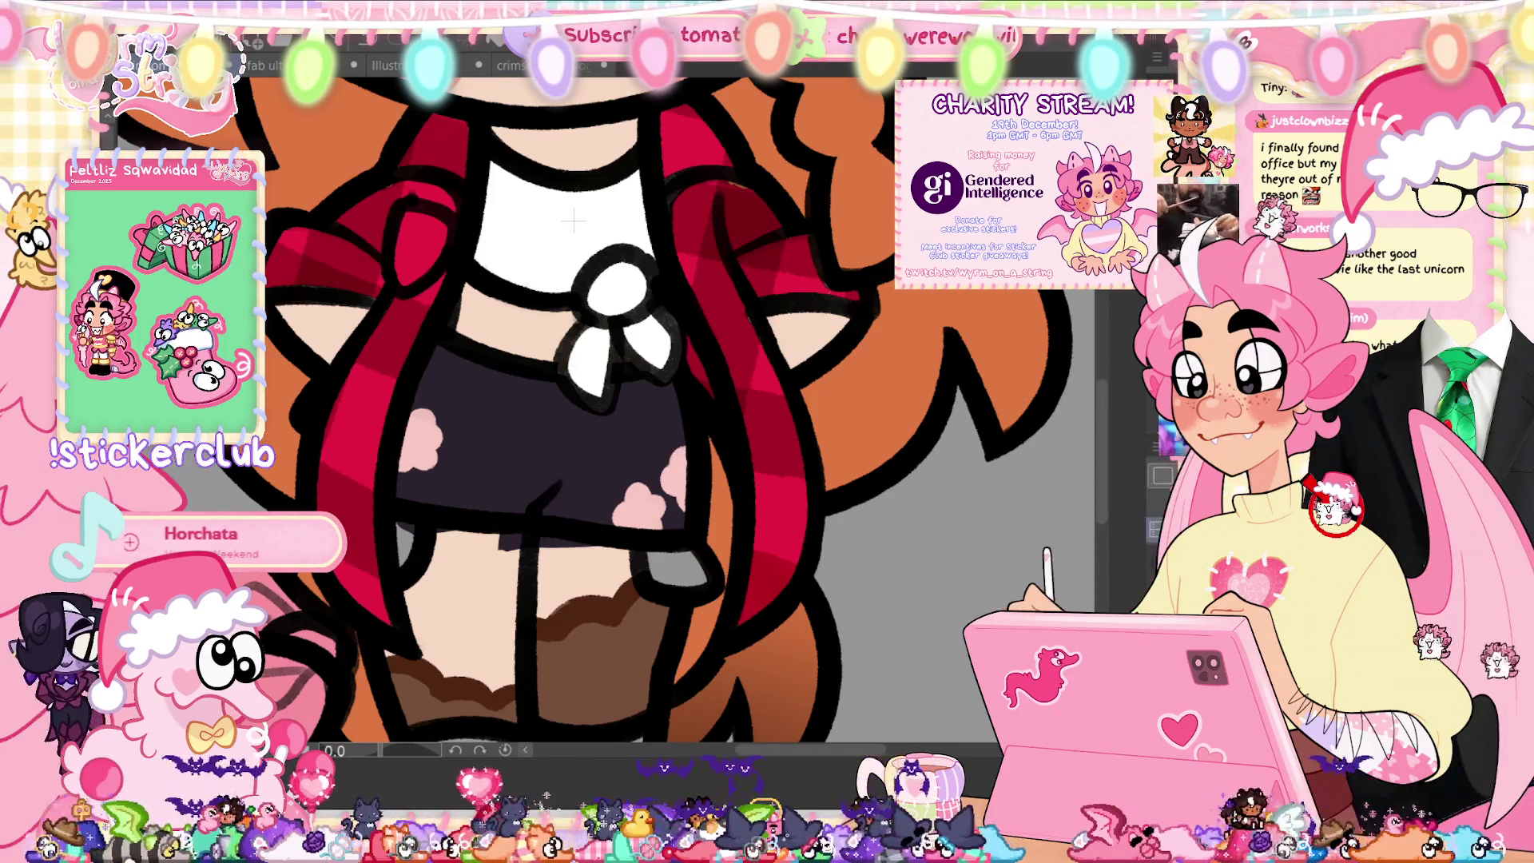
Step: Reshape the shorts with a transform, trace their upper-left edge, then fit the view and show the timeline
drag(384, 389, 703, 554)
key(ctrl+t)
click(510, 595)
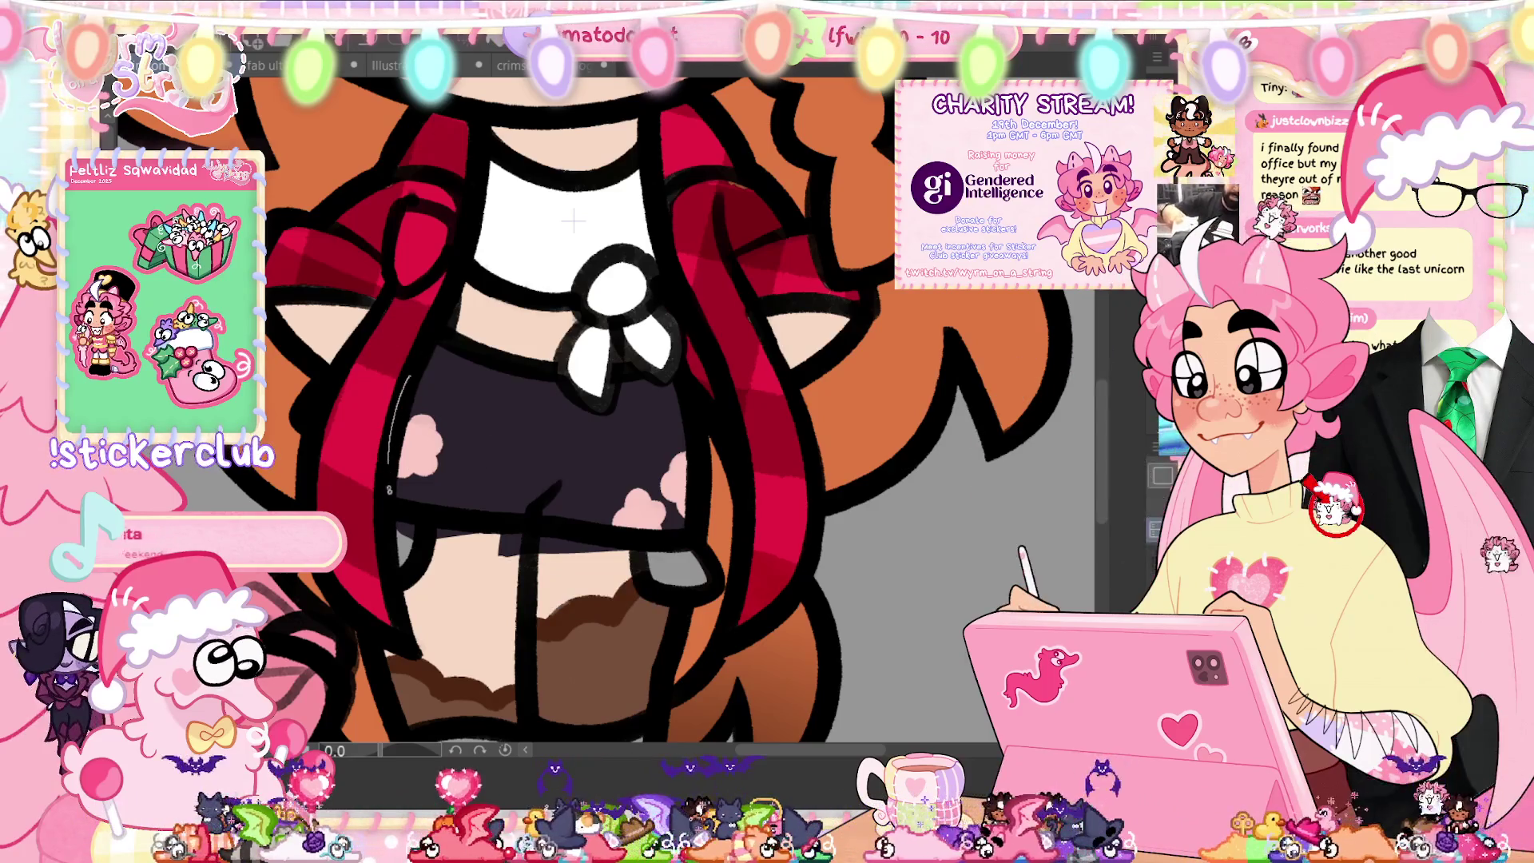
mouse_move(451, 320)
mouse_down()
mouse_move(448, 421)
mouse_move(334, 500)
mouse_up()
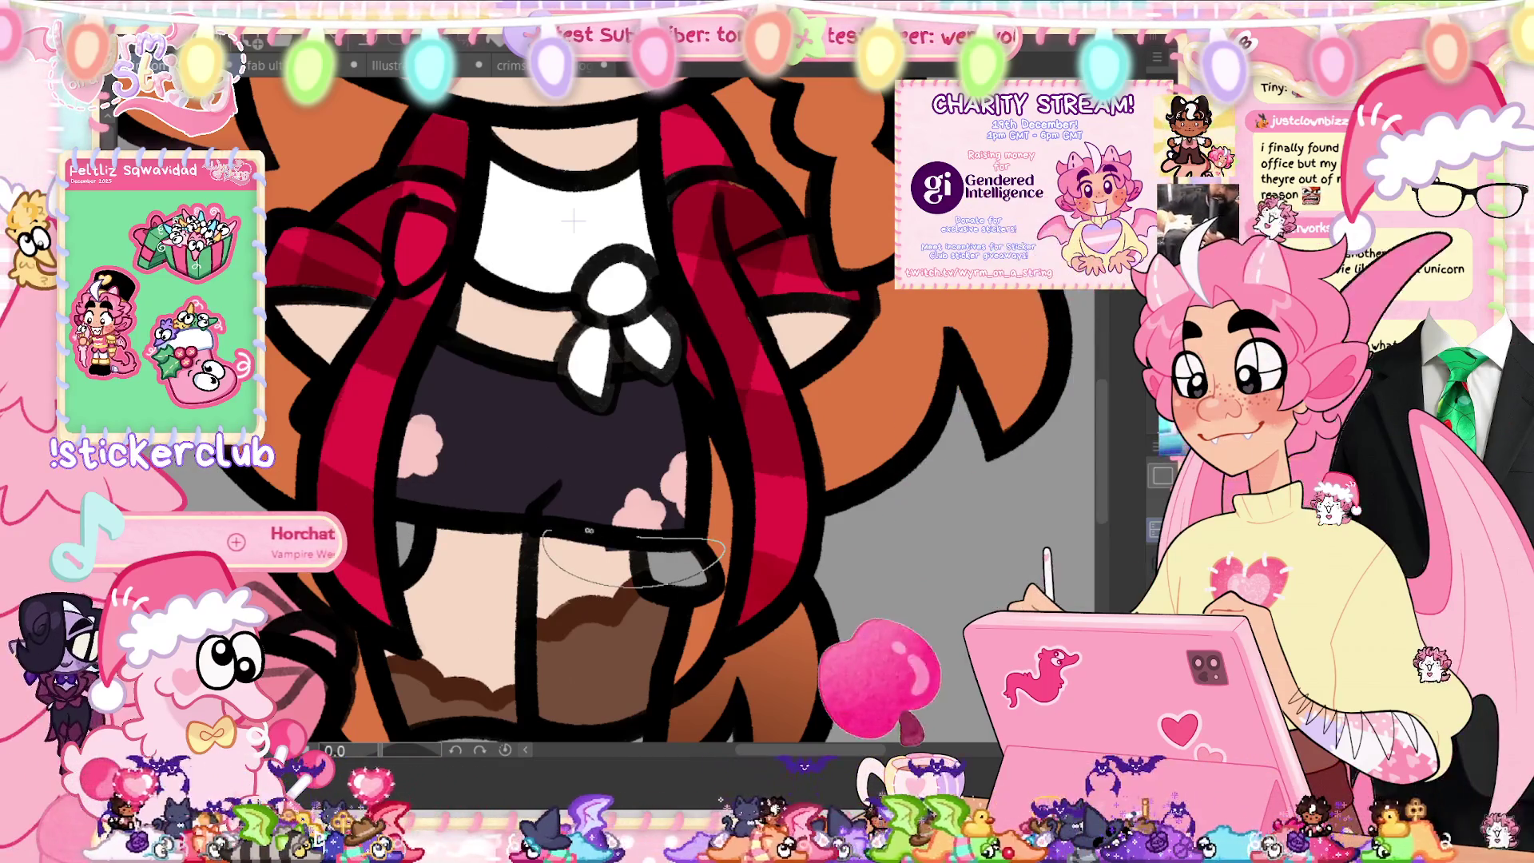
drag(689, 535, 700, 374)
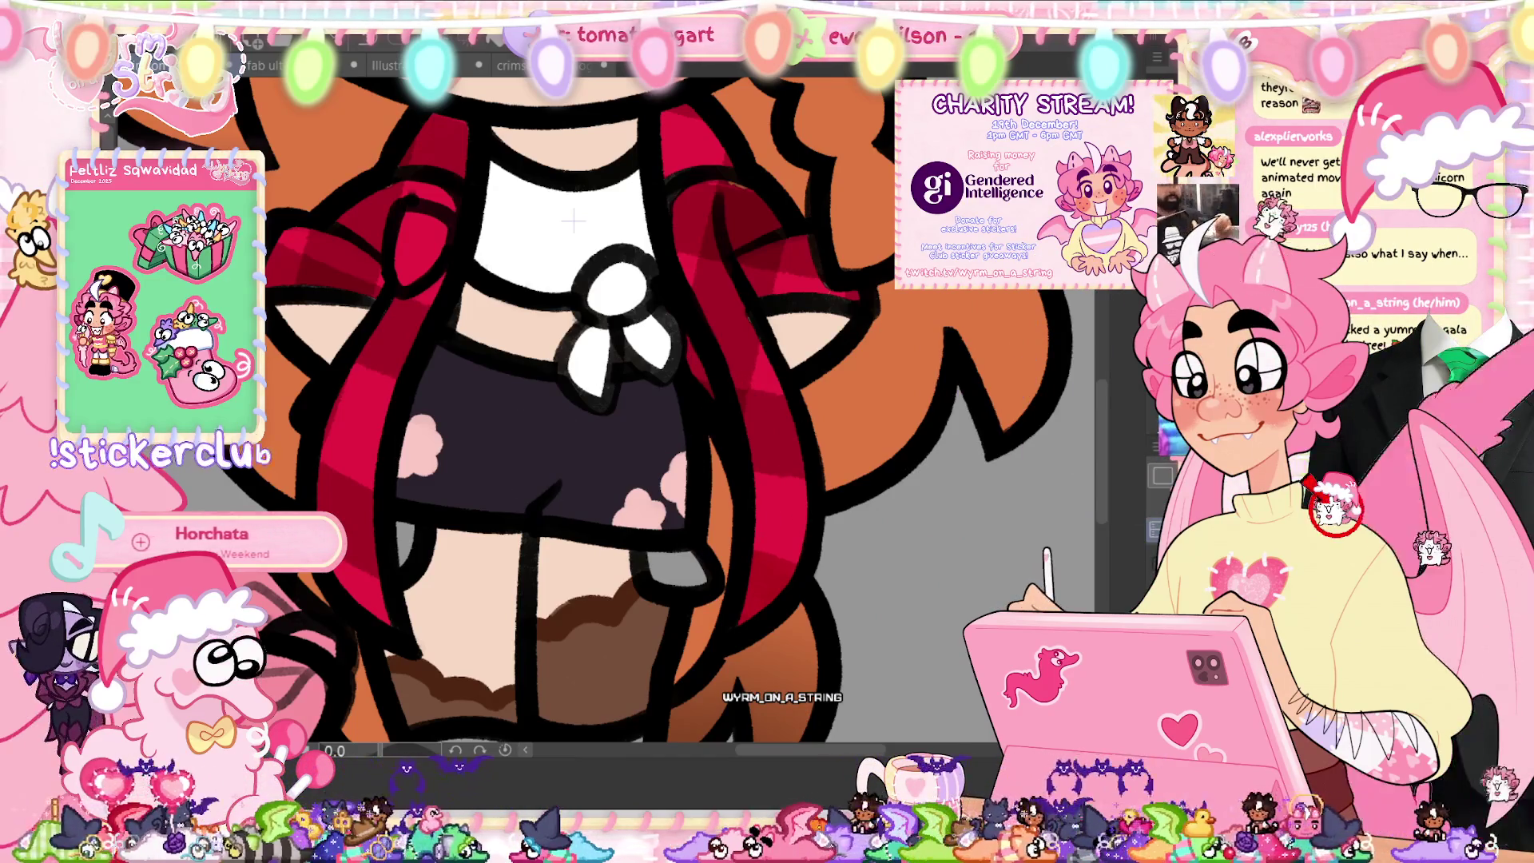
key(ctrl+0)
key(Tab)
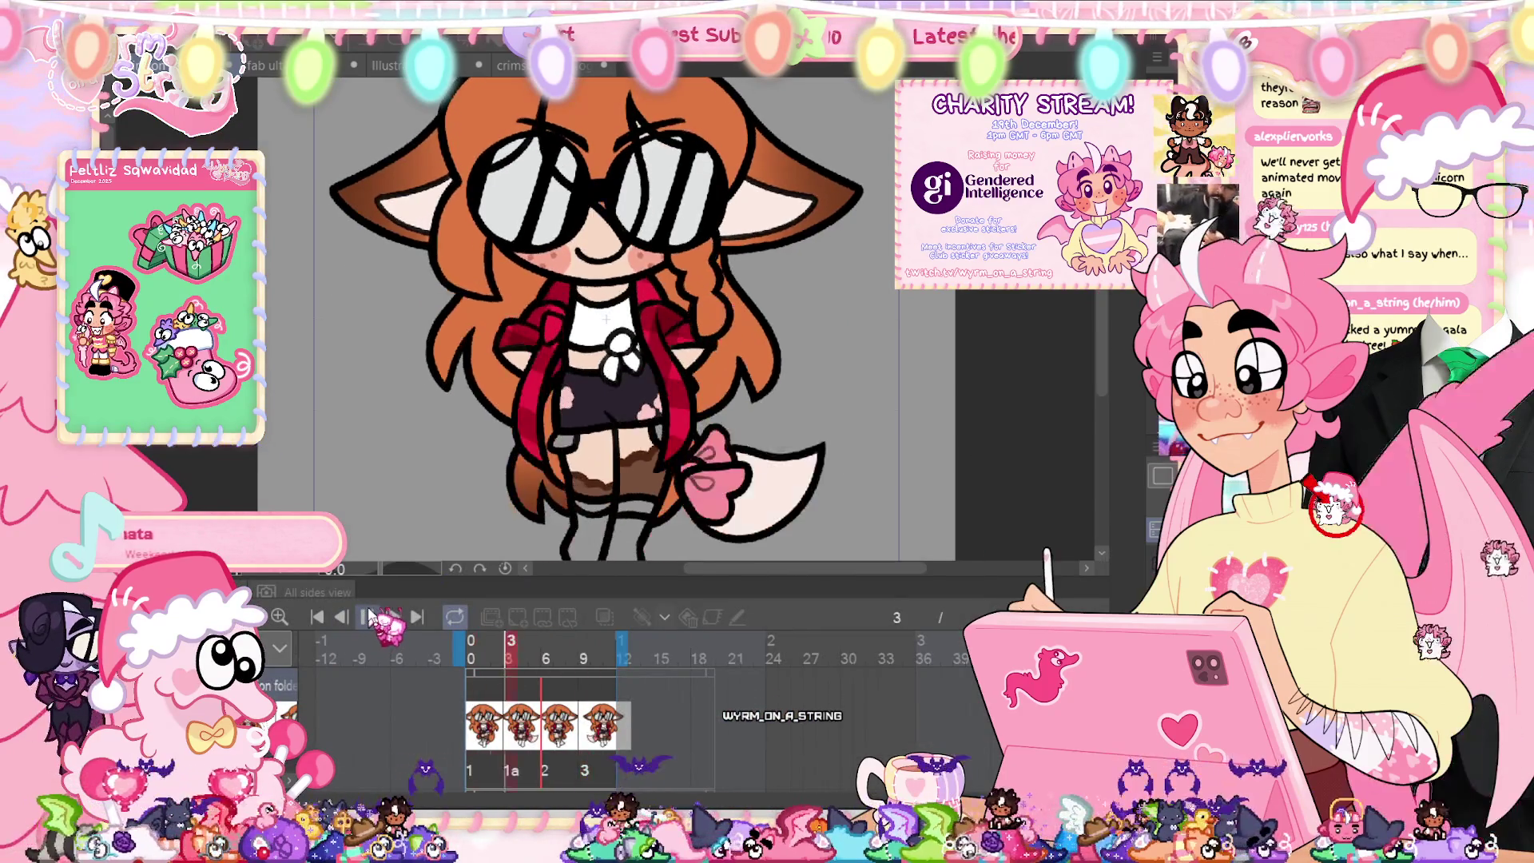
Step: Stop the walk-cycle playback and jump back to the first frame
click(375, 616)
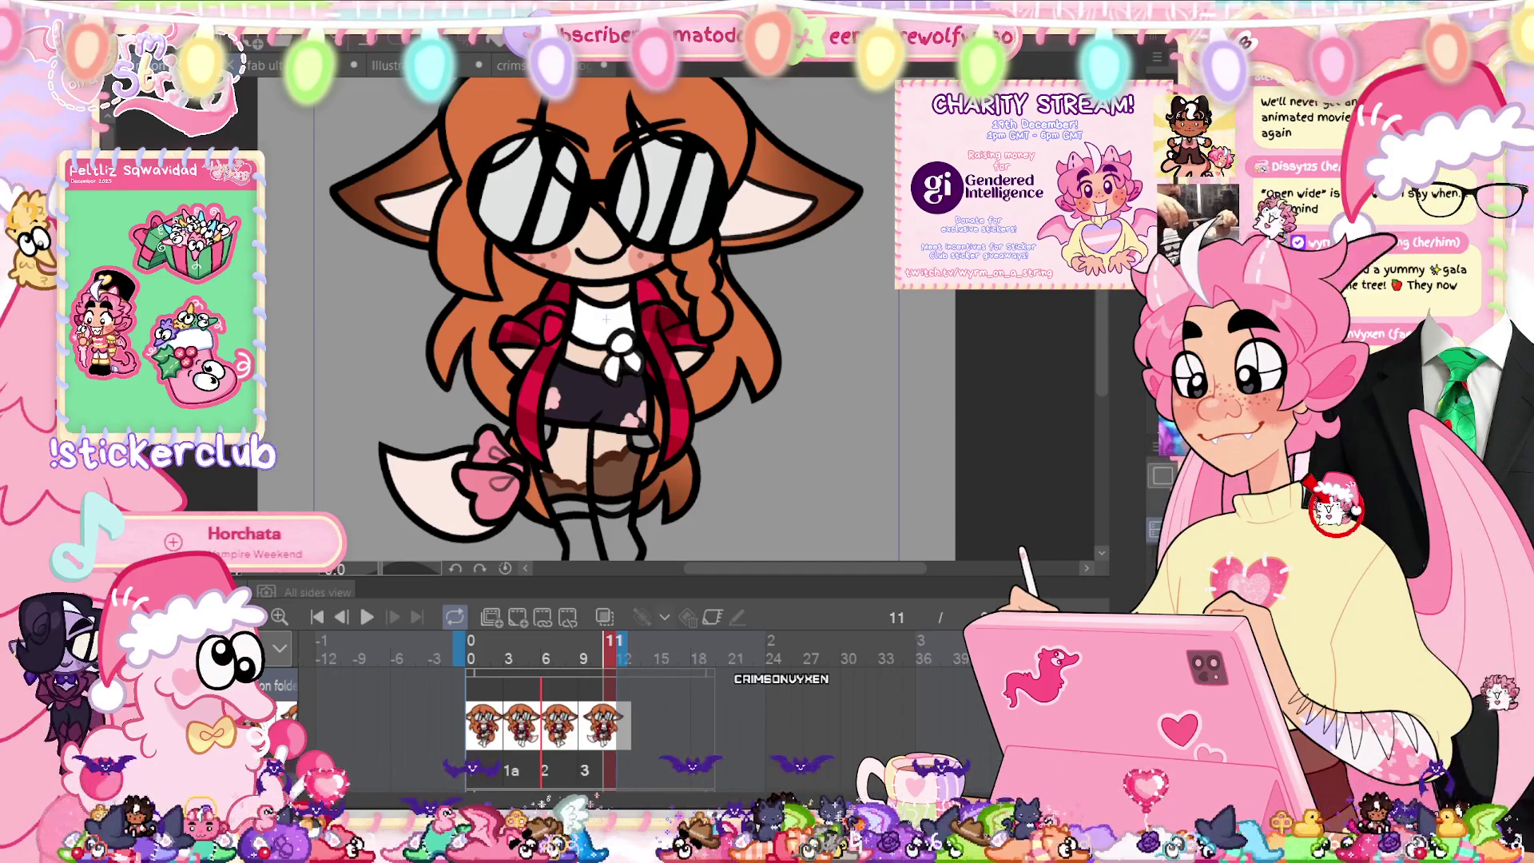
key(Home)
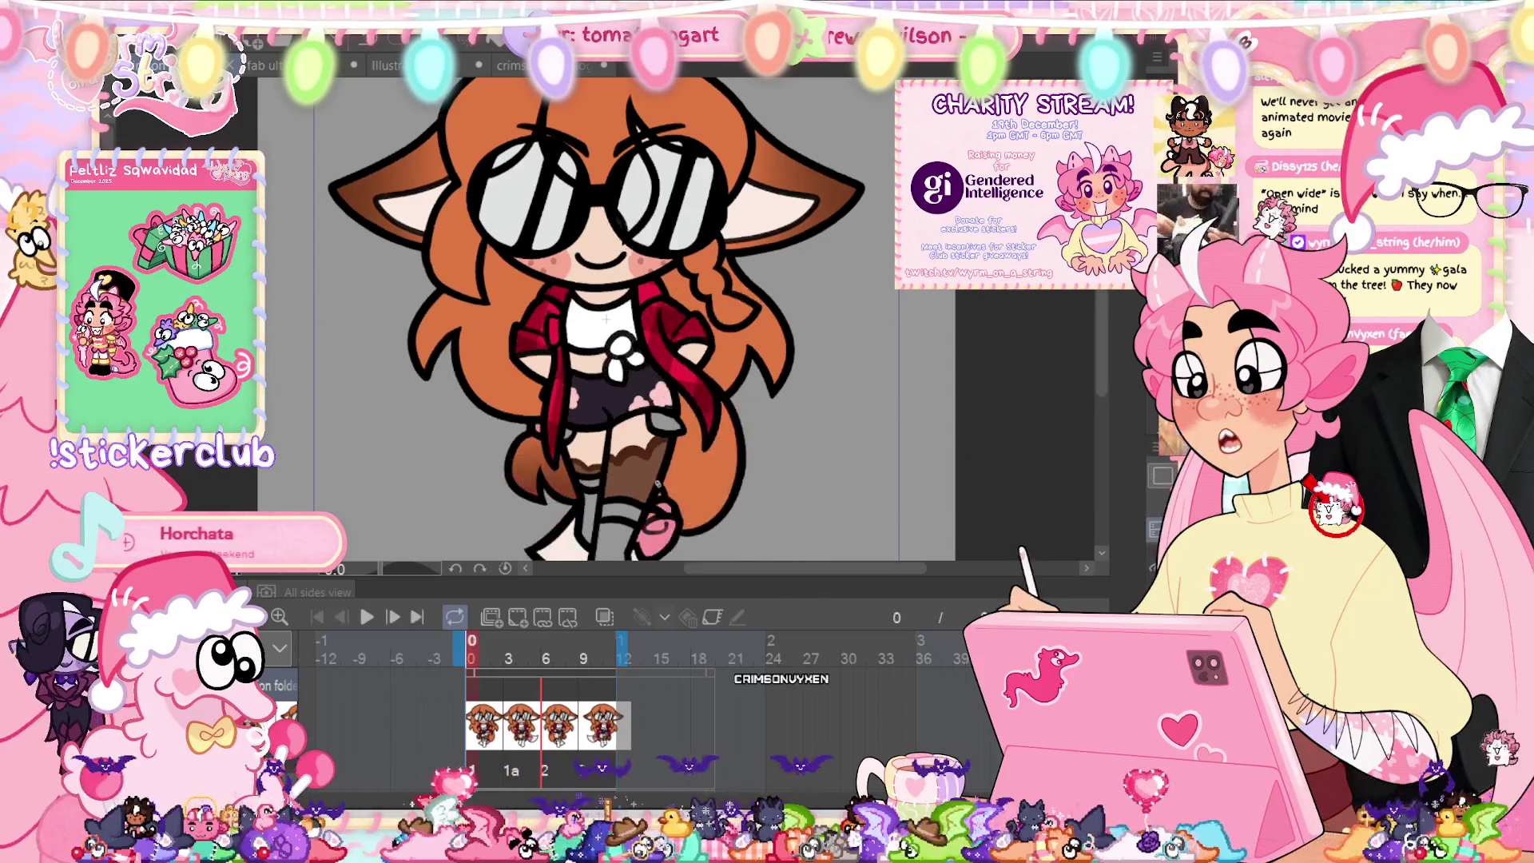
Step: Fill the grey gaps beside the shorts with white on the first and second walk frames
scroll(606, 320, up, 3)
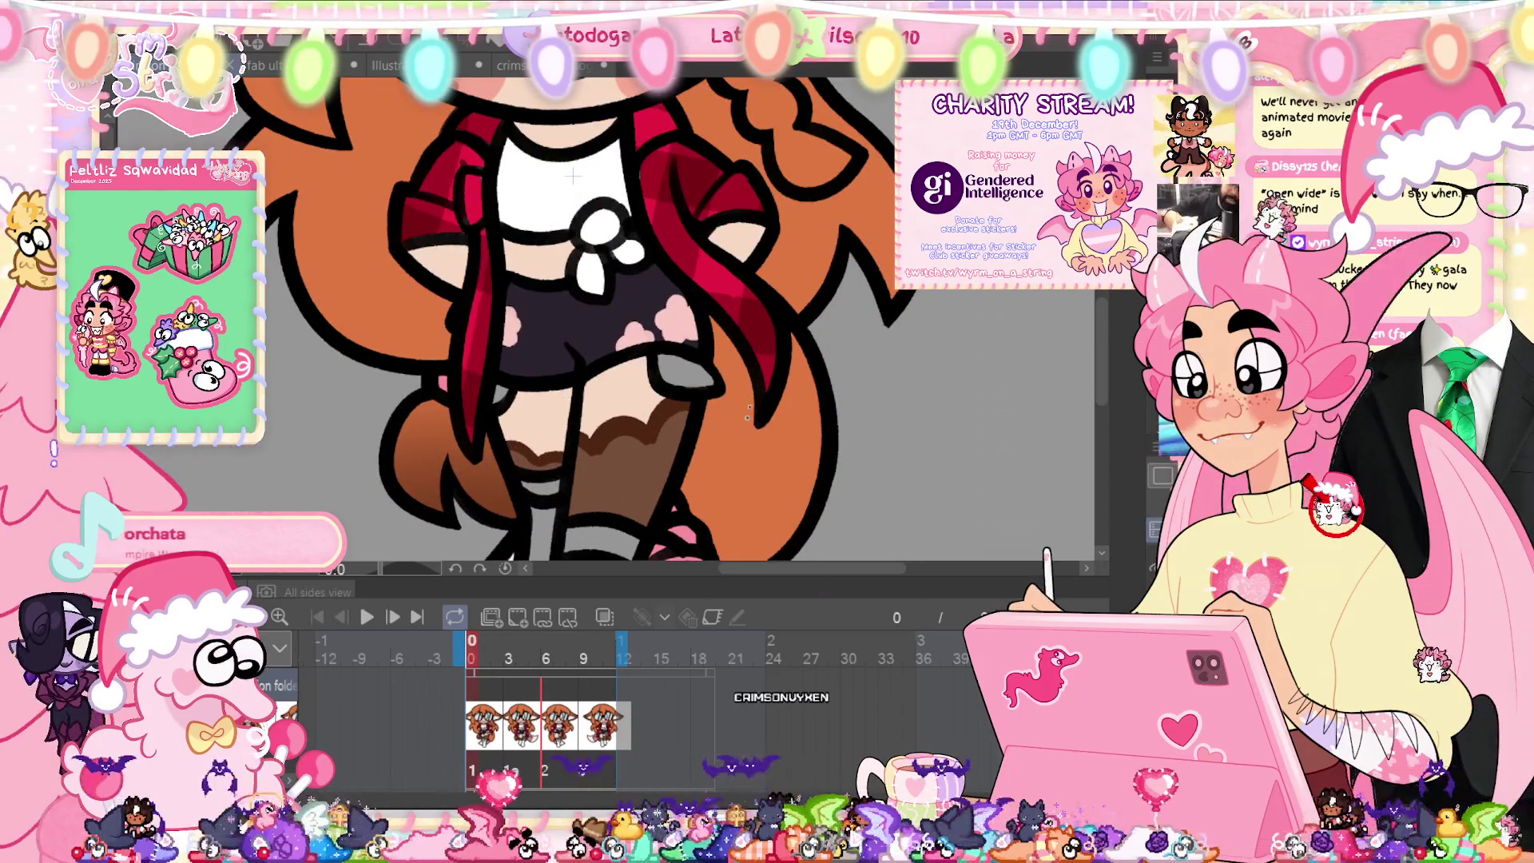
scroll(788, 322, up, 2)
drag(635, 353, 693, 413)
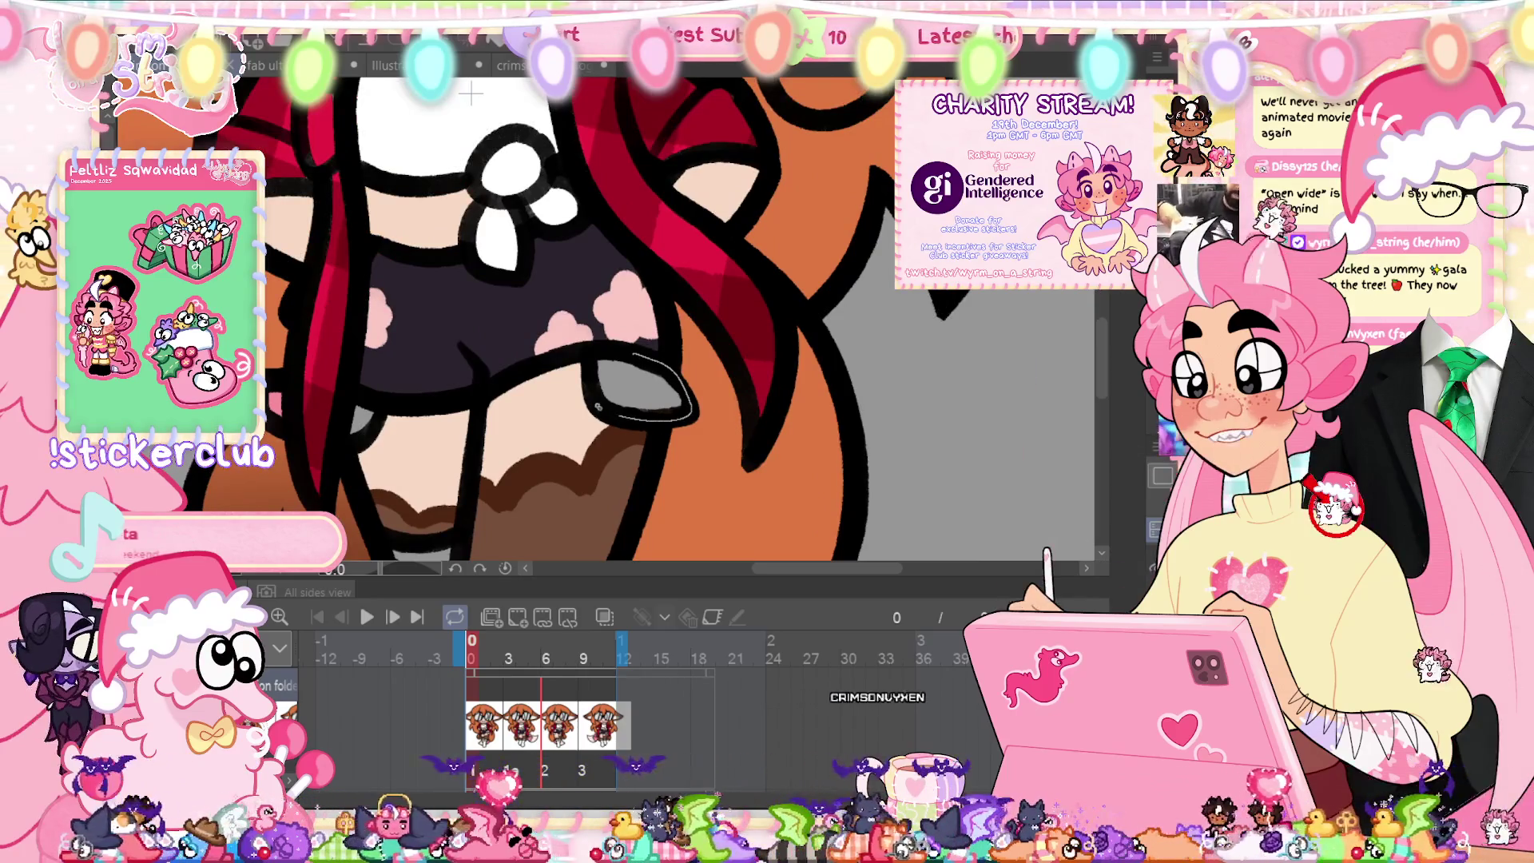
drag(636, 353, 632, 353)
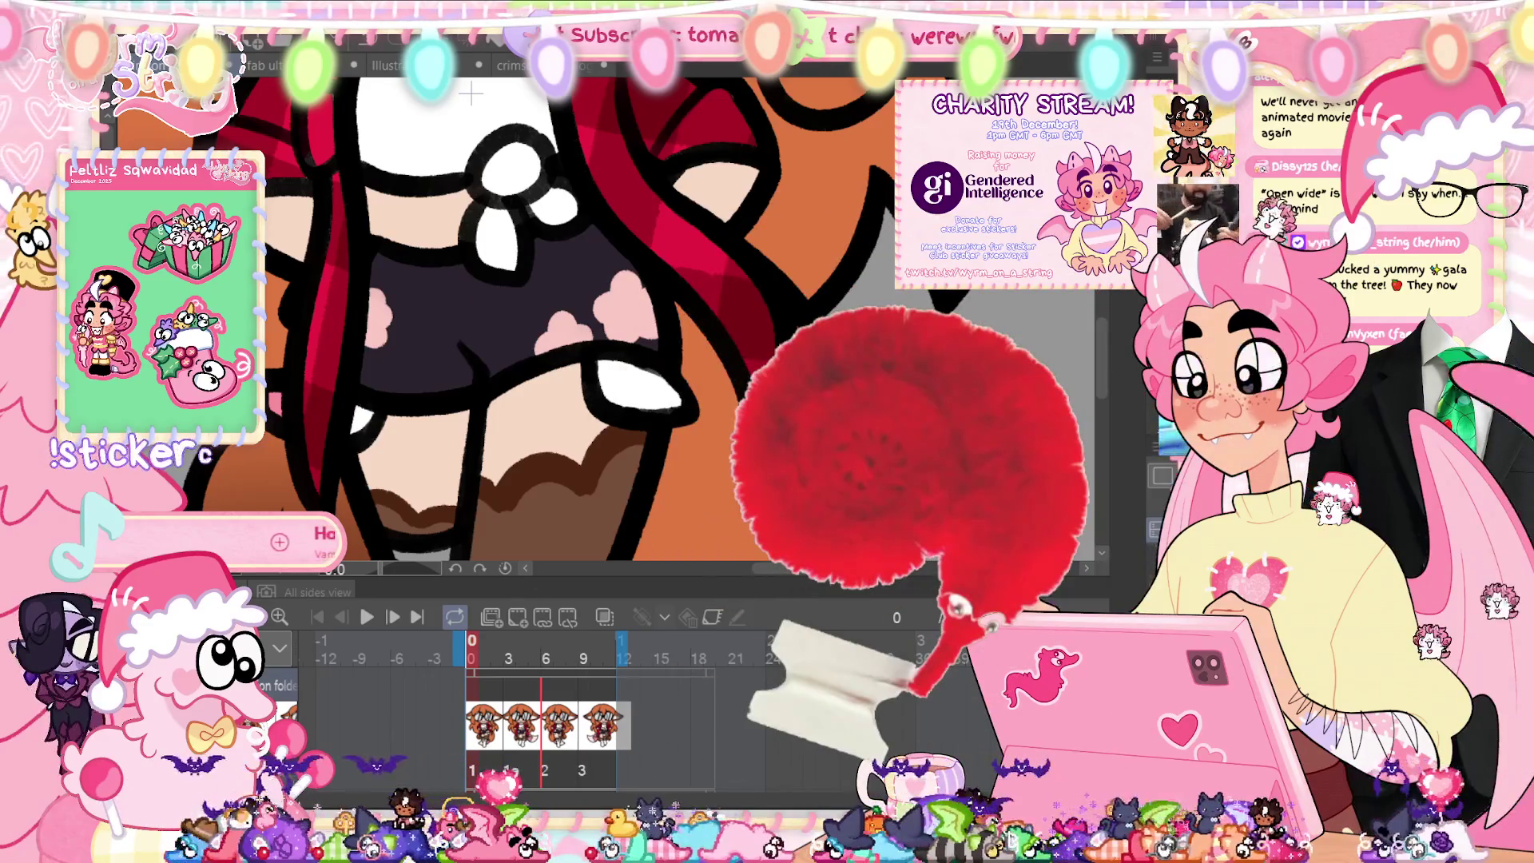
key(Right)
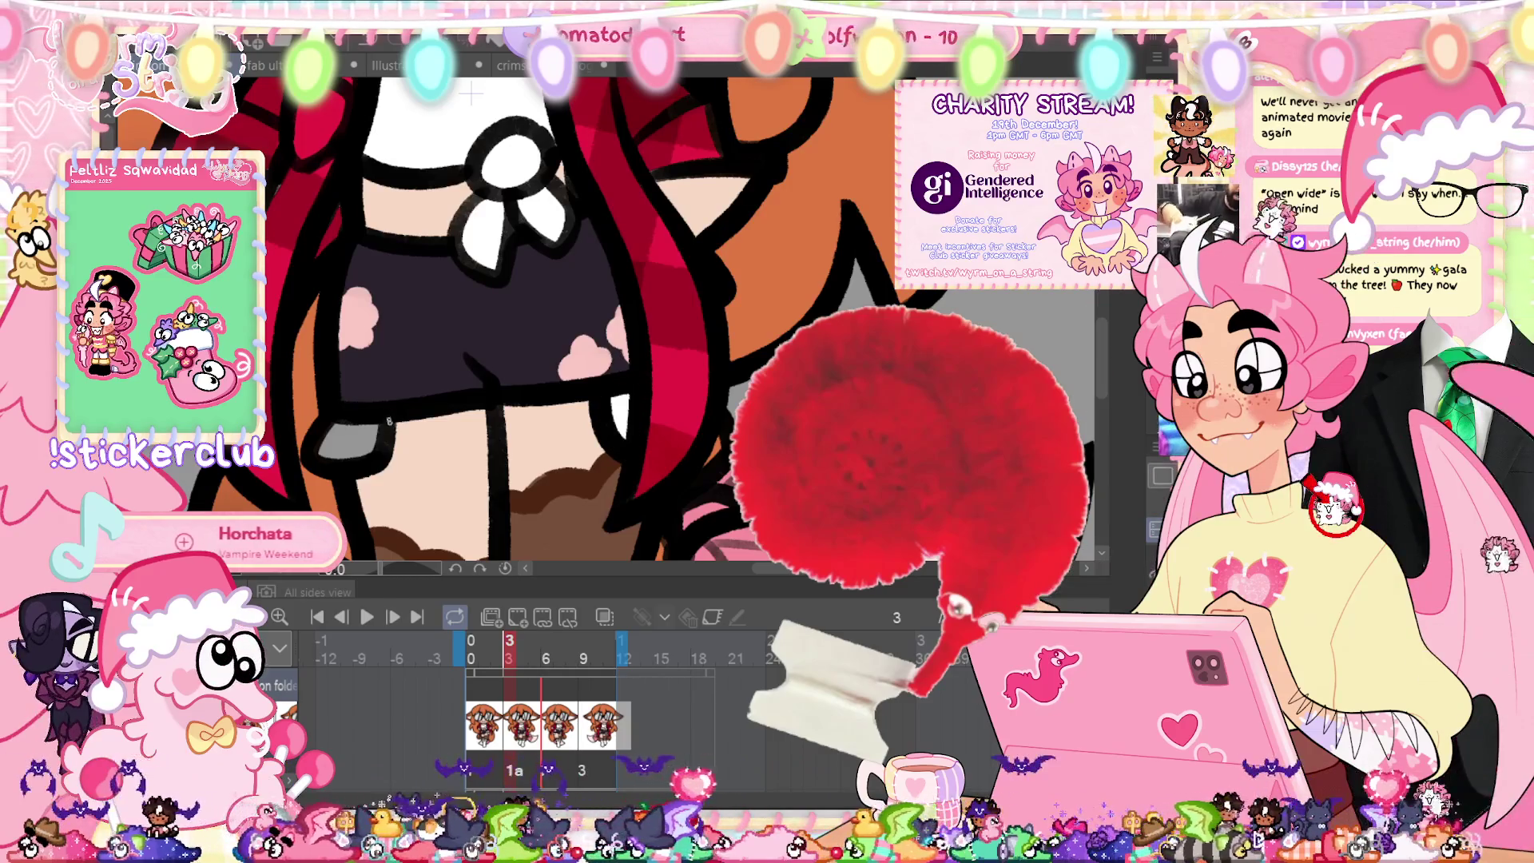
click(351, 439)
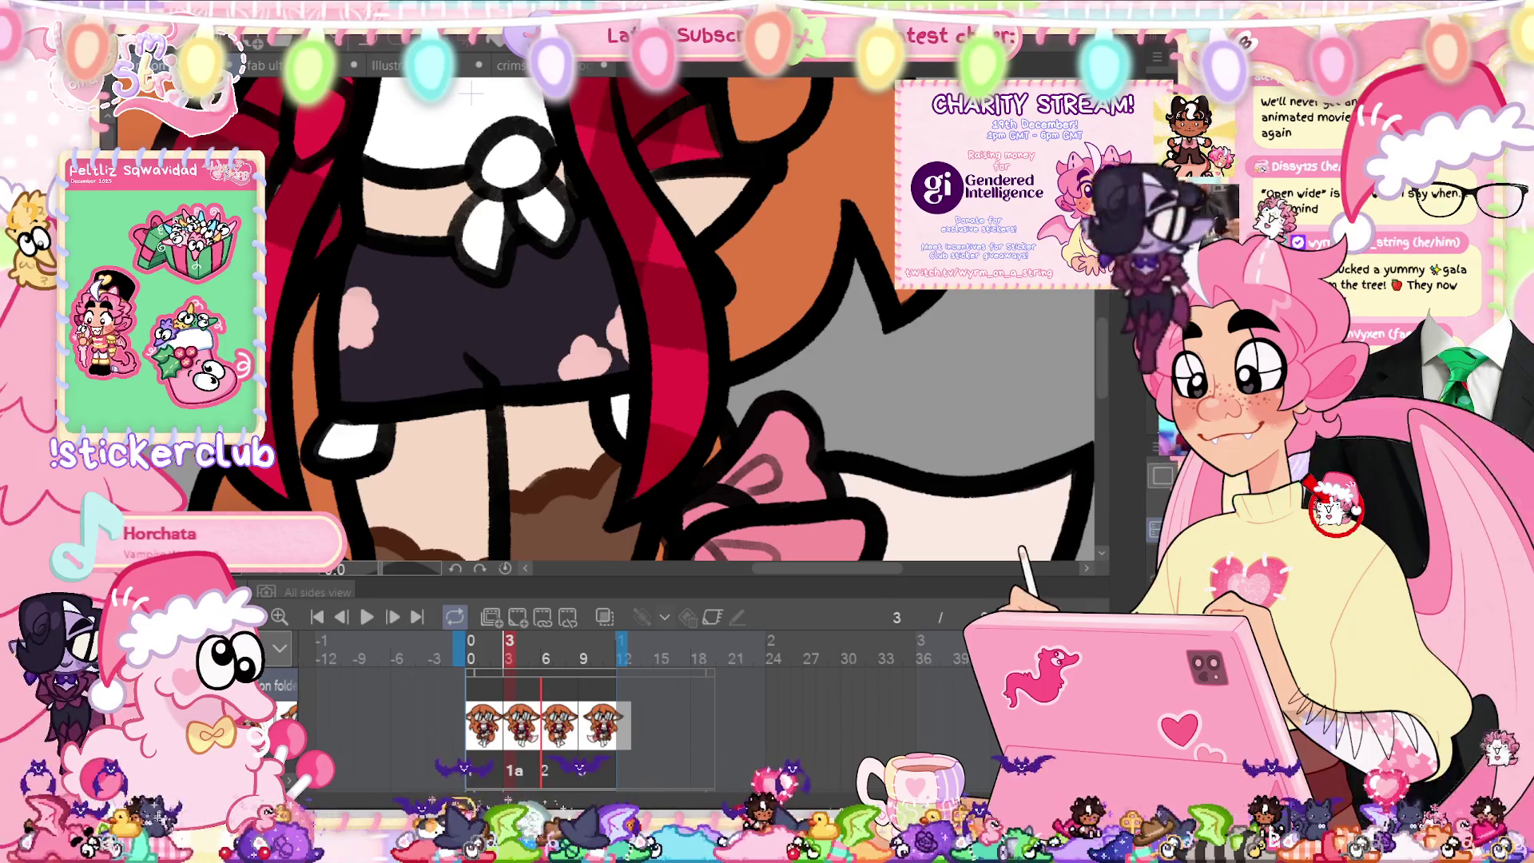
Step: Fill the grey gaps near the legs with white on the third and fourth walk frames
key(Right)
drag(569, 397, 559, 435)
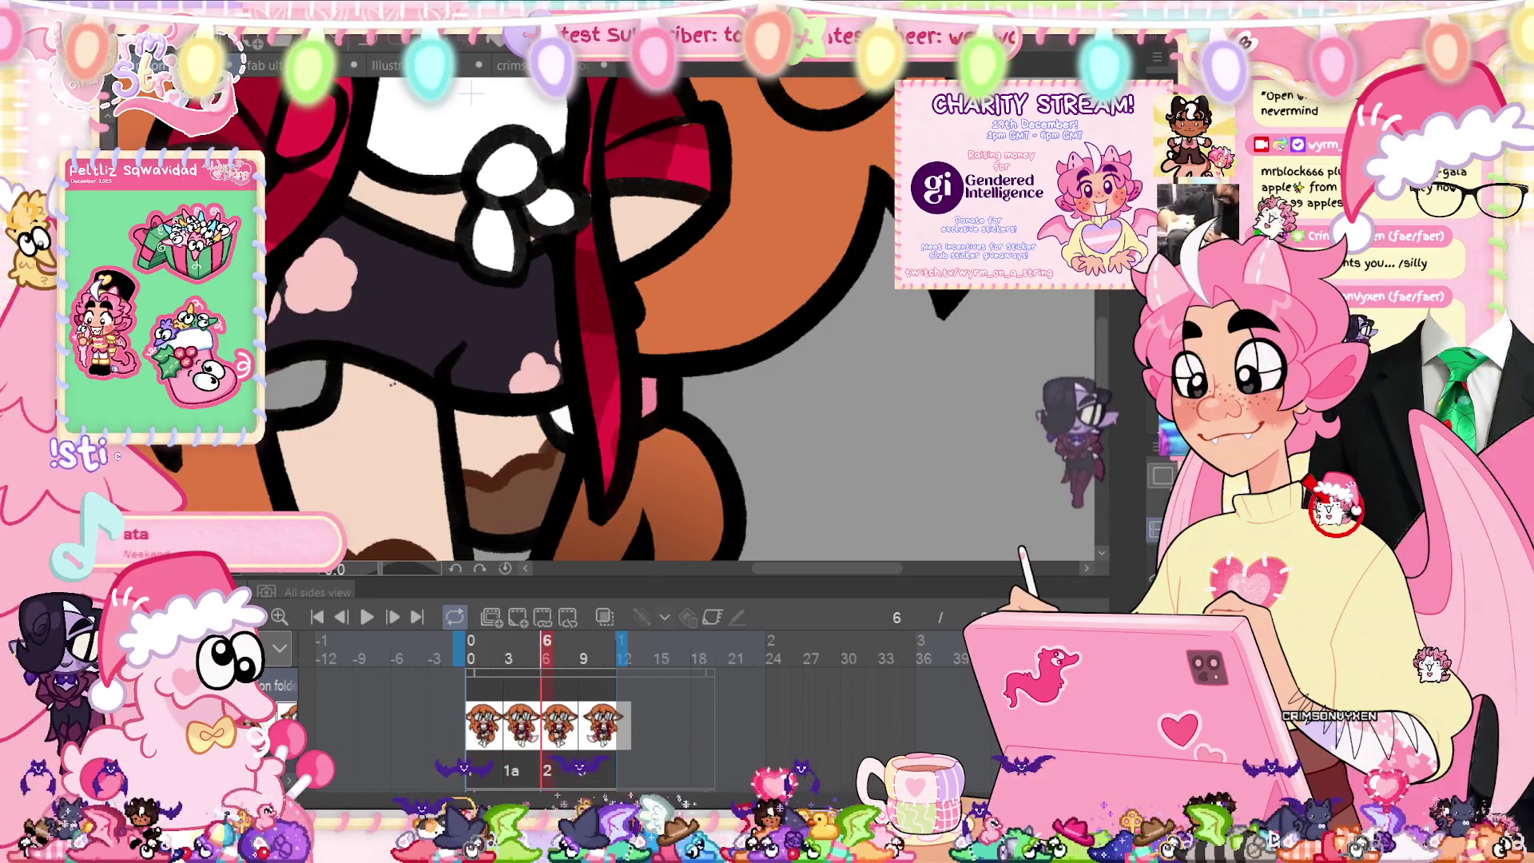
mouse_move(267, 359)
mouse_down()
mouse_move(336, 351)
mouse_move(276, 375)
mouse_up()
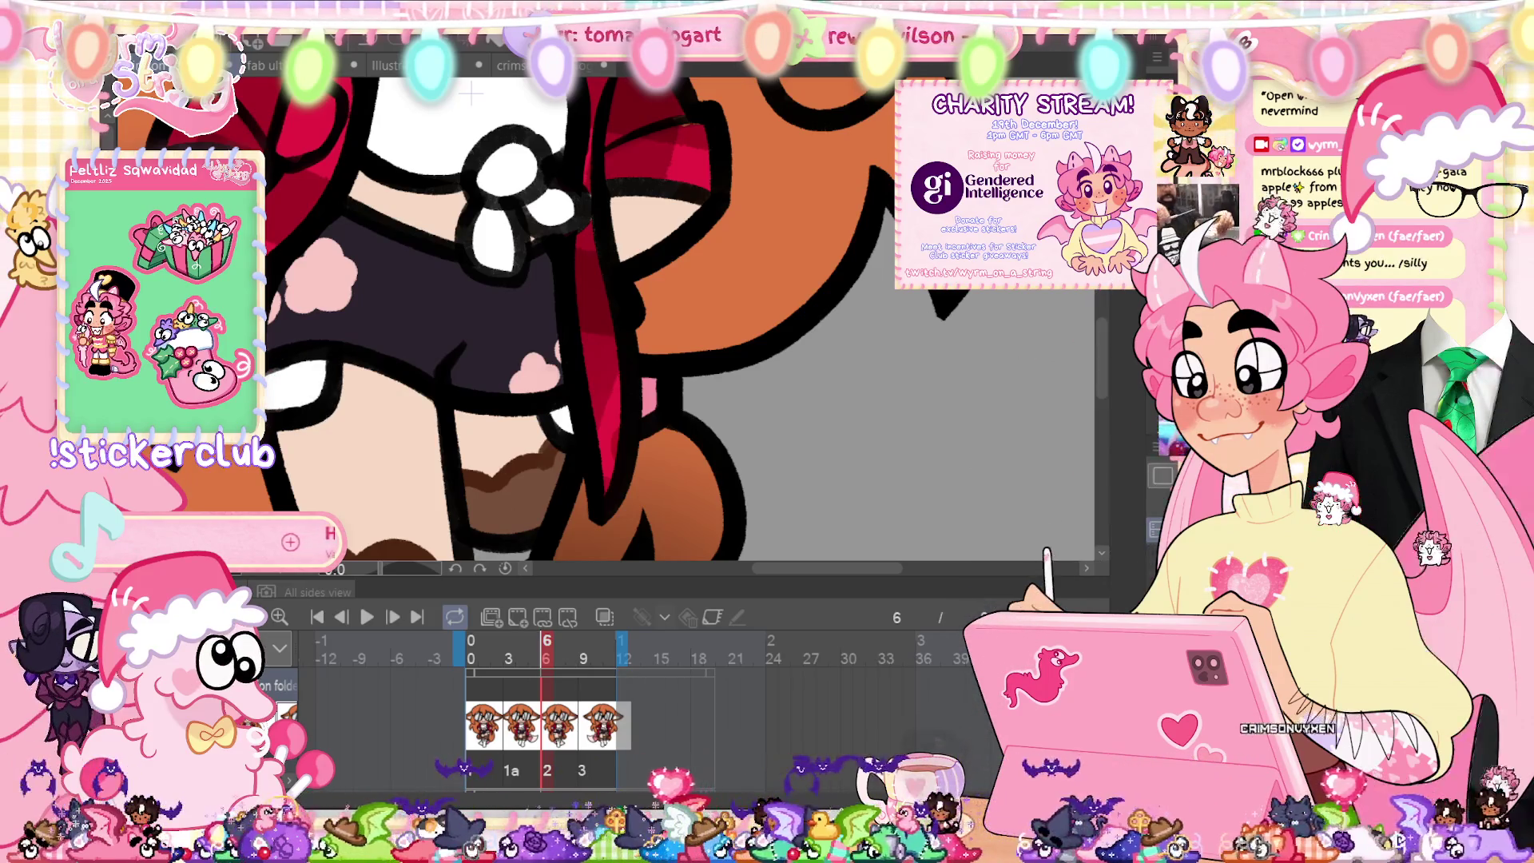
key(Right)
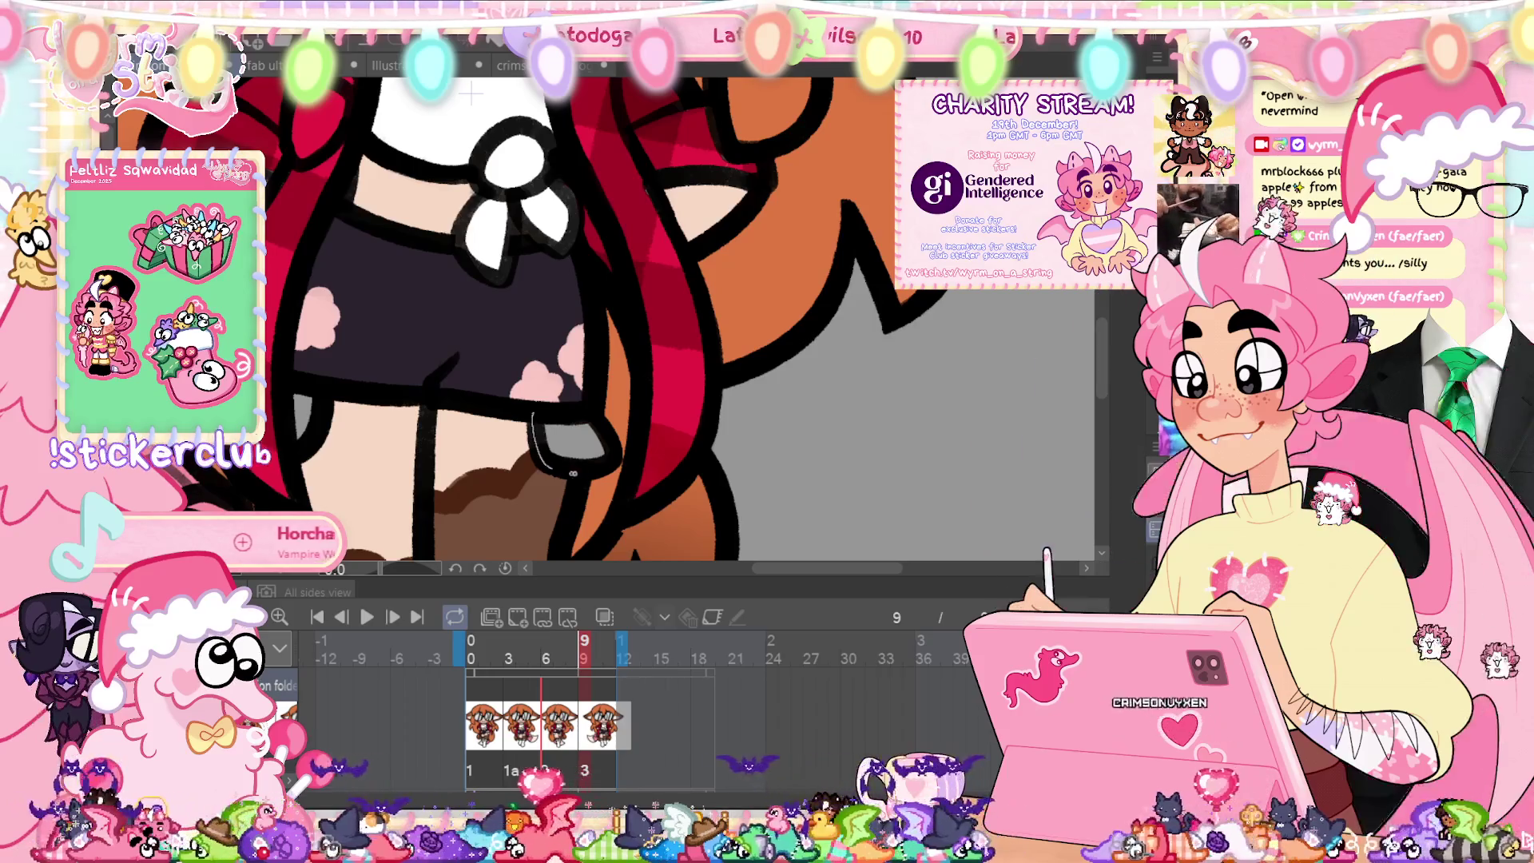
drag(553, 411, 537, 414)
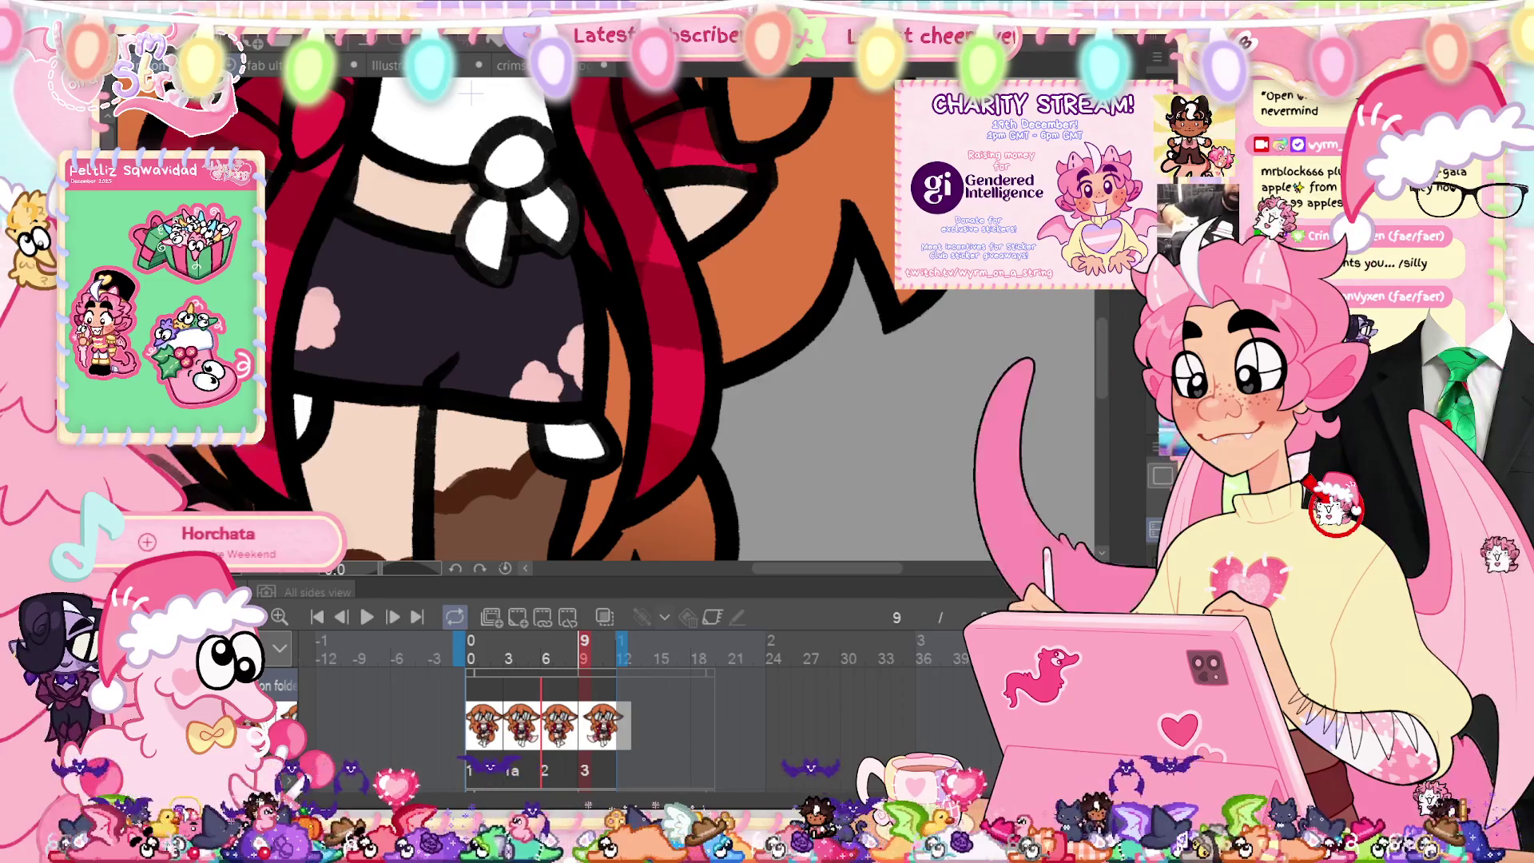
key(ctrl+0)
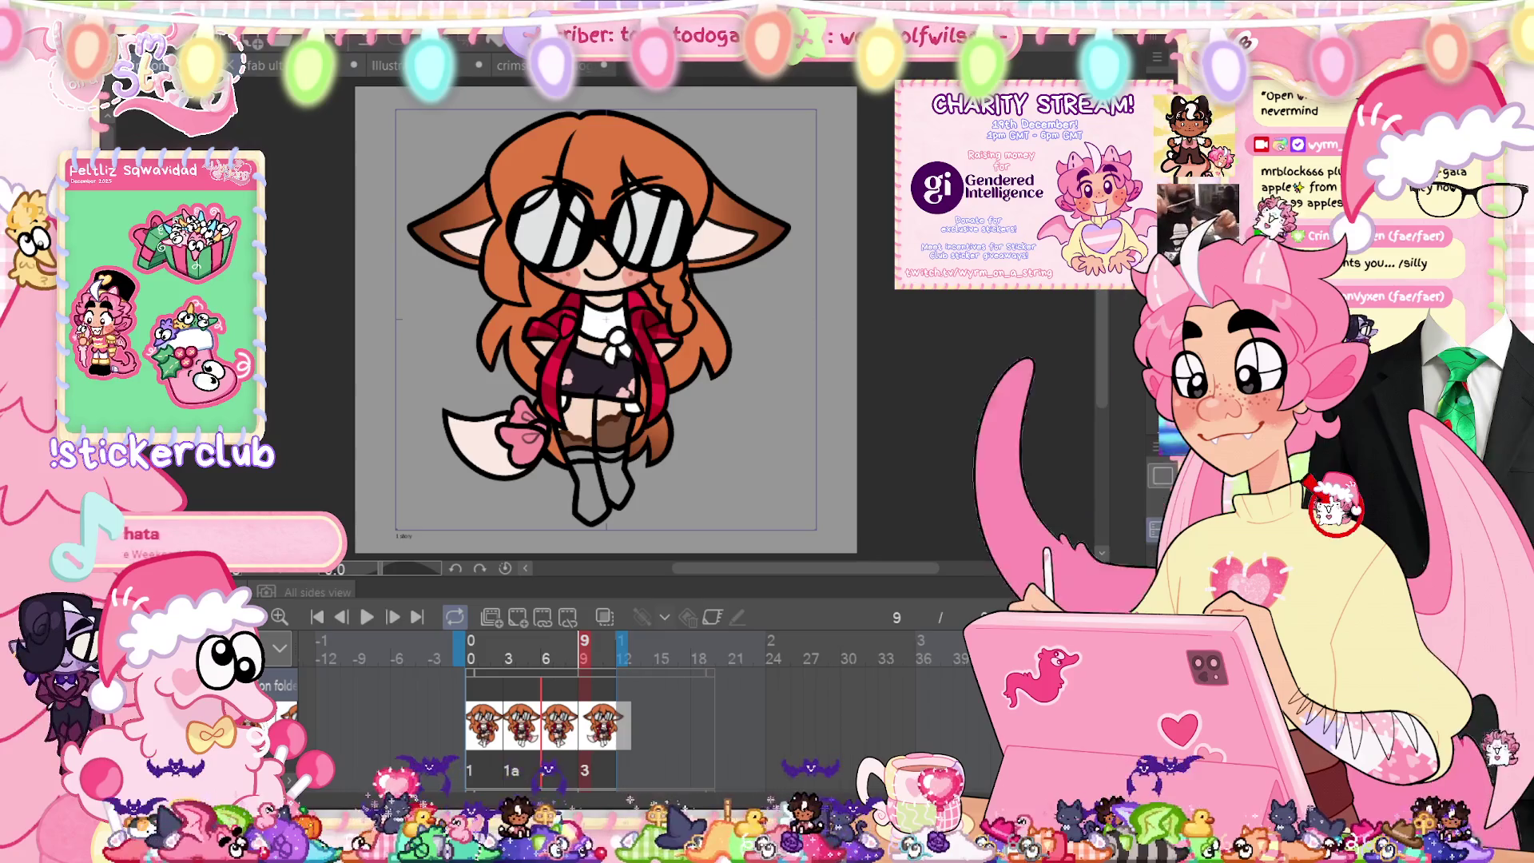
Step: On the first frame, zoom in and fill a tan band across the leg
key(Home)
scroll(615, 344, up, 5)
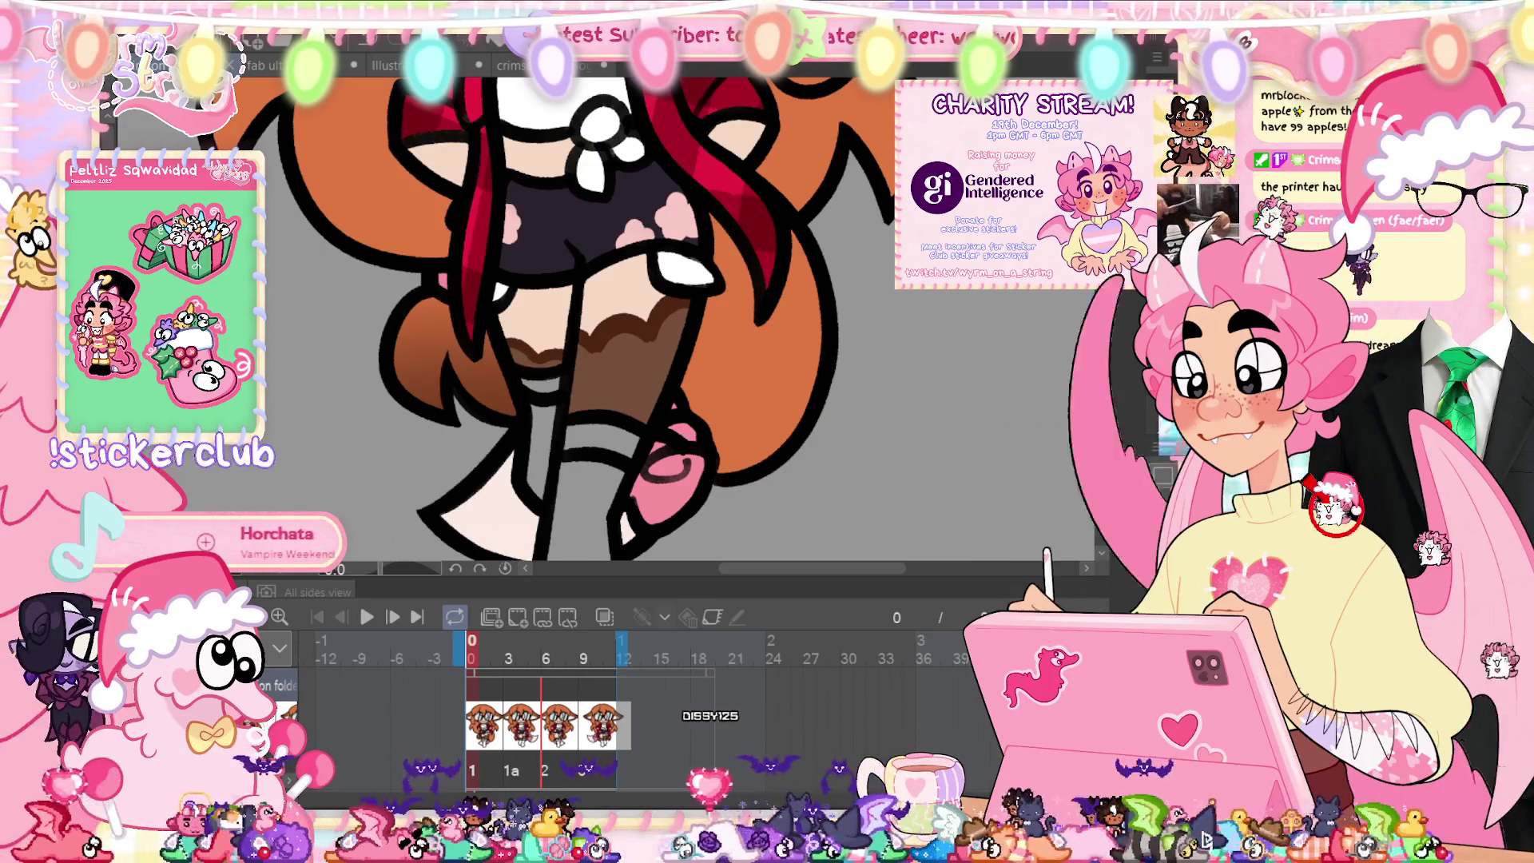
scroll(648, 443, up, 1)
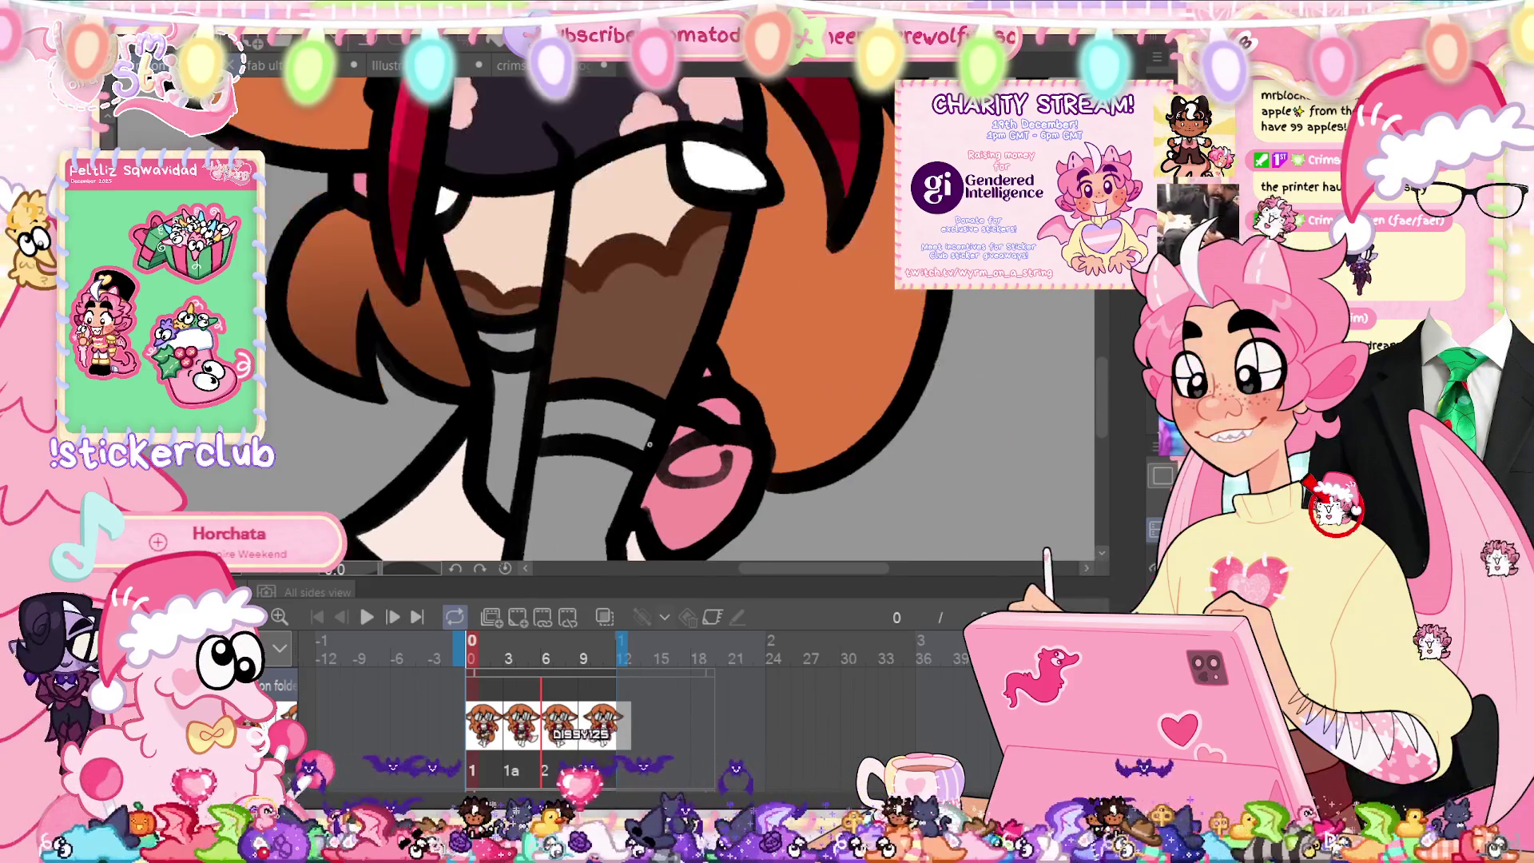
drag(662, 411, 605, 382)
drag(531, 449, 654, 457)
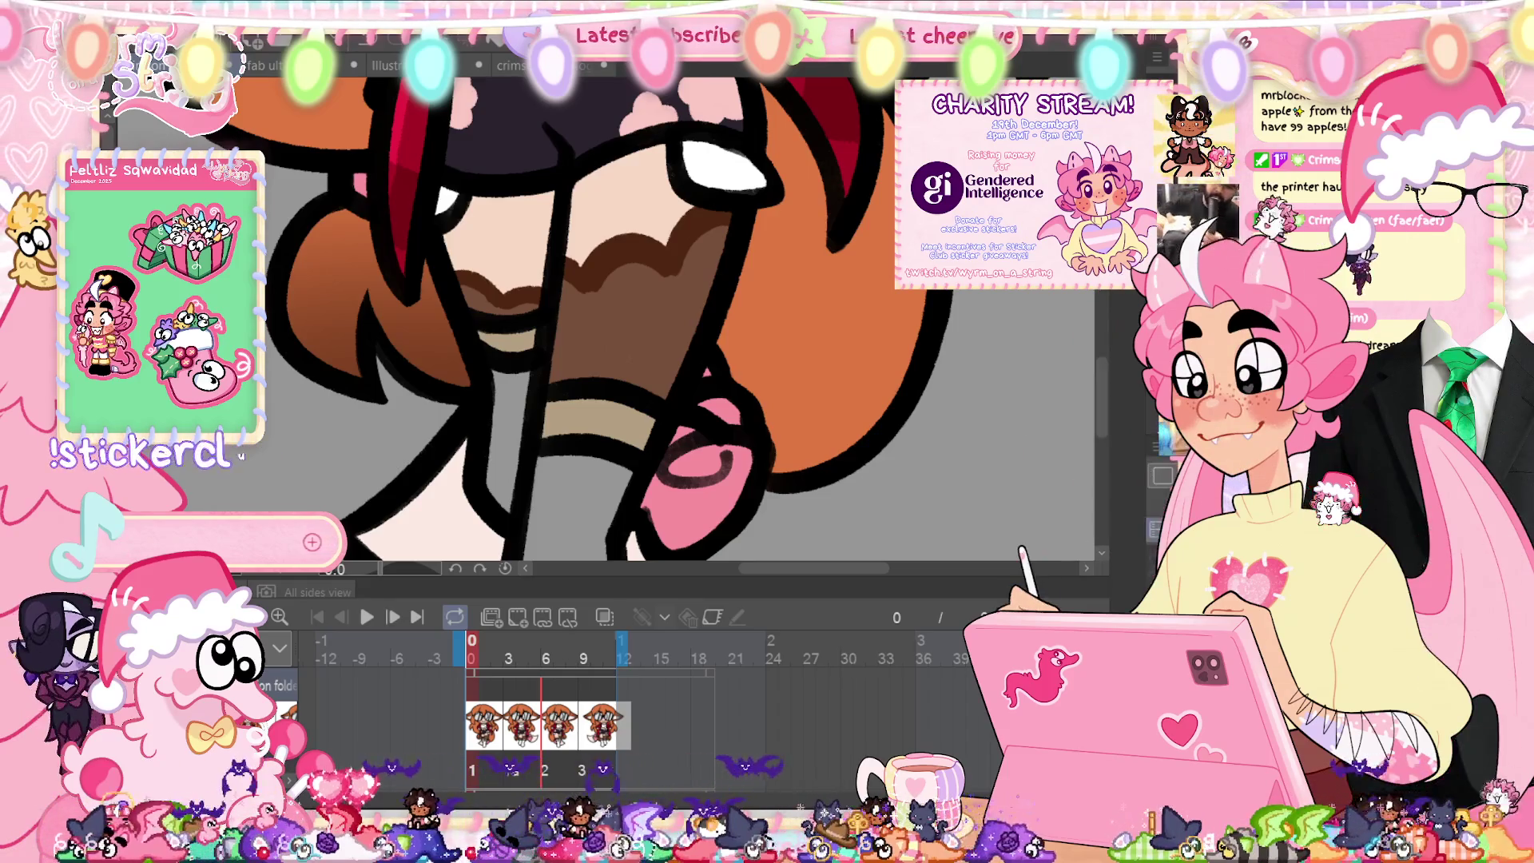
Step: Fill matching tan leg bands on frames 3 and 6, then move to frame 9
click(509, 648)
mouse_move(632, 437)
mouse_down()
mouse_move(457, 387)
mouse_move(703, 387)
mouse_up()
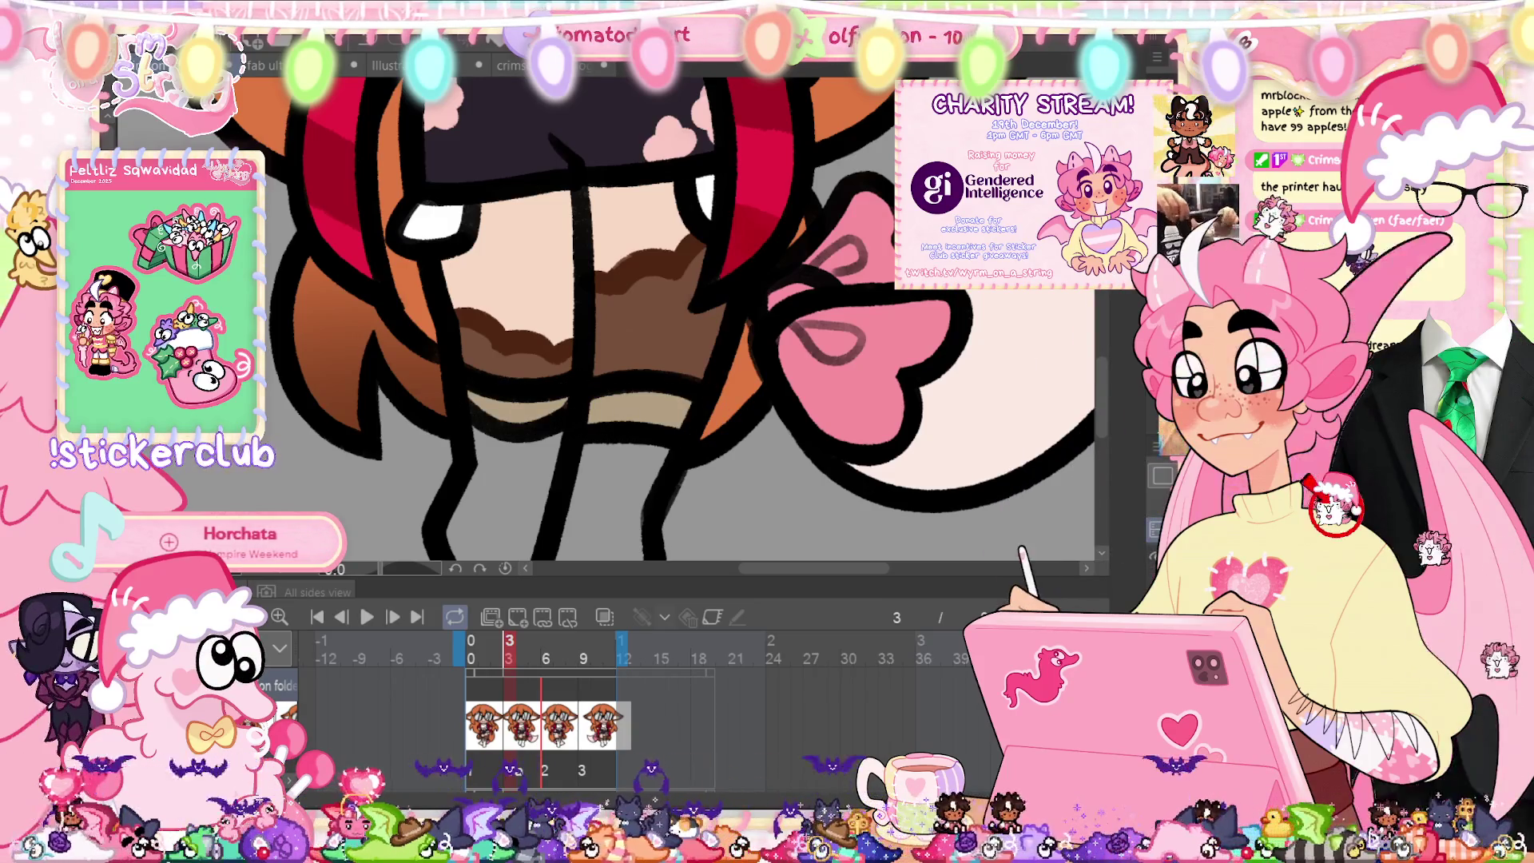
key(Right)
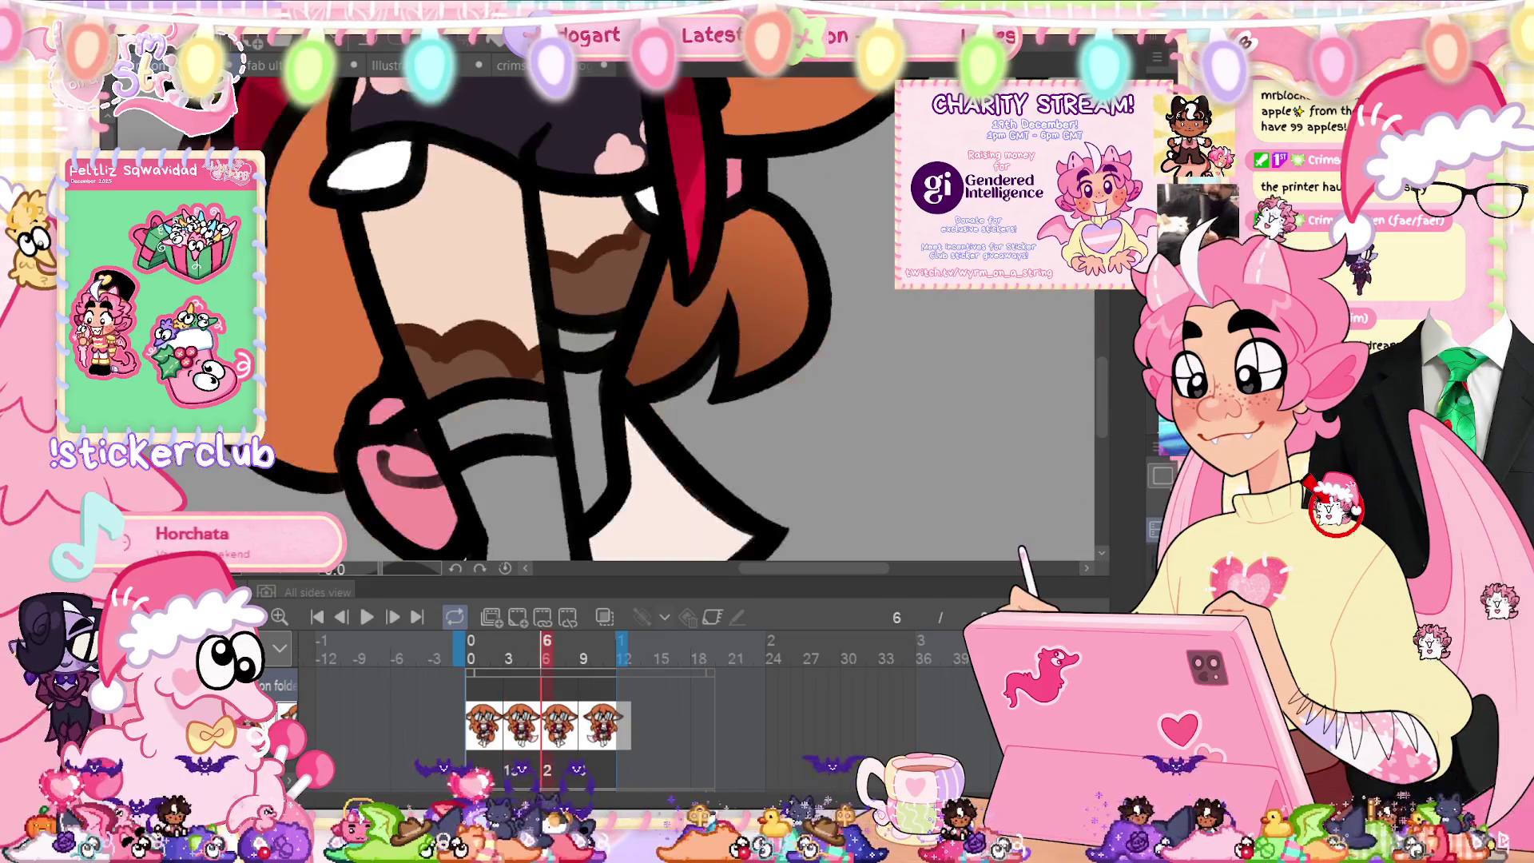
mouse_move(619, 333)
mouse_down()
mouse_move(595, 361)
mouse_move(550, 332)
mouse_move(619, 332)
mouse_up()
mouse_move(545, 449)
mouse_down()
mouse_move(471, 462)
mouse_move(434, 403)
mouse_up()
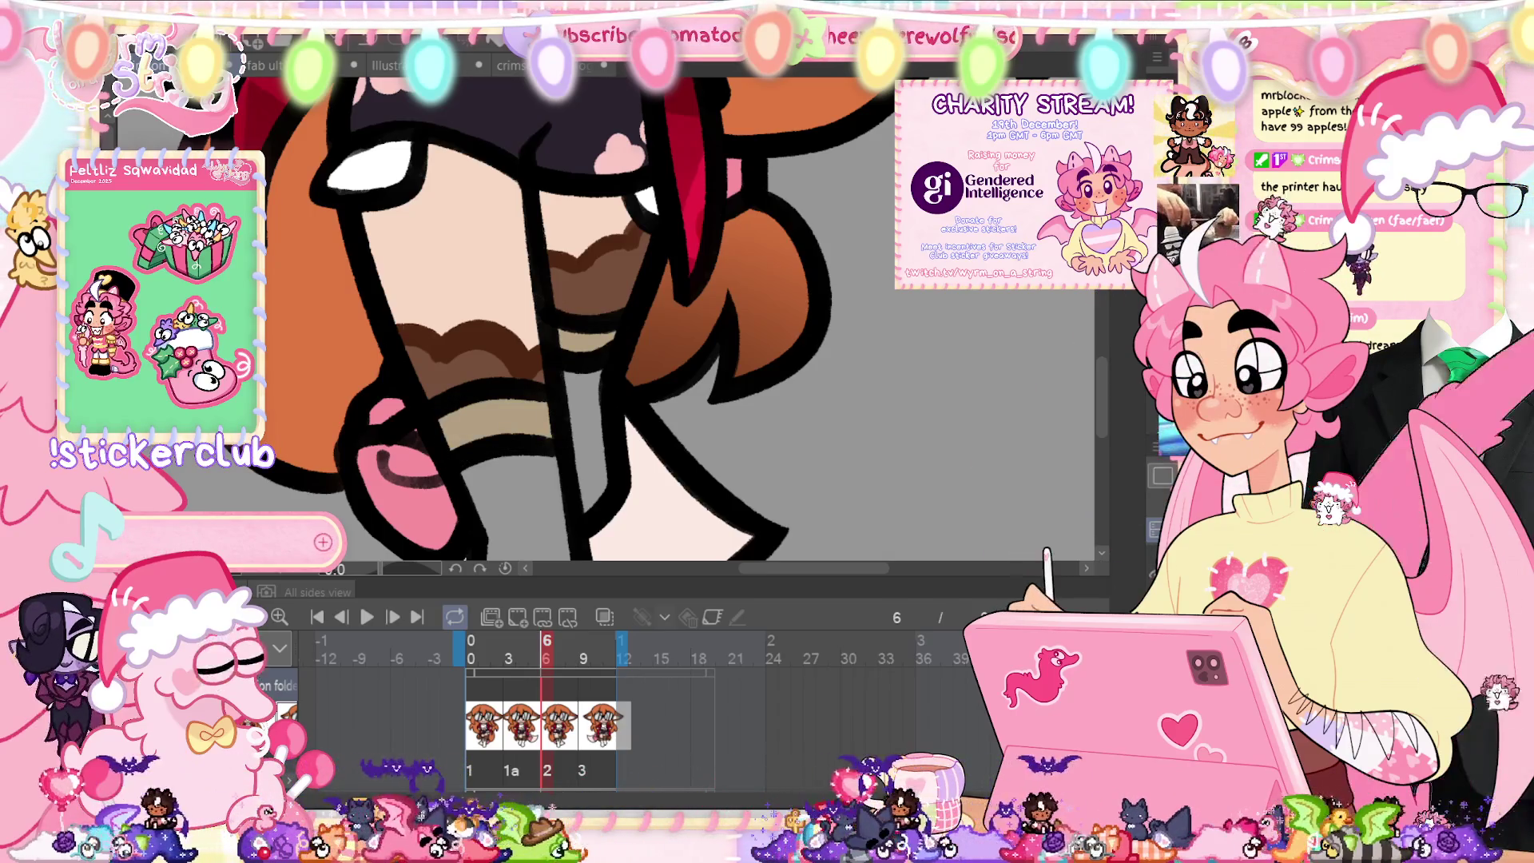
key(Right)
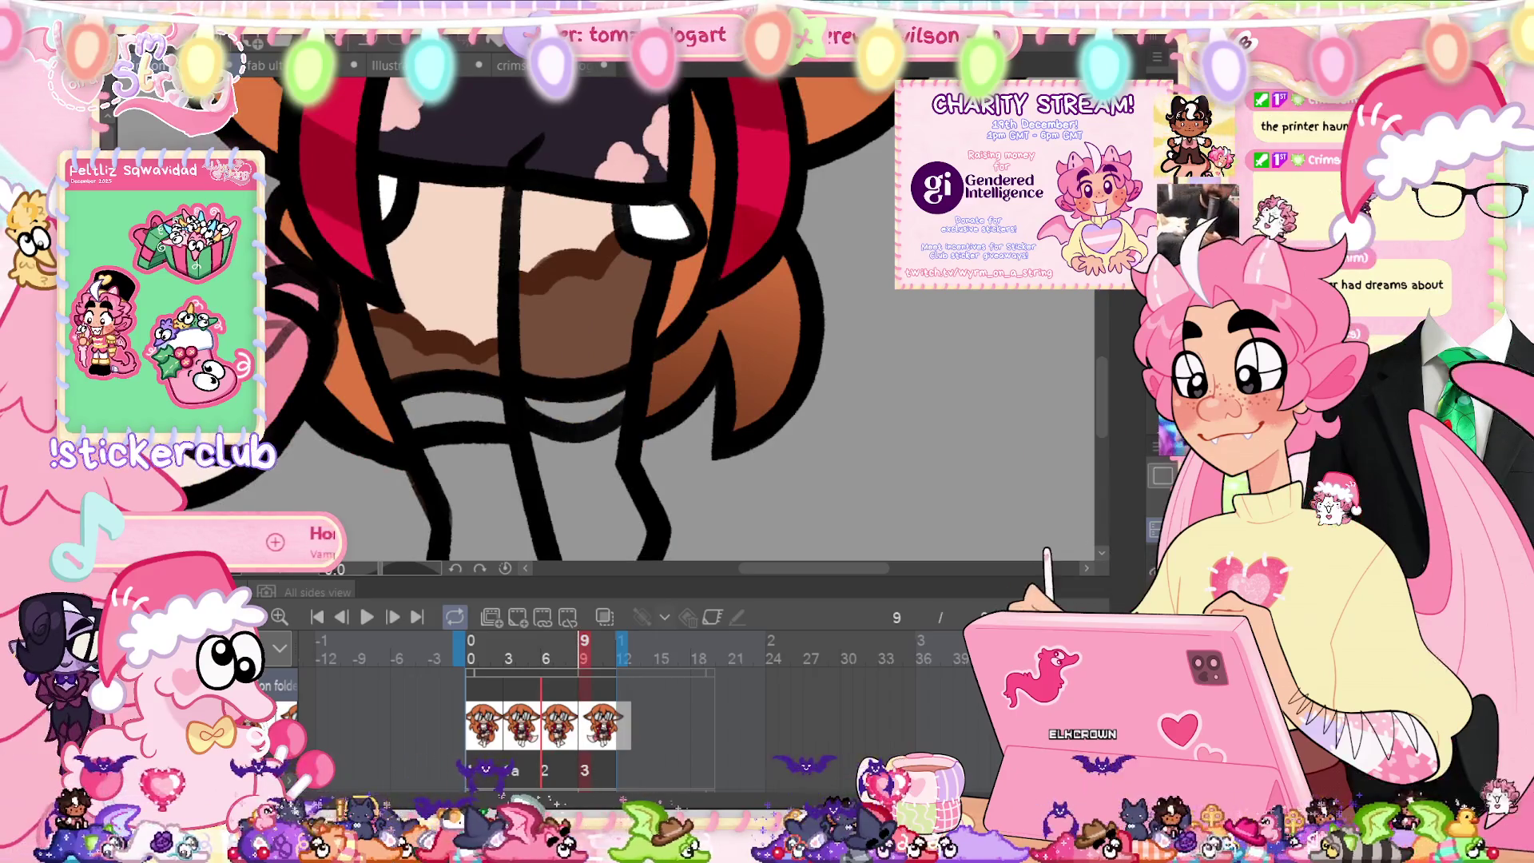
Step: Fill the enclosed lower-leg areas on frame 1 to start the brown boot
drag(405, 444, 392, 415)
drag(569, 438, 520, 382)
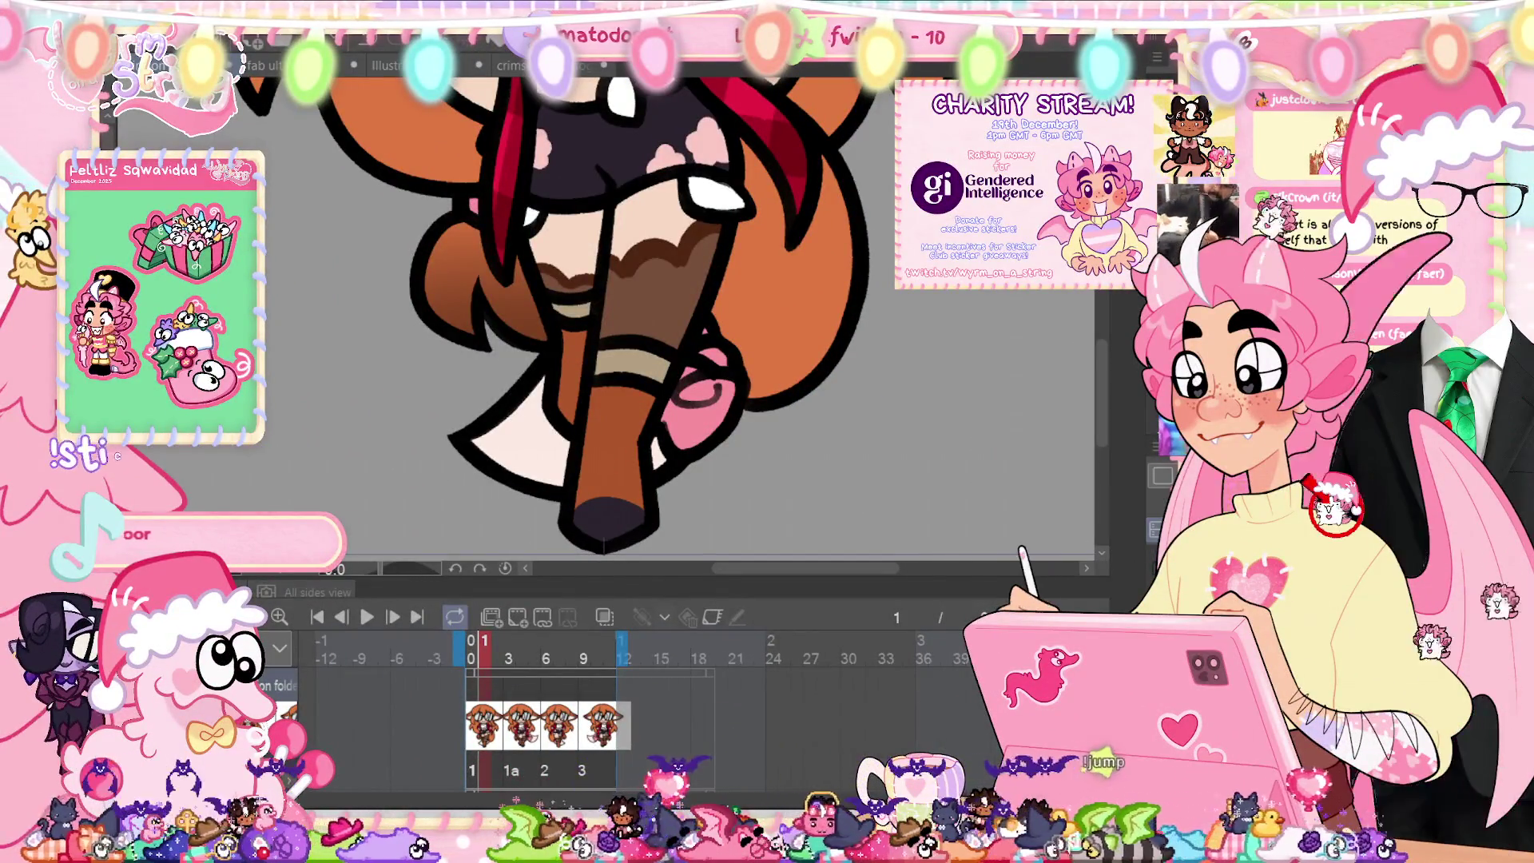
Step: Compare neighbouring frames and add dark brown marks to the boot
click(509, 643)
key(Left)
key(Right)
key(Left)
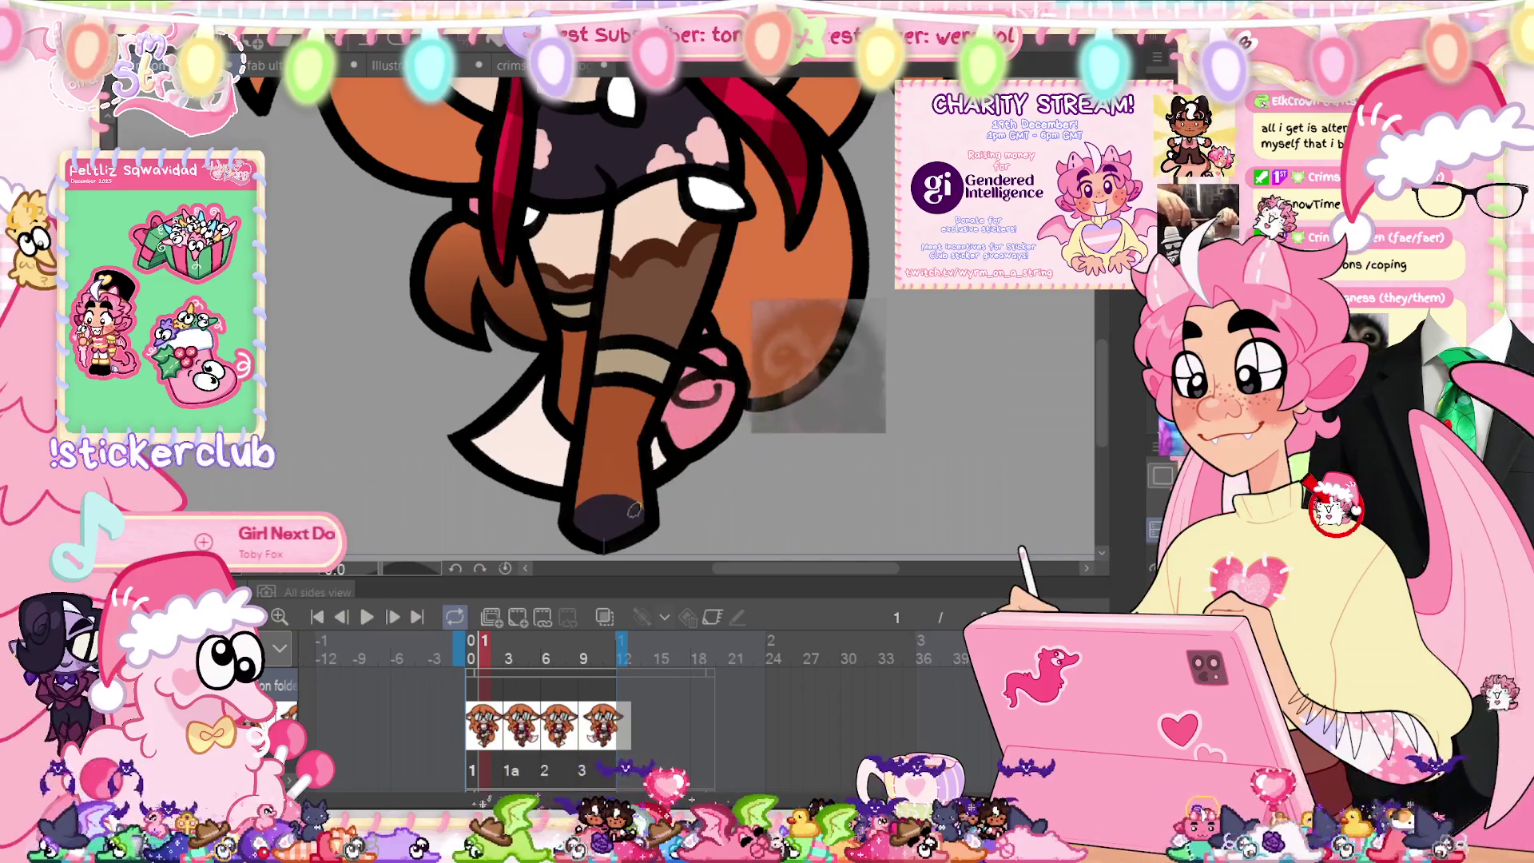
drag(593, 457, 623, 456)
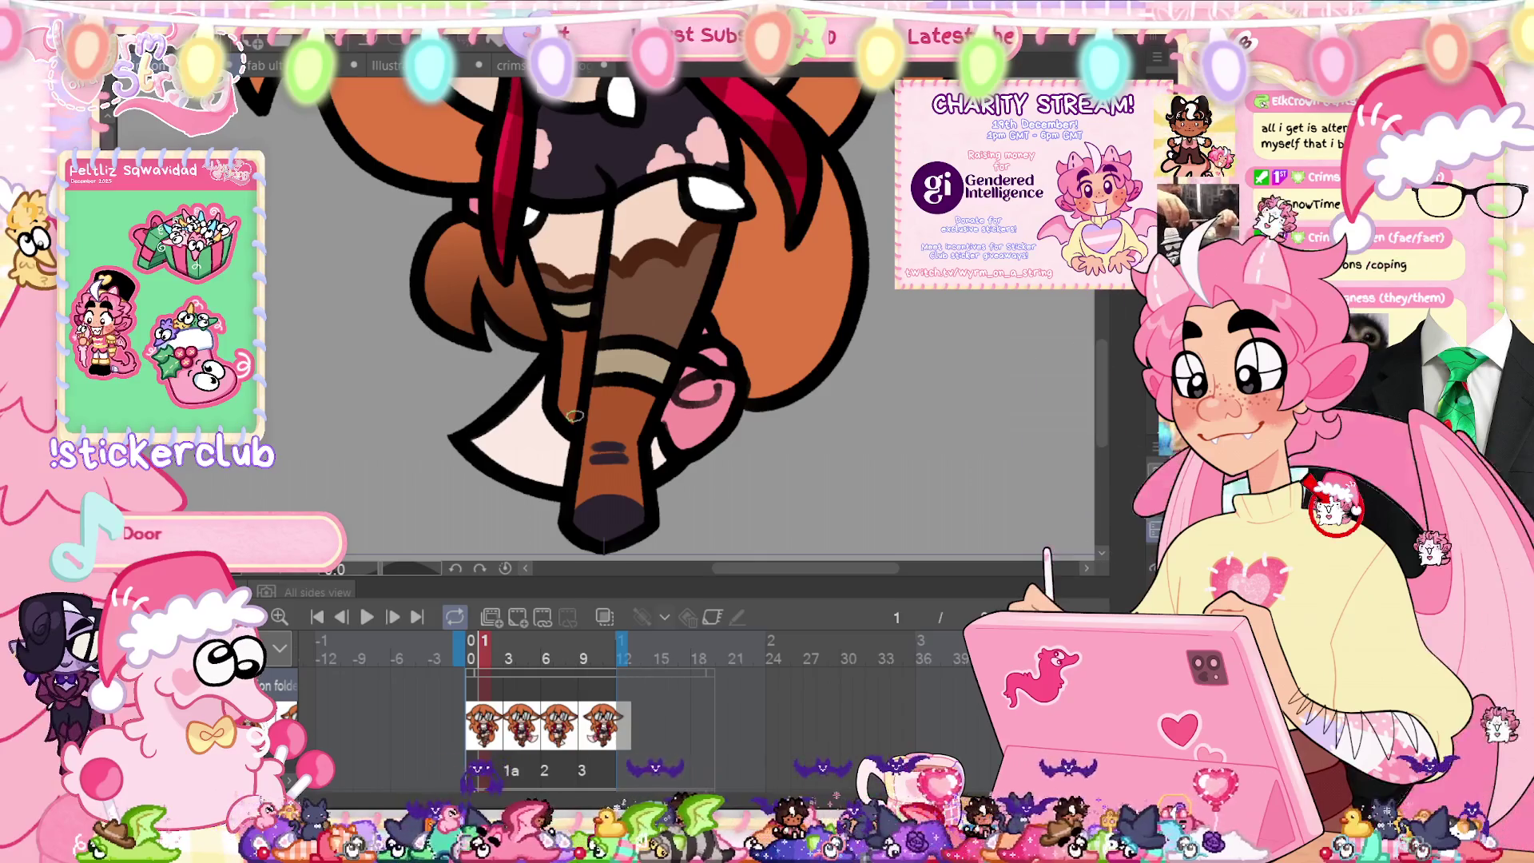
key(Right)
key(Right)
key(Left)
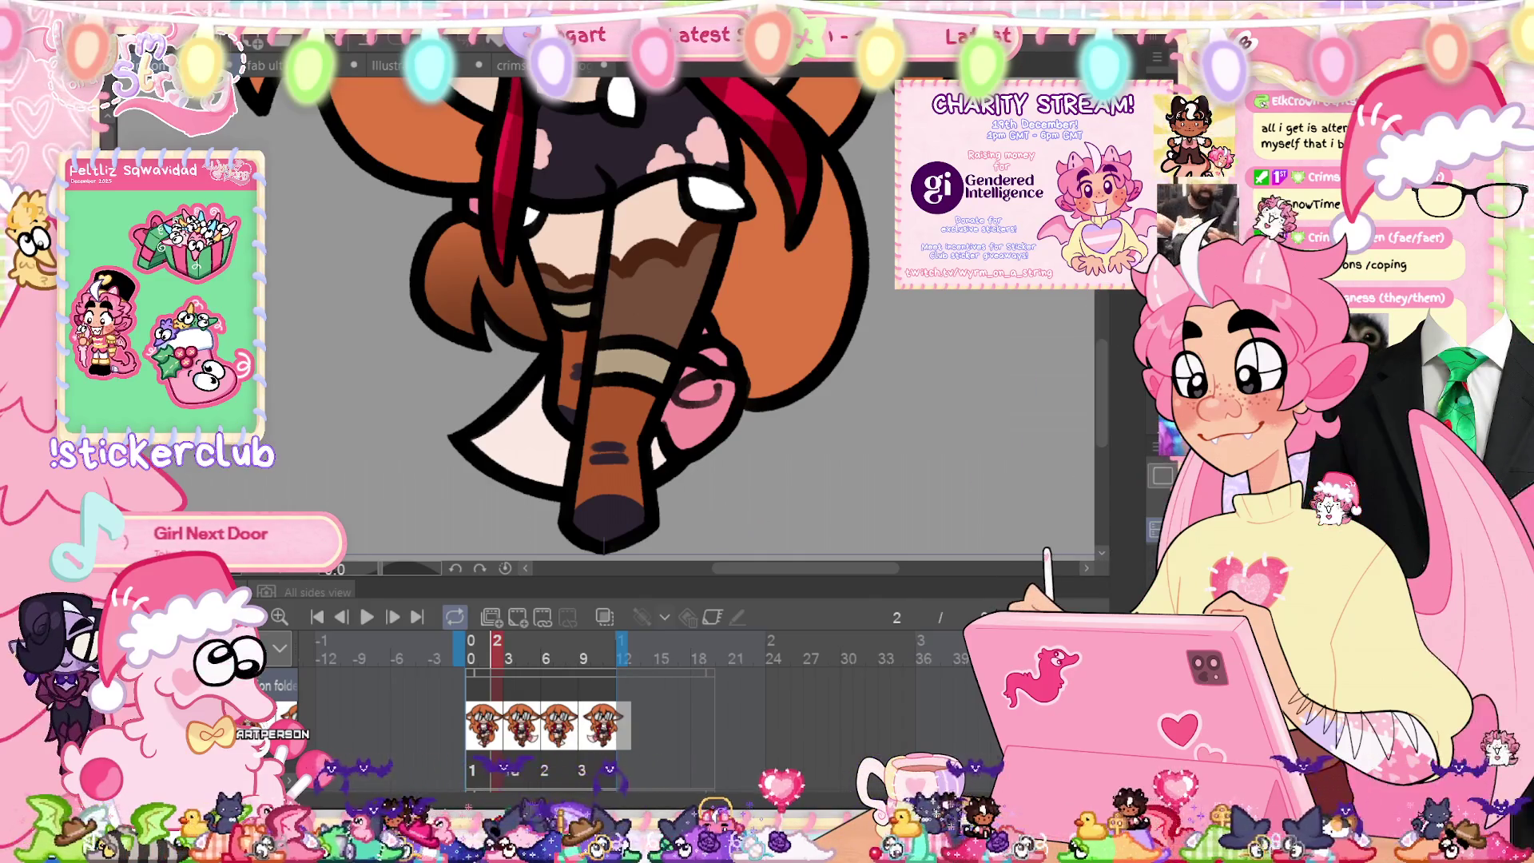
Step: On frame 6, flip the boot drawing horizontally, shift it slightly left, and return to frame 1
key(Right)
key(Right)
key(Right)
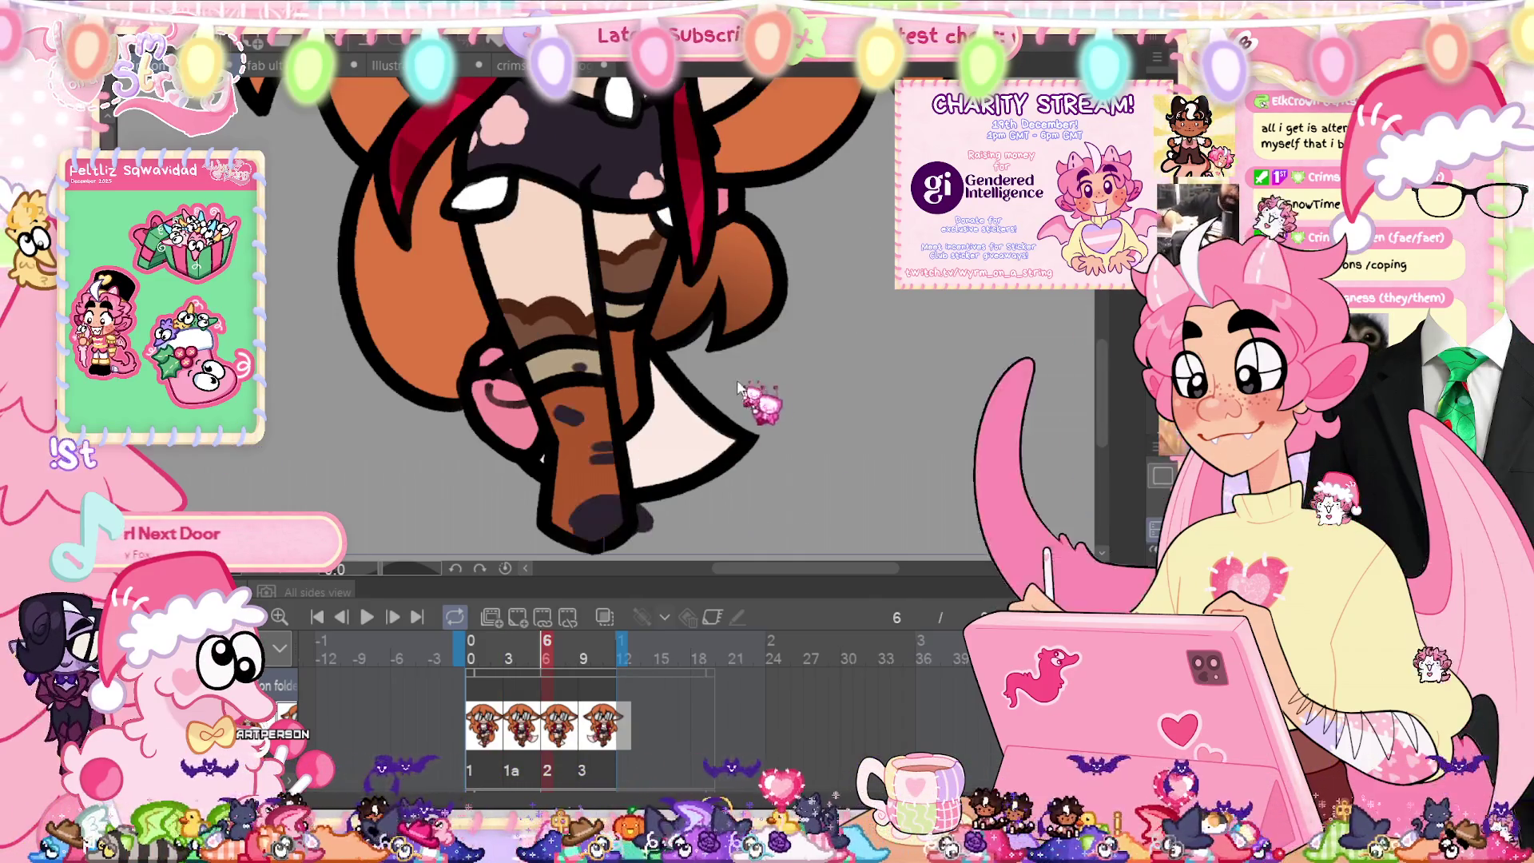
key(ctrl+t)
right_click(687, 438)
click(663, 400)
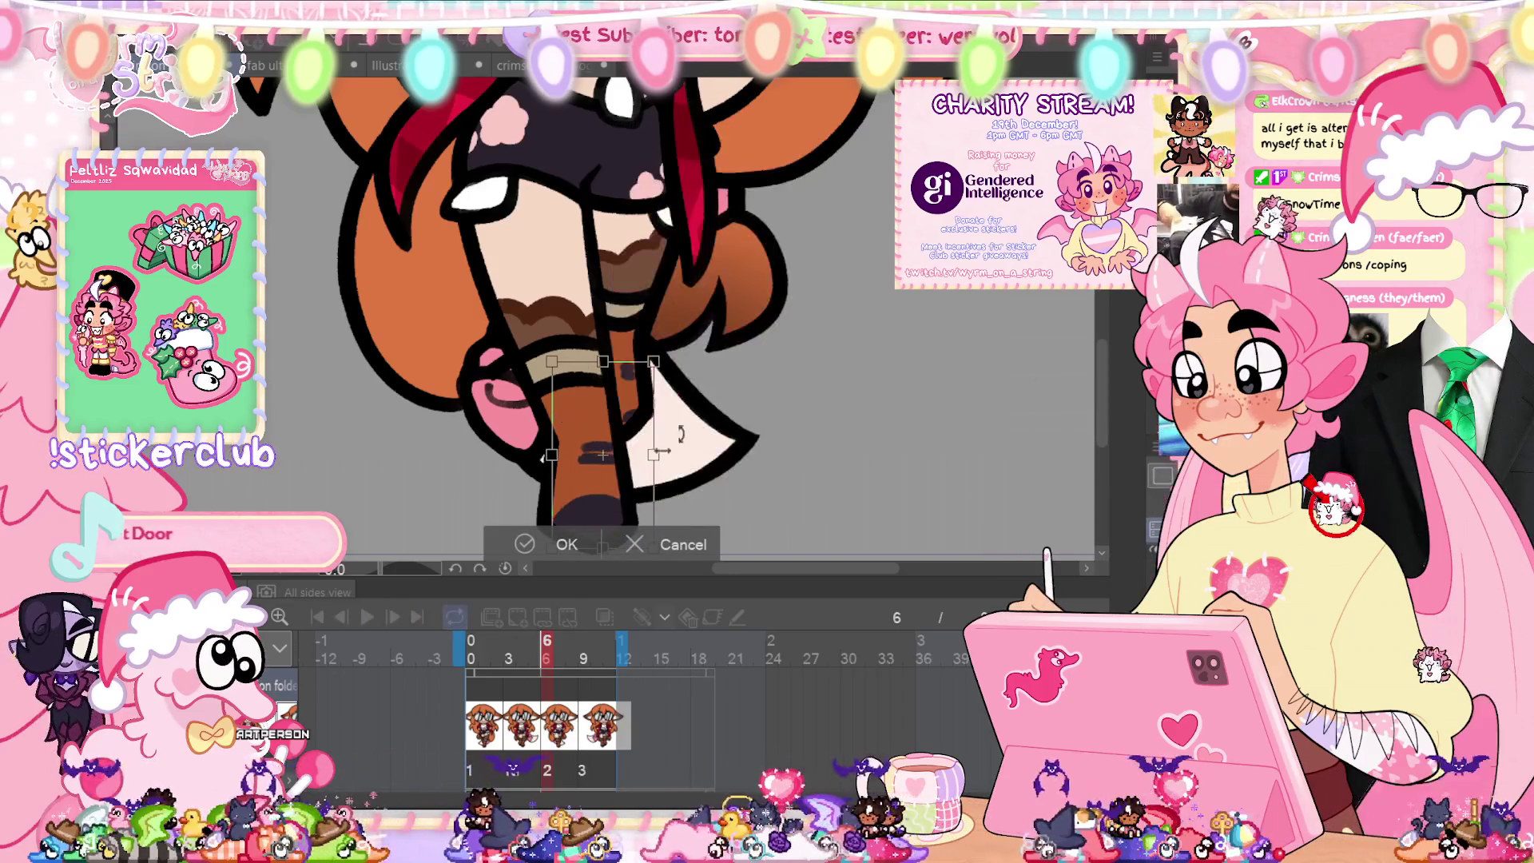
drag(626, 494, 615, 494)
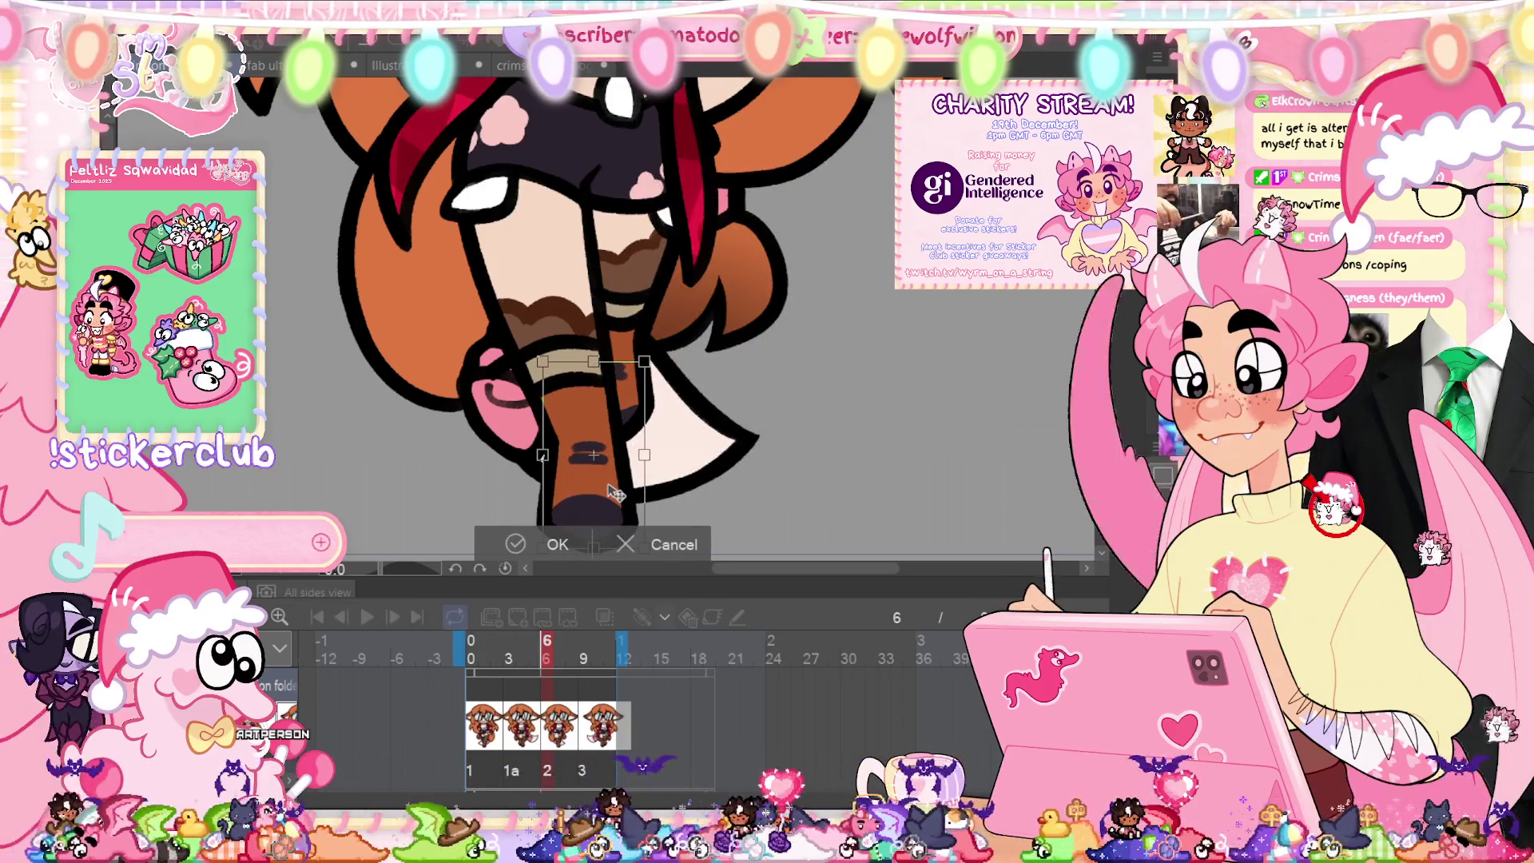
click(557, 544)
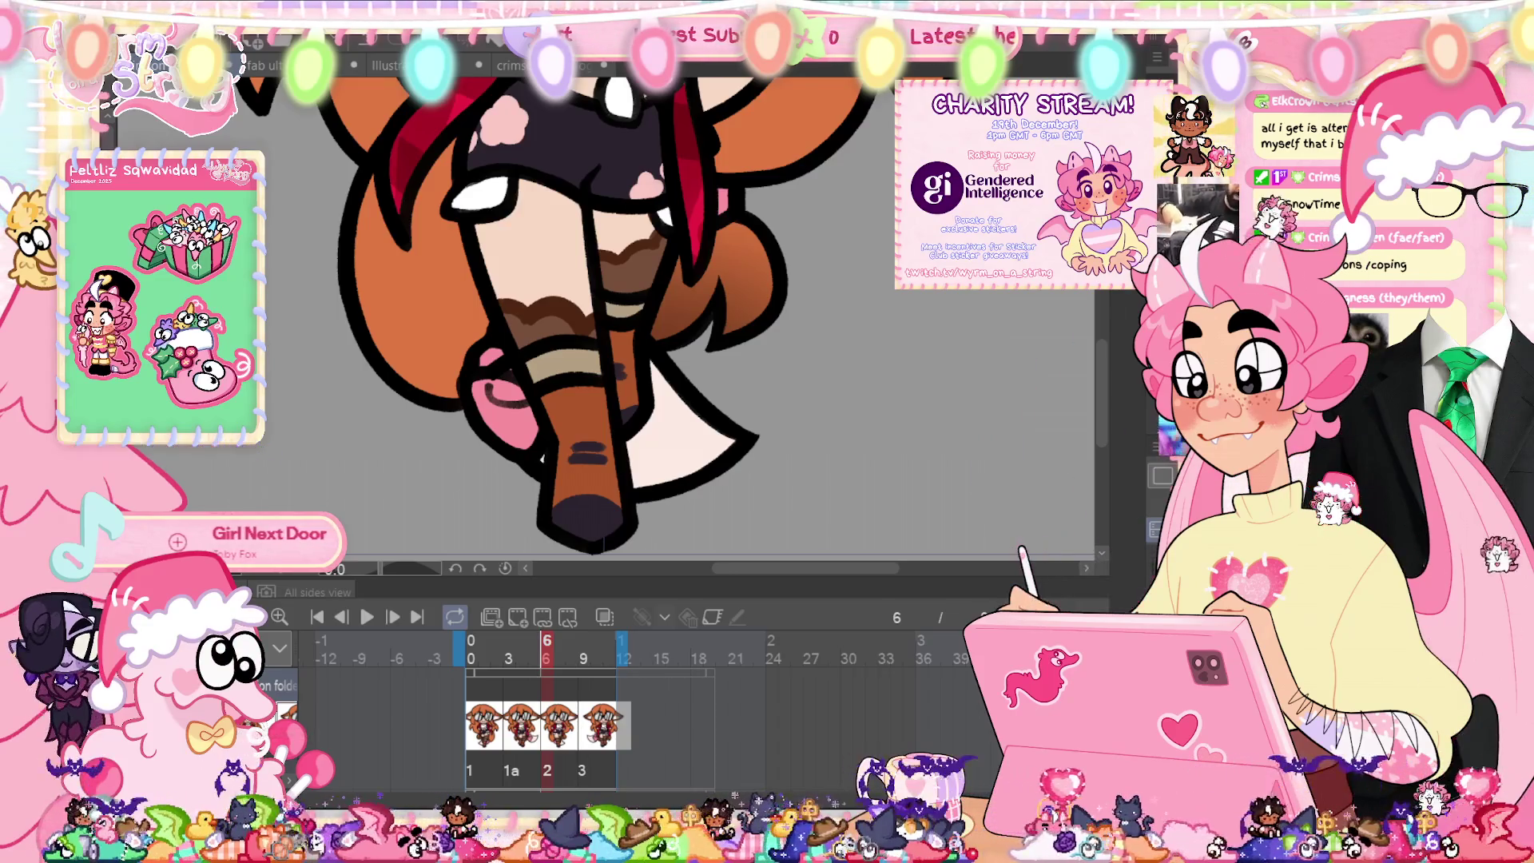
click(471, 648)
key(ctrl+0)
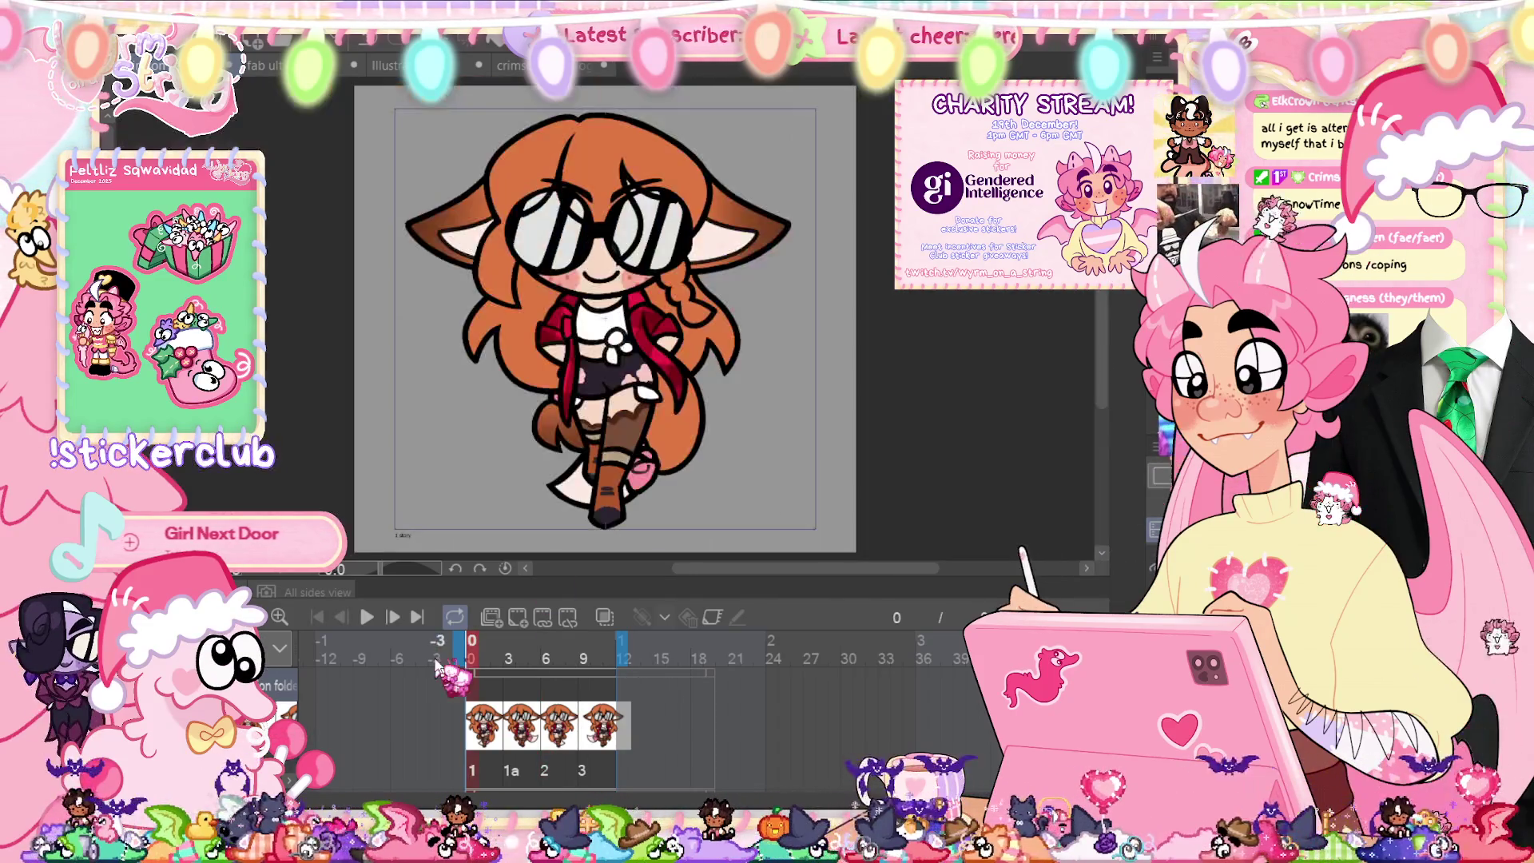
Step: Preview the walk cycle, then fill the glasses lenses pale green on the first frame
click(372, 621)
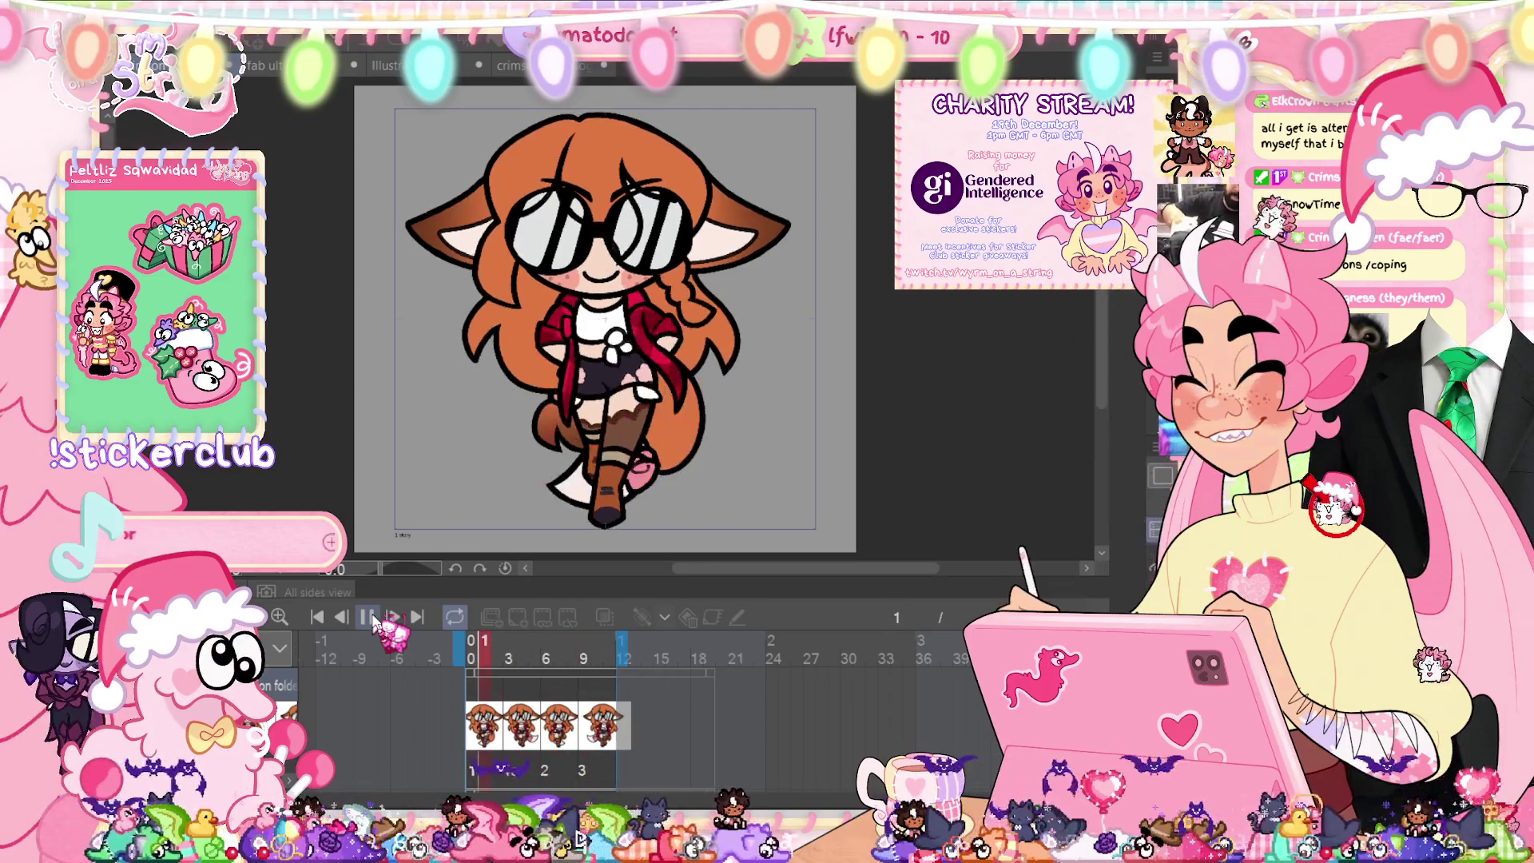
click(372, 620)
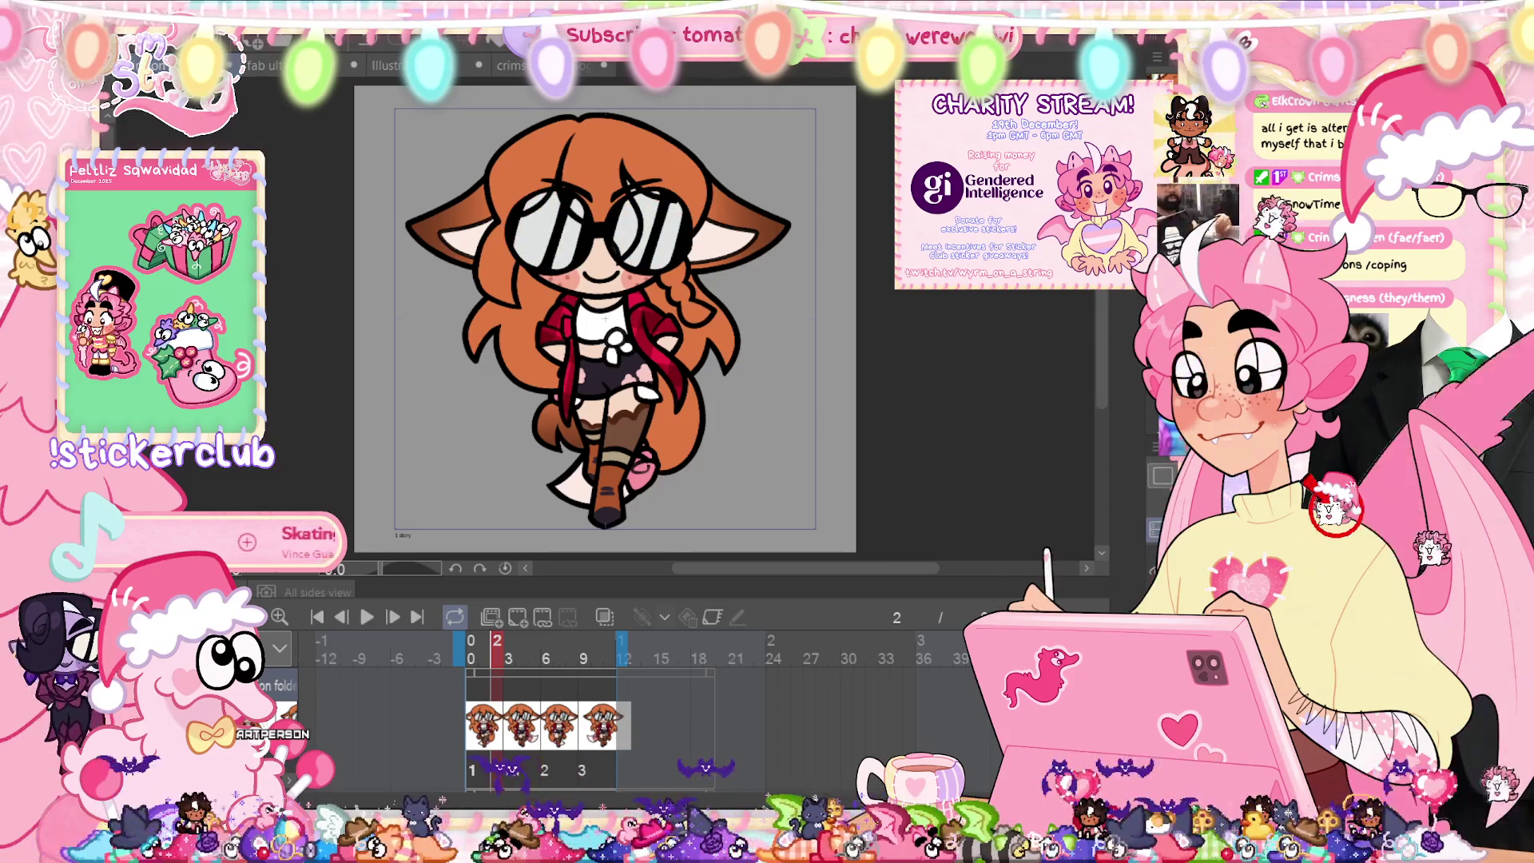
click(568, 239)
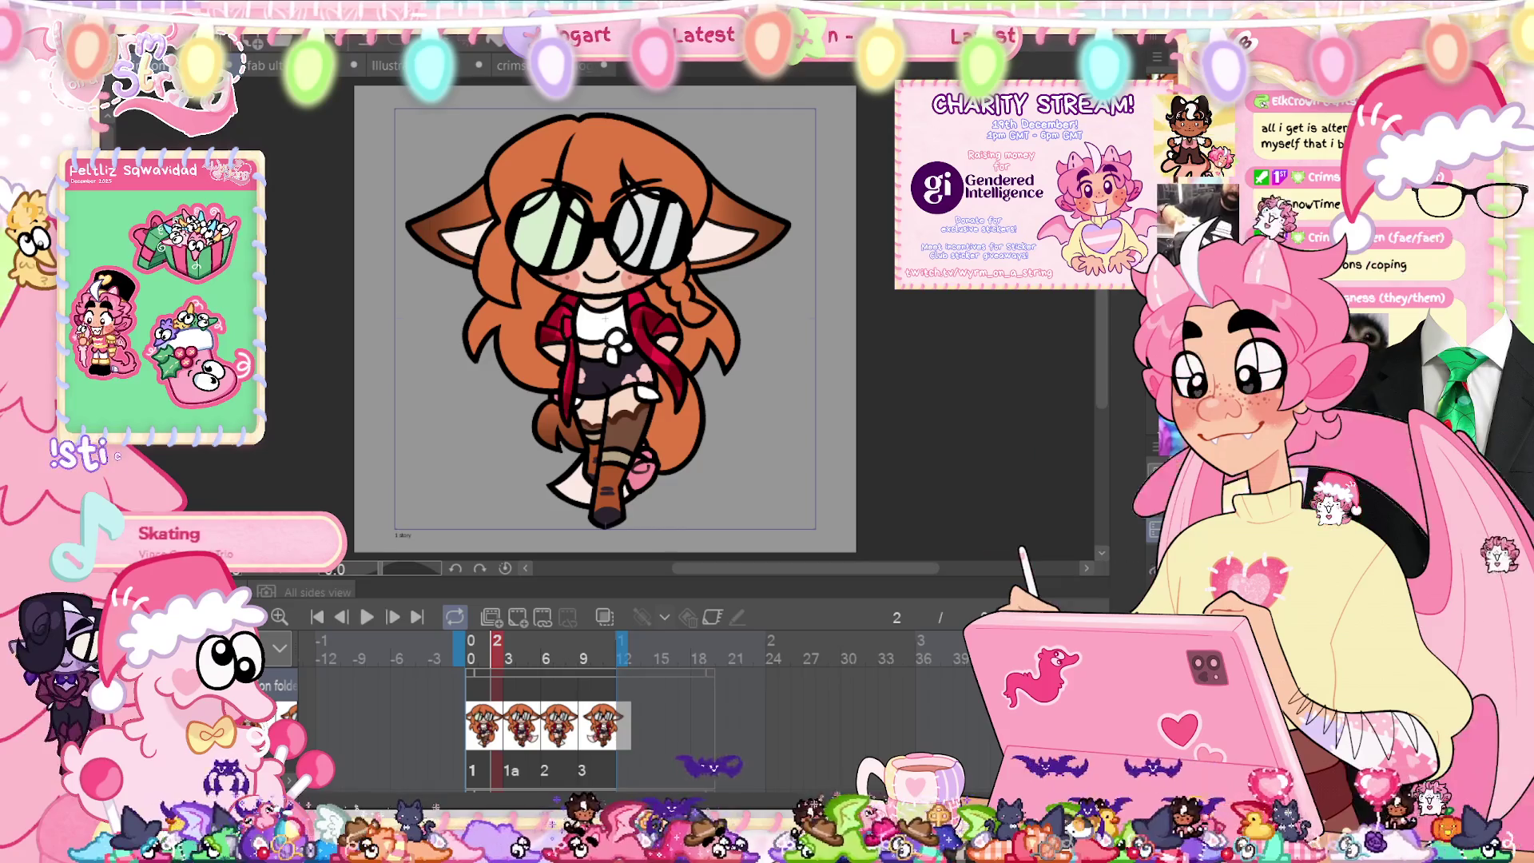
key(ctrl+z)
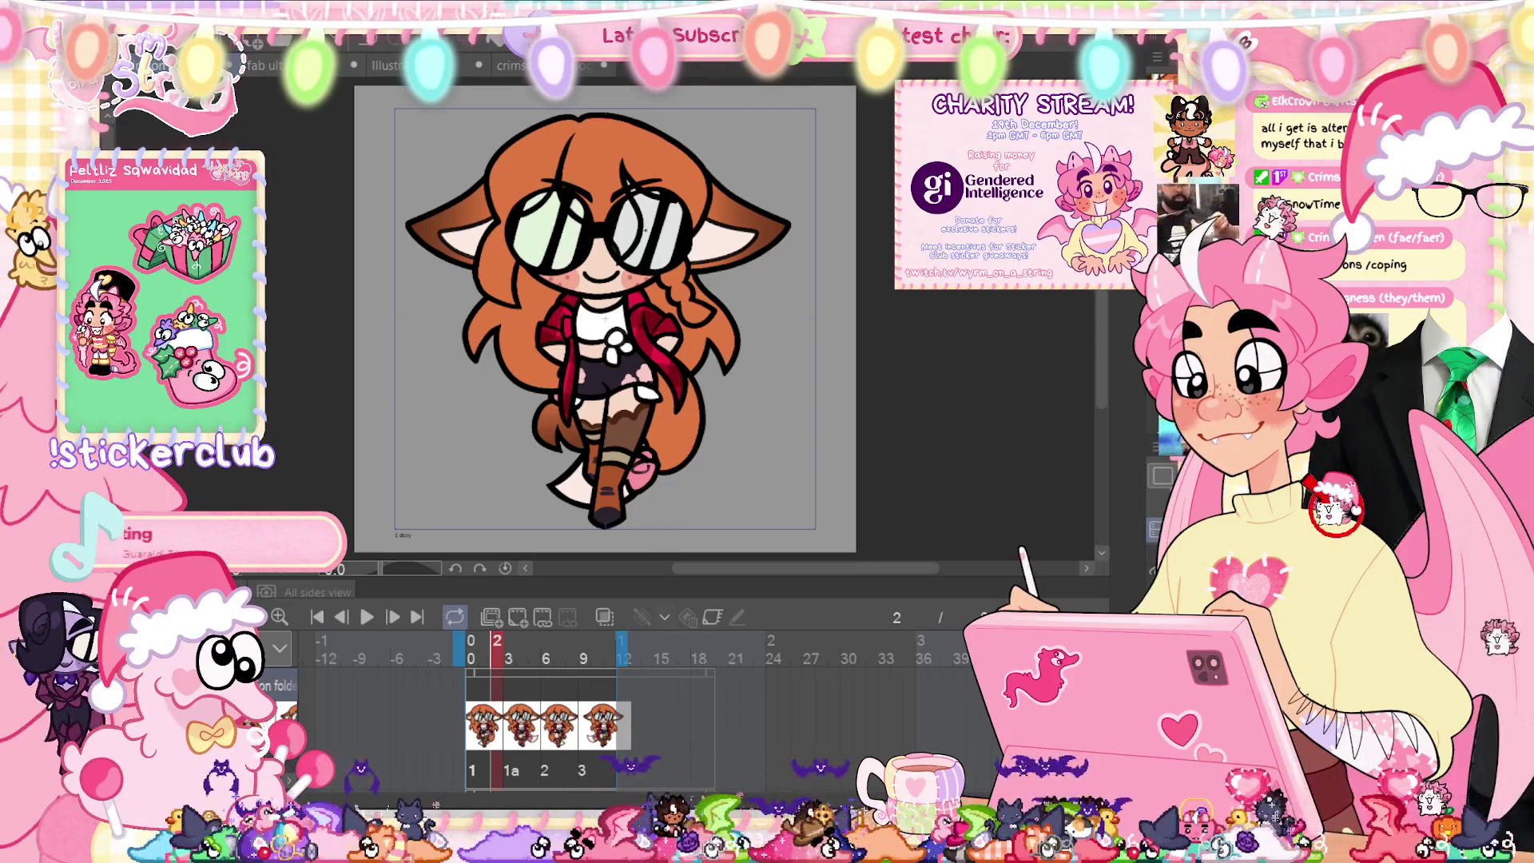
click(645, 230)
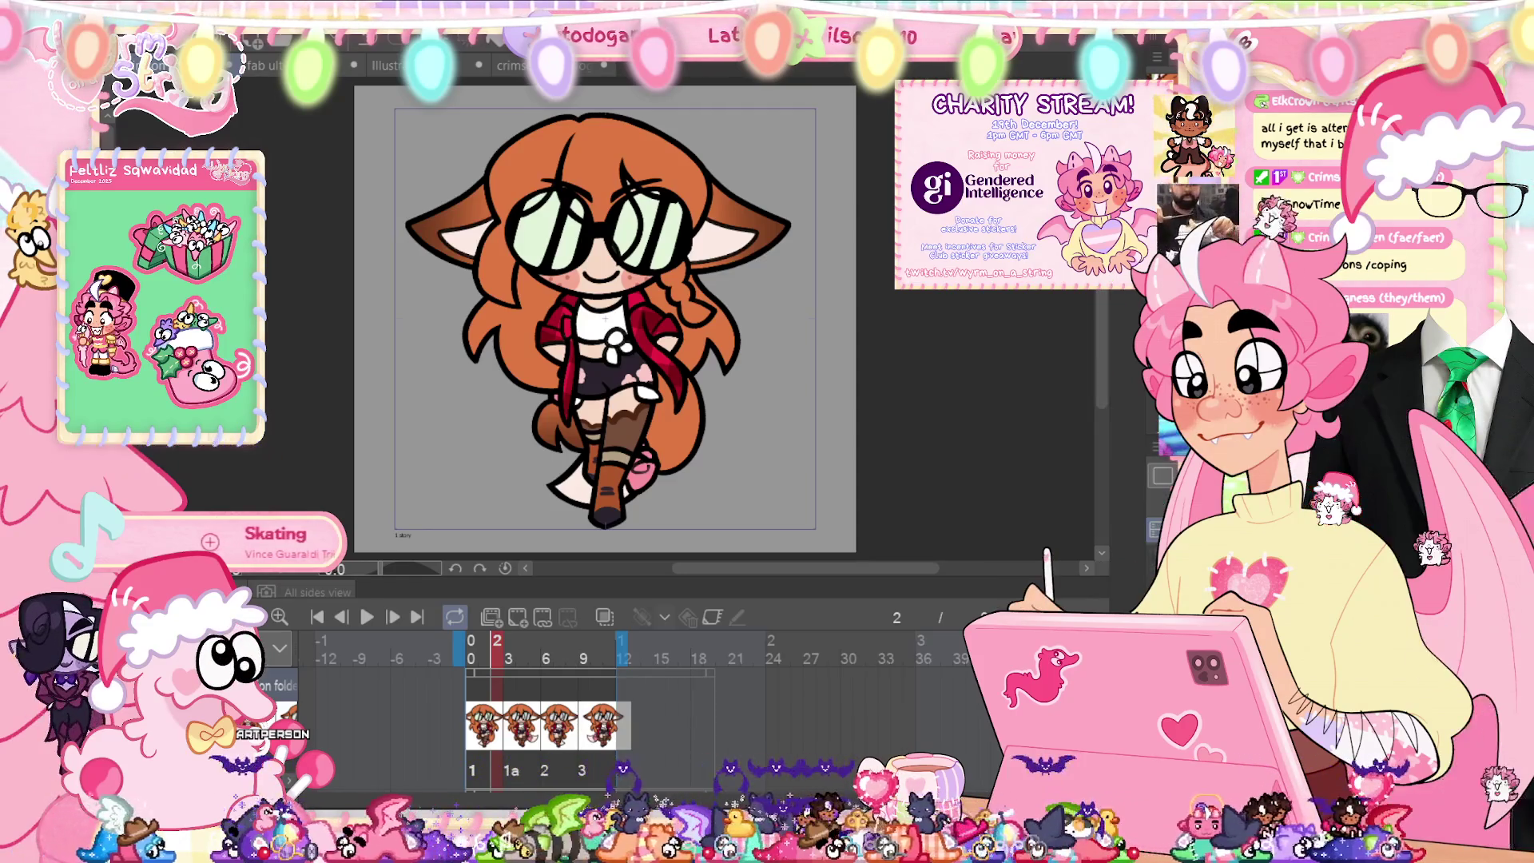
Step: Tint the lenses on frames 3, 6 and 9, replay the cycle, and return to frame 1
key(Right)
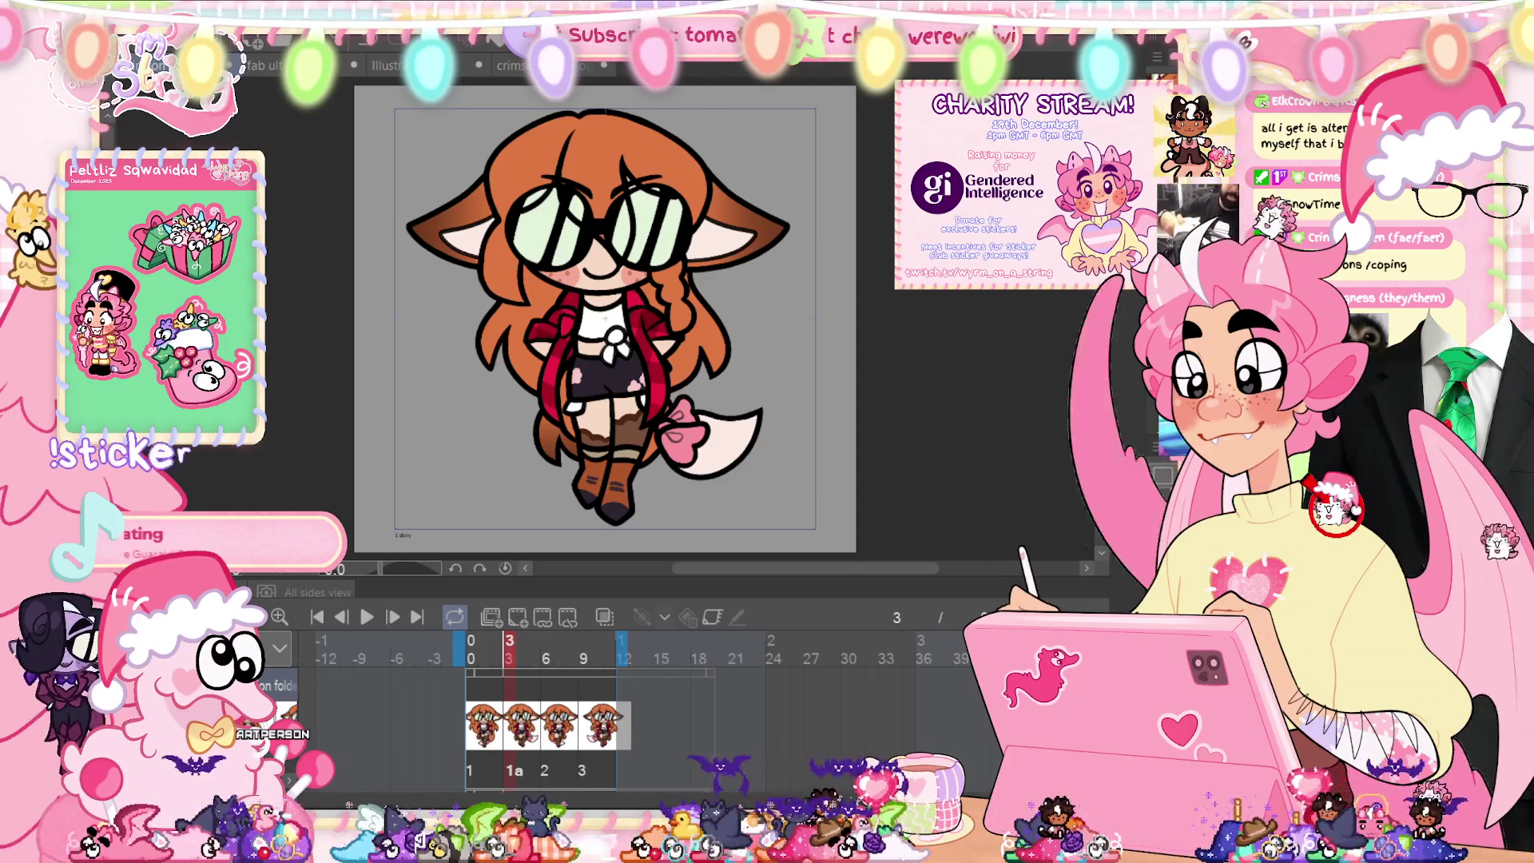
key(Right)
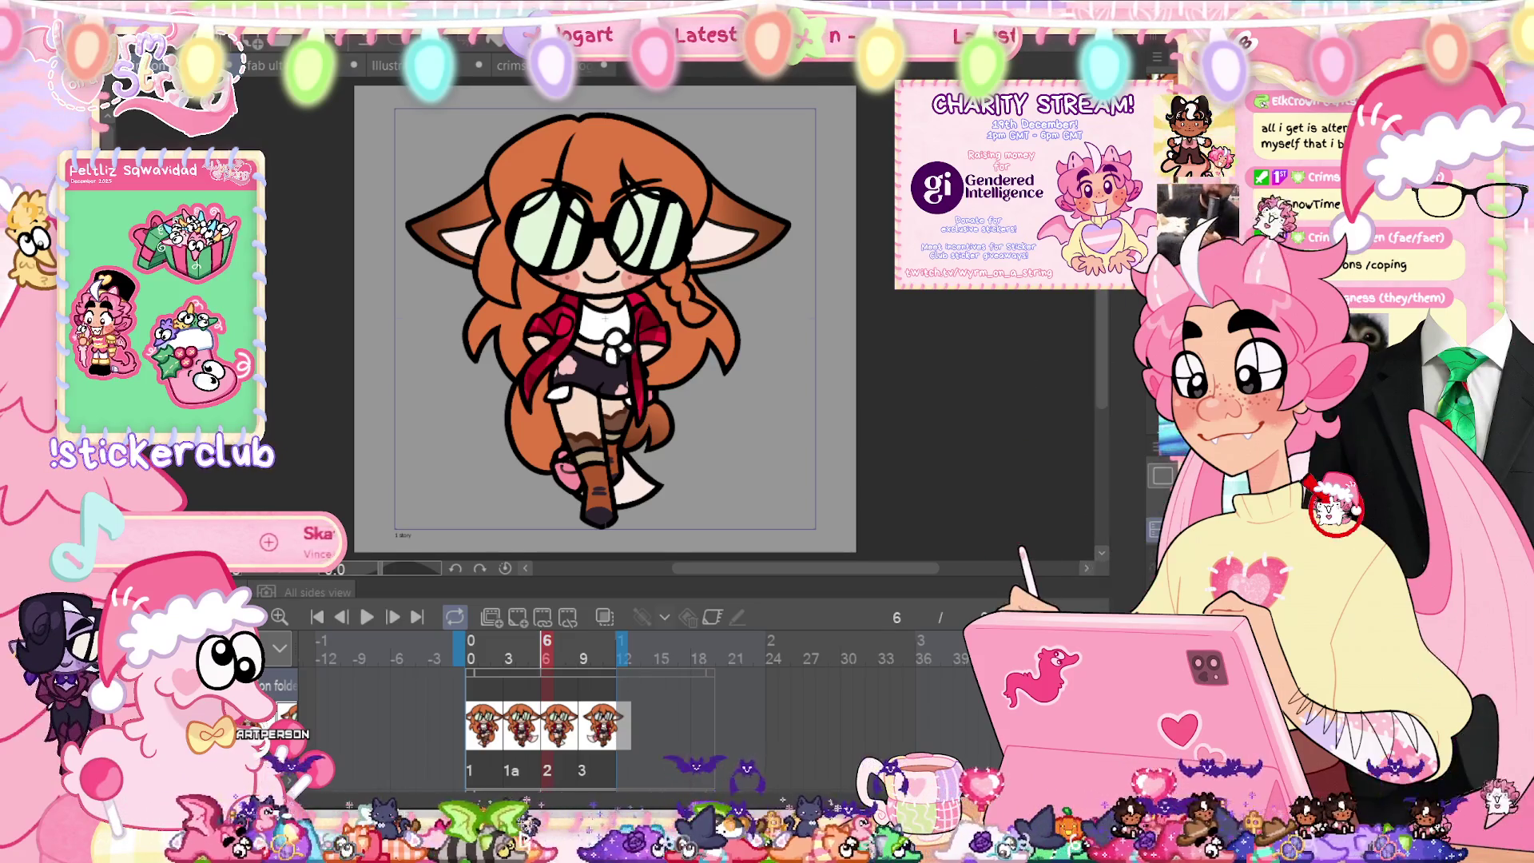
key(Right)
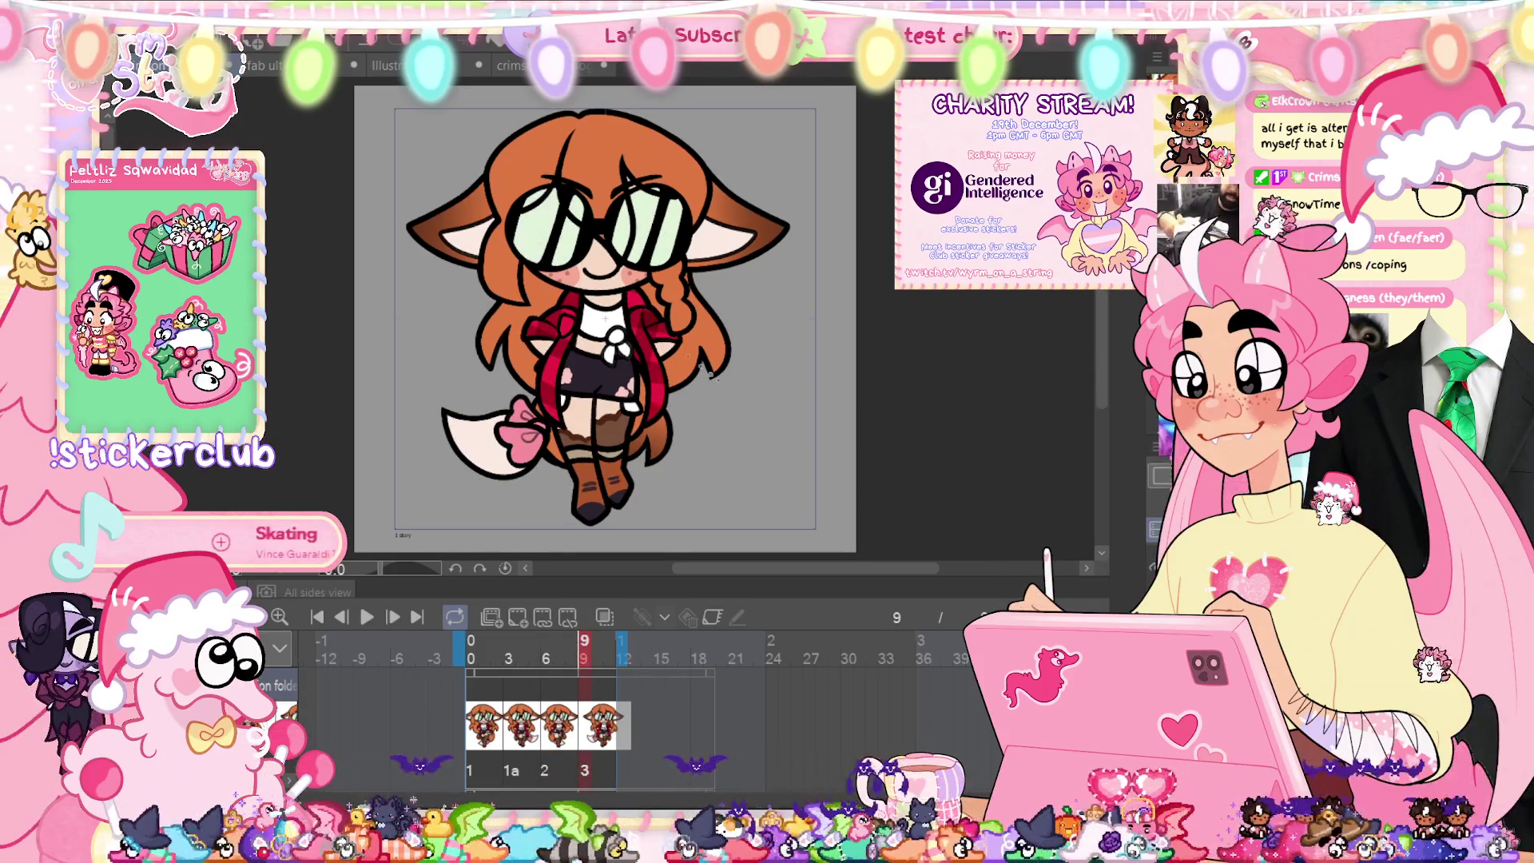
click(366, 616)
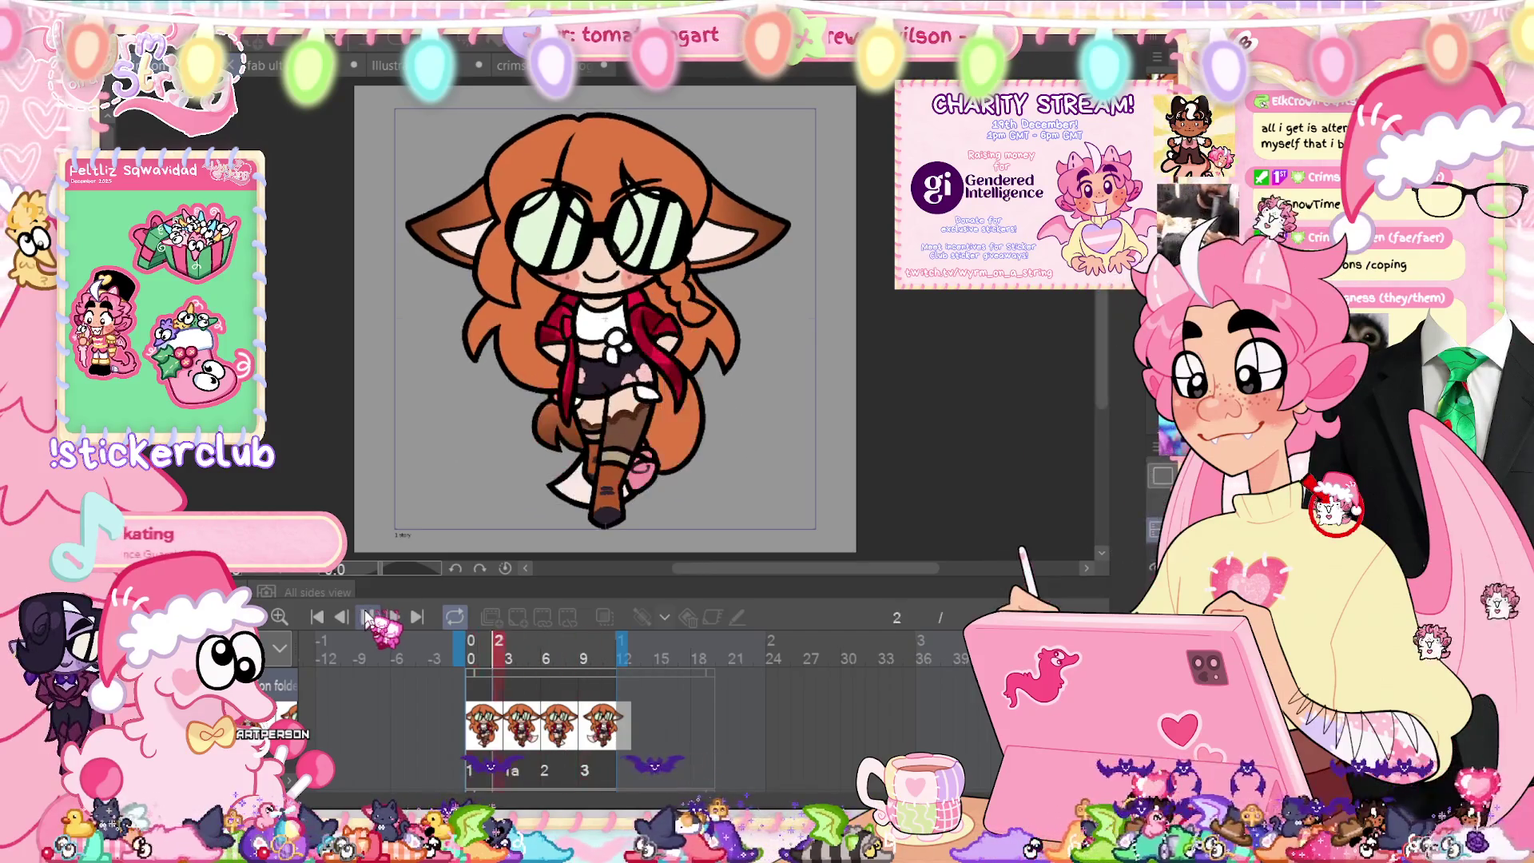
click(366, 617)
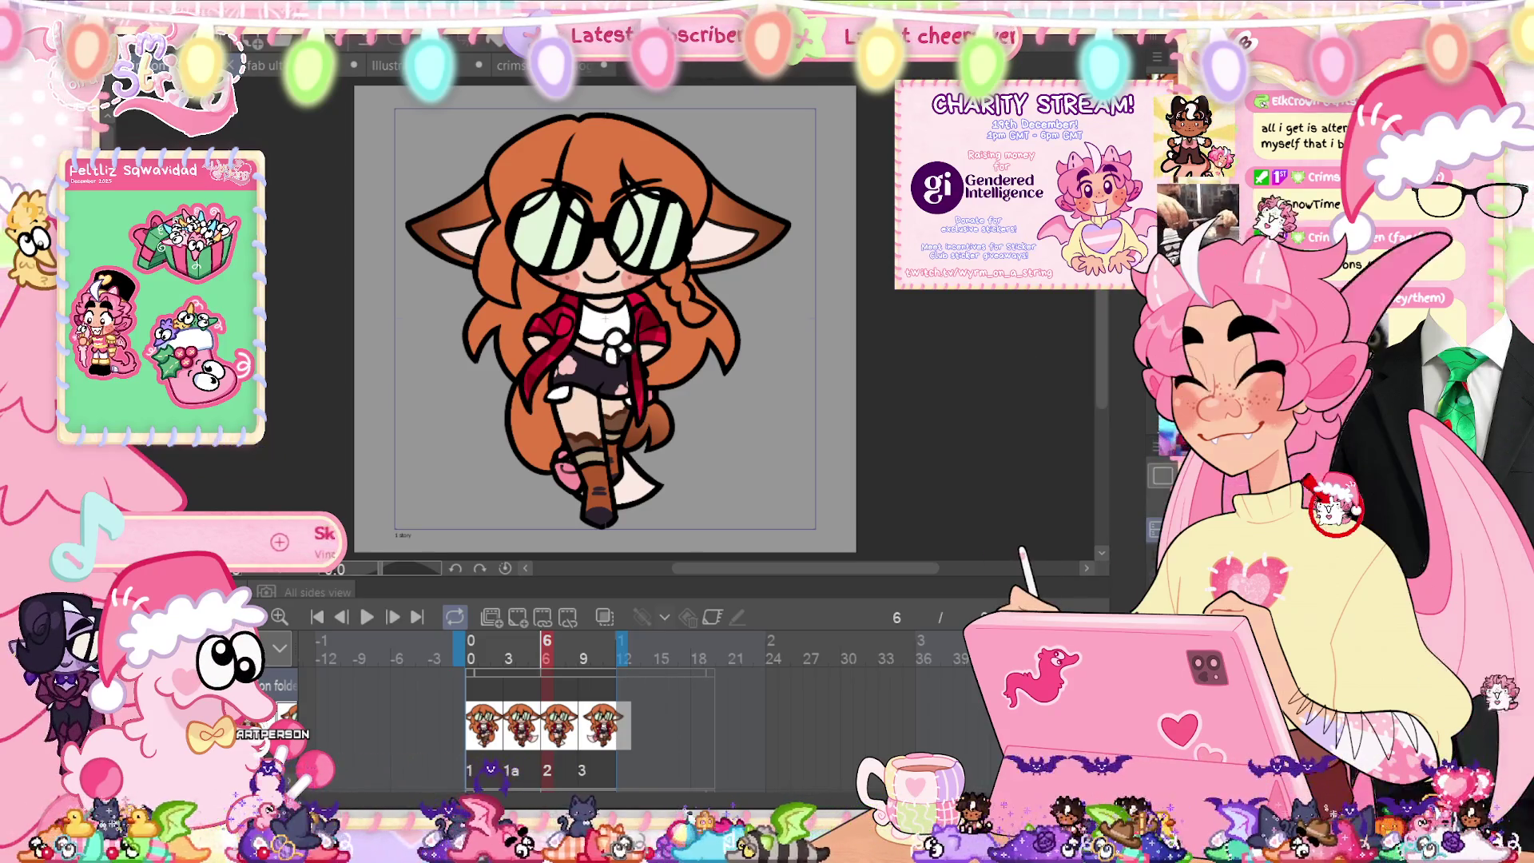
key(Home)
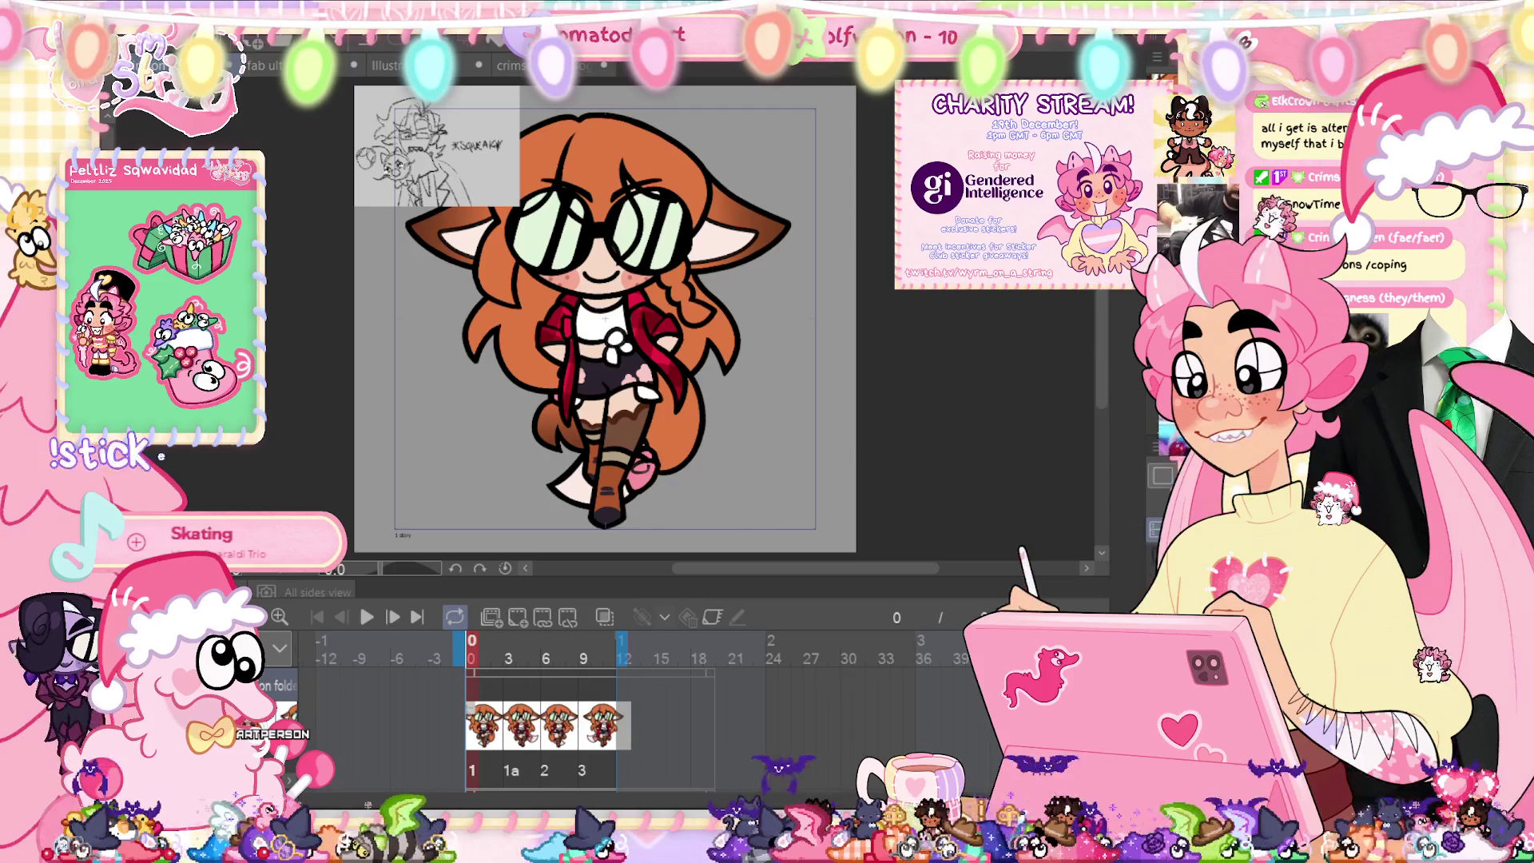
key(Delete)
key(Return)
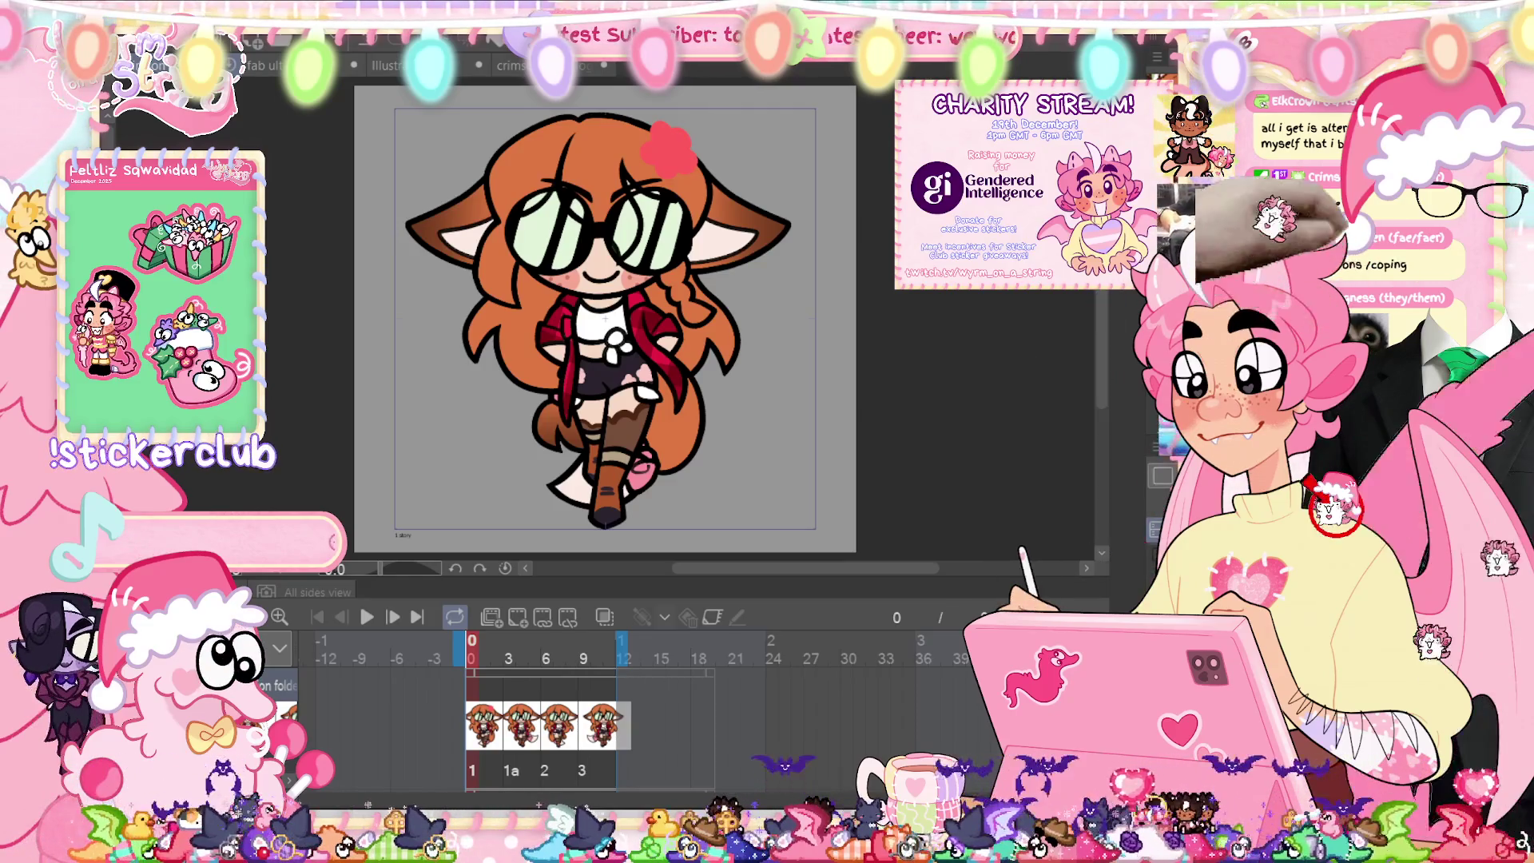
click(669, 148)
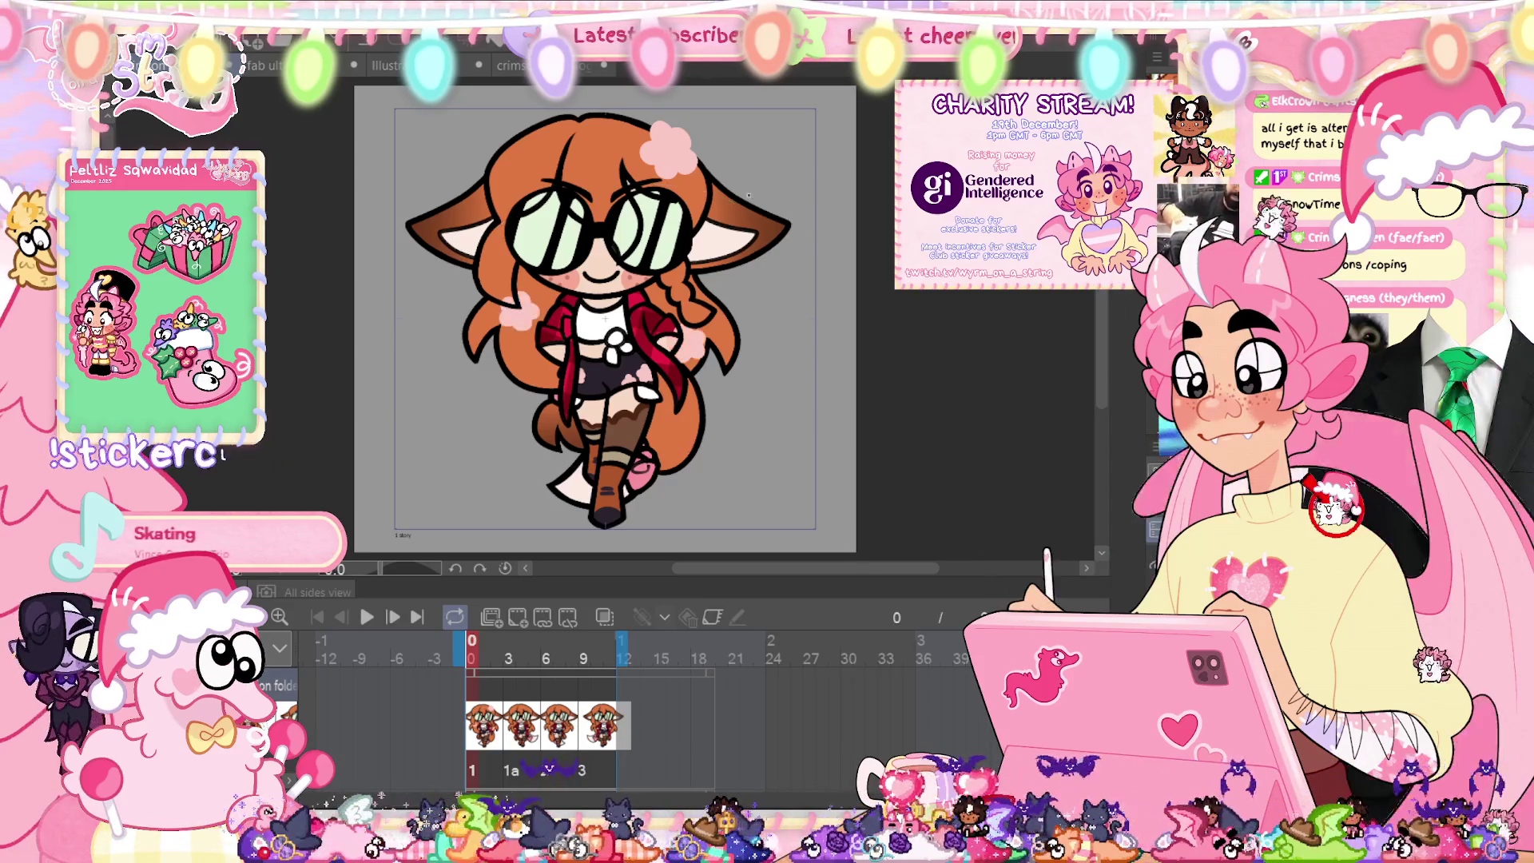
scroll(550, 261, up, 5)
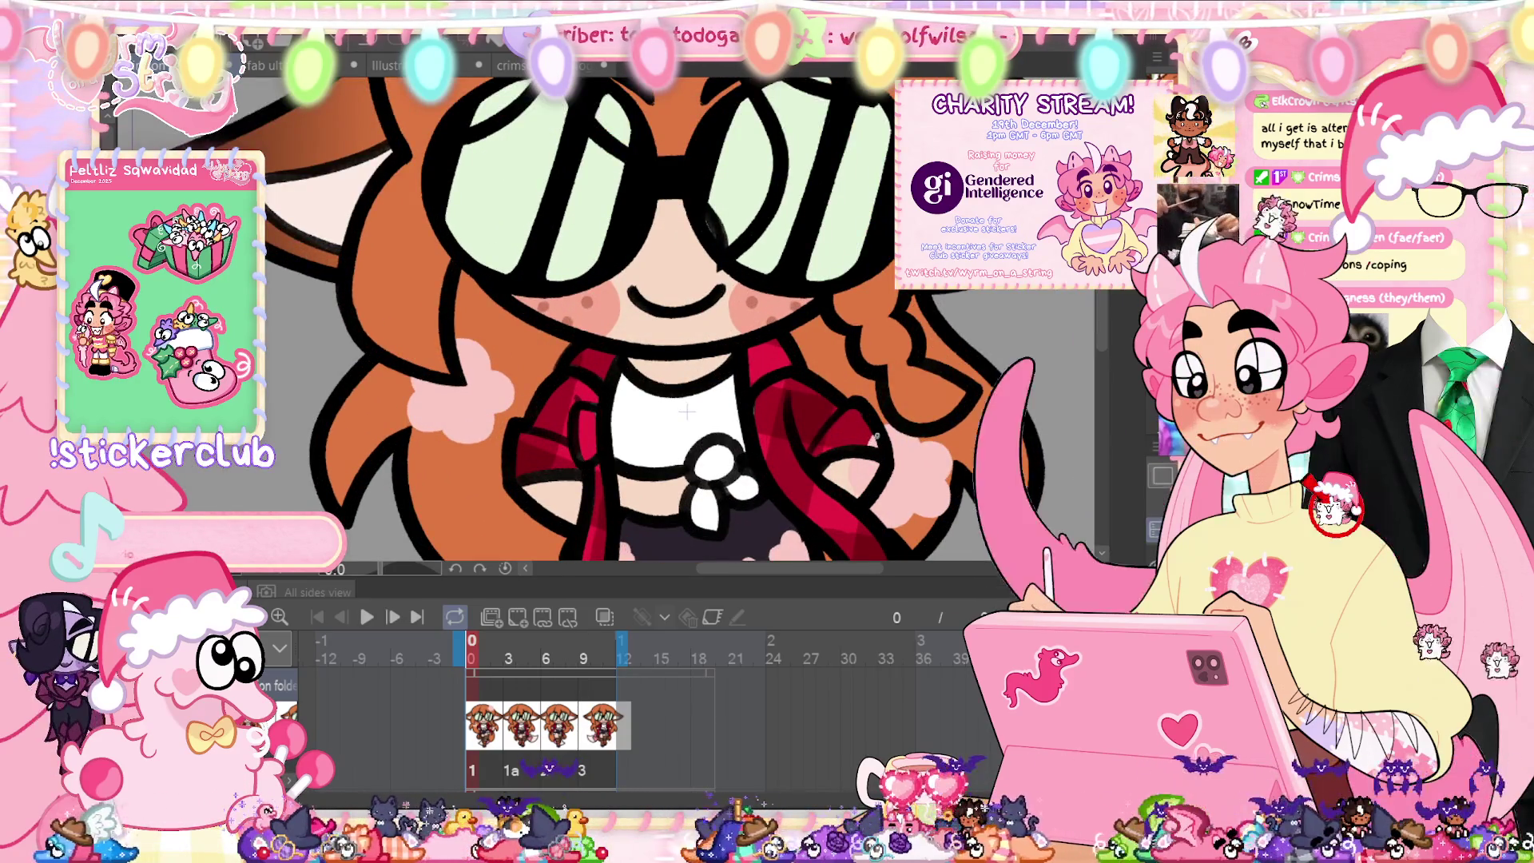
drag(870, 415, 882, 499)
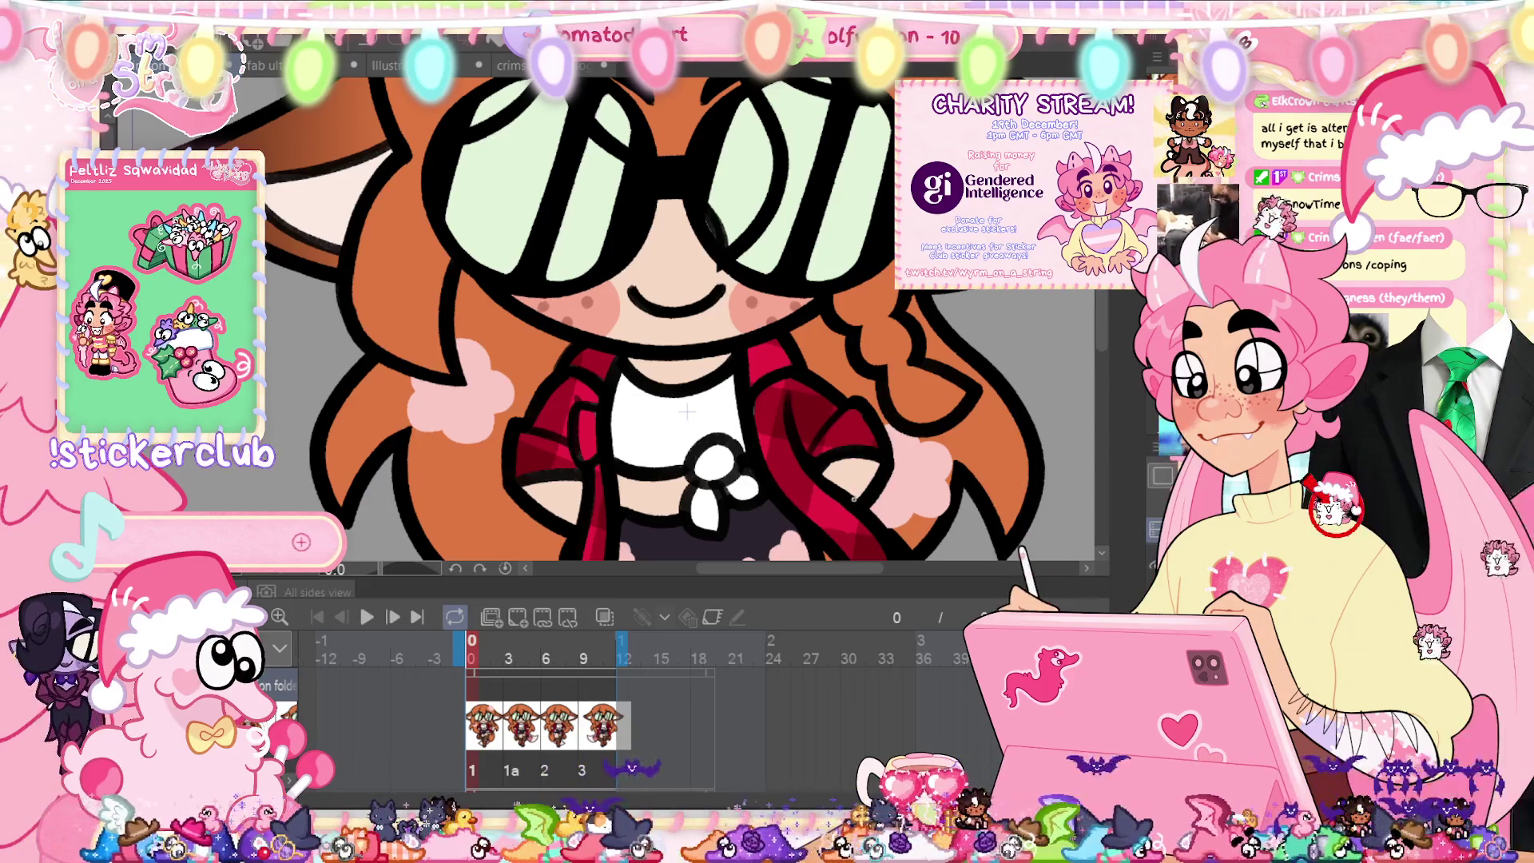
scroll(687, 411, down, 5)
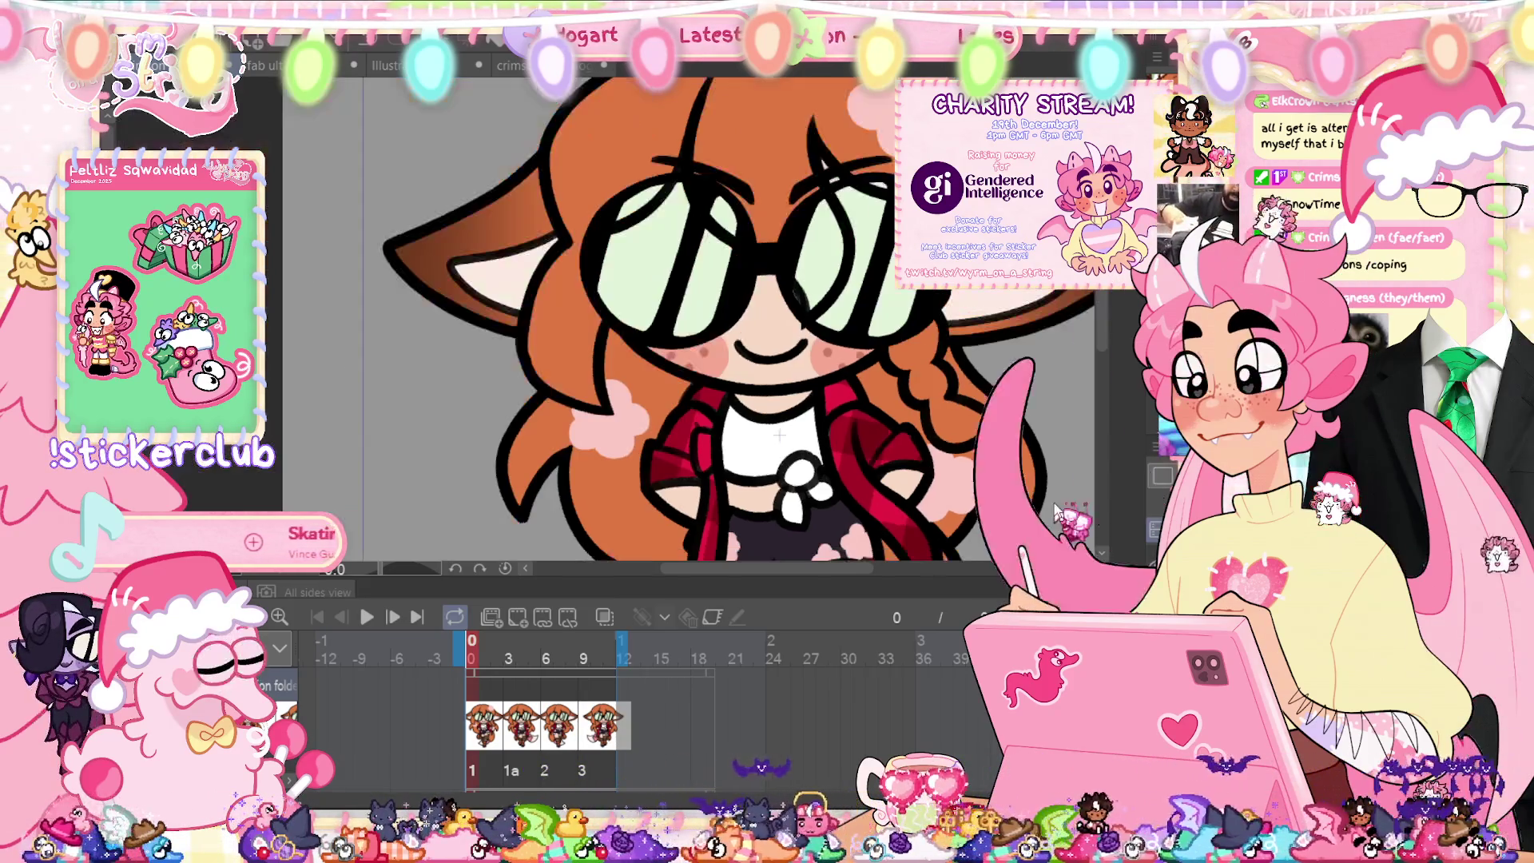
scroll(709, 329, up, 1)
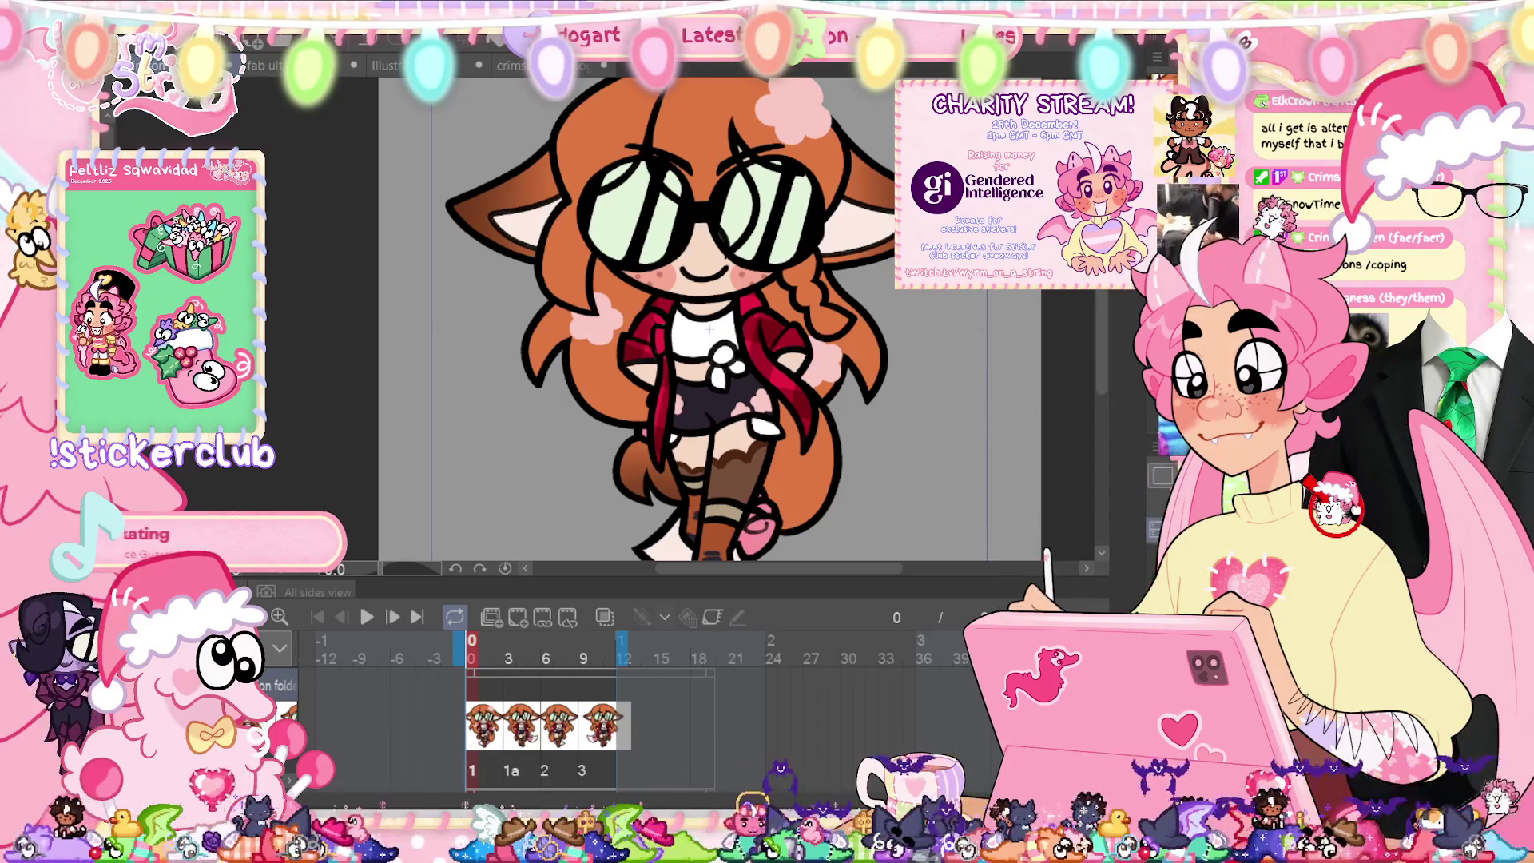
click(509, 648)
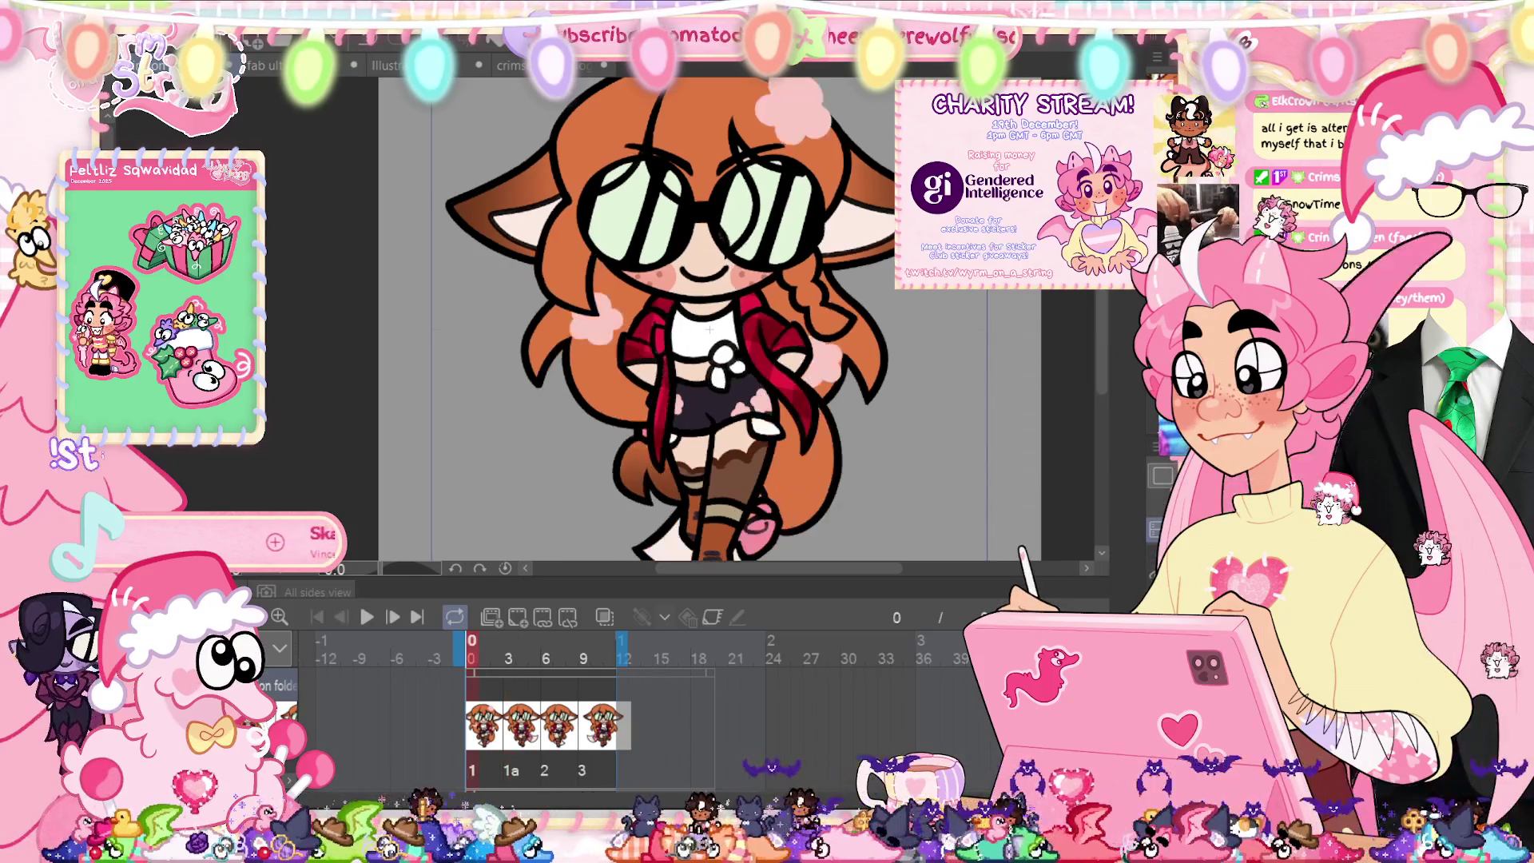
click(472, 649)
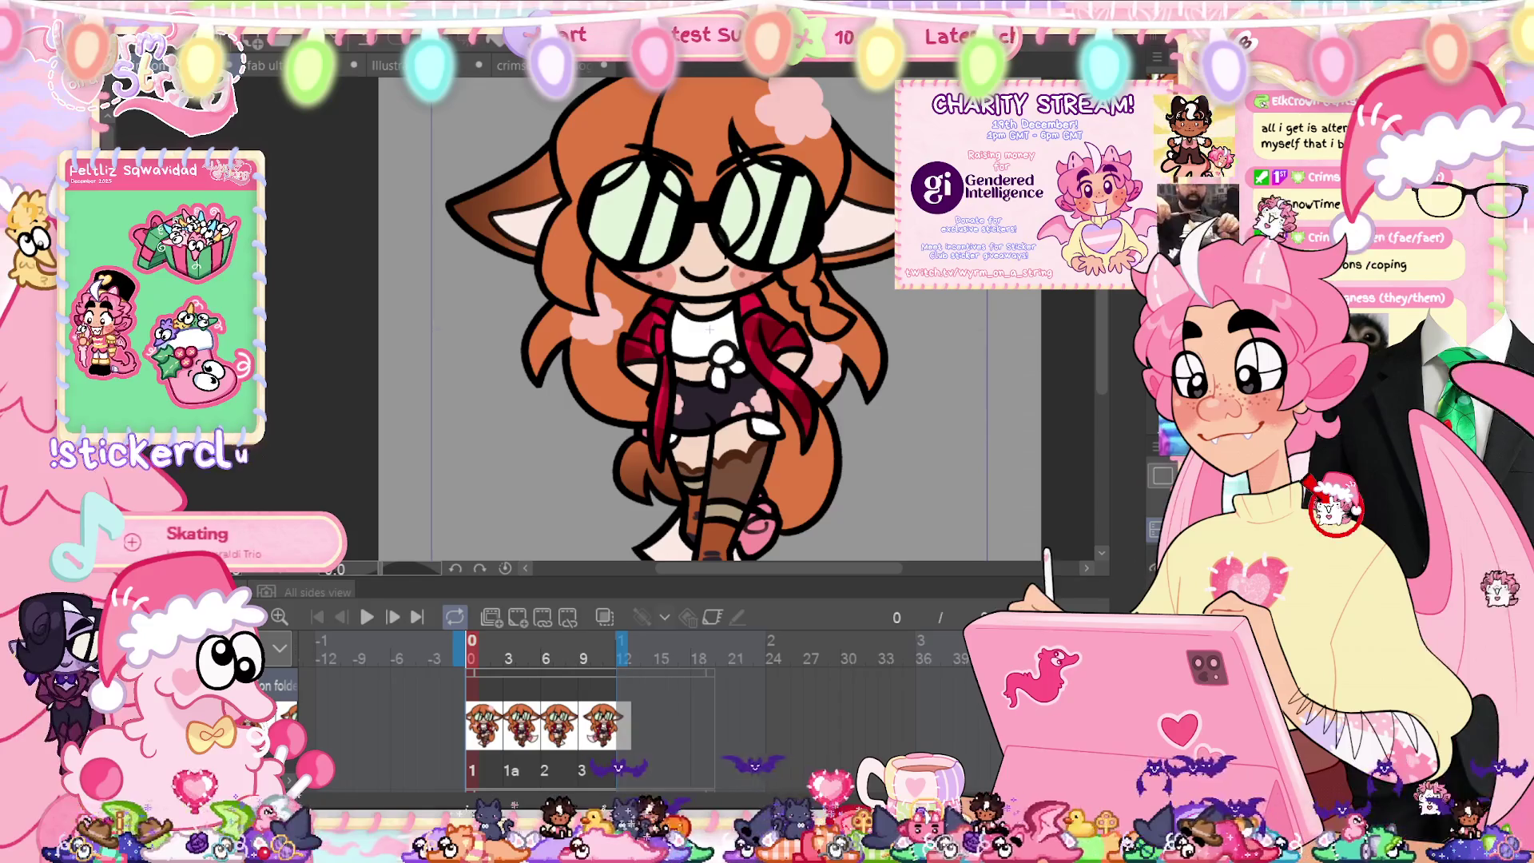
scroll(904, 539, up, 3)
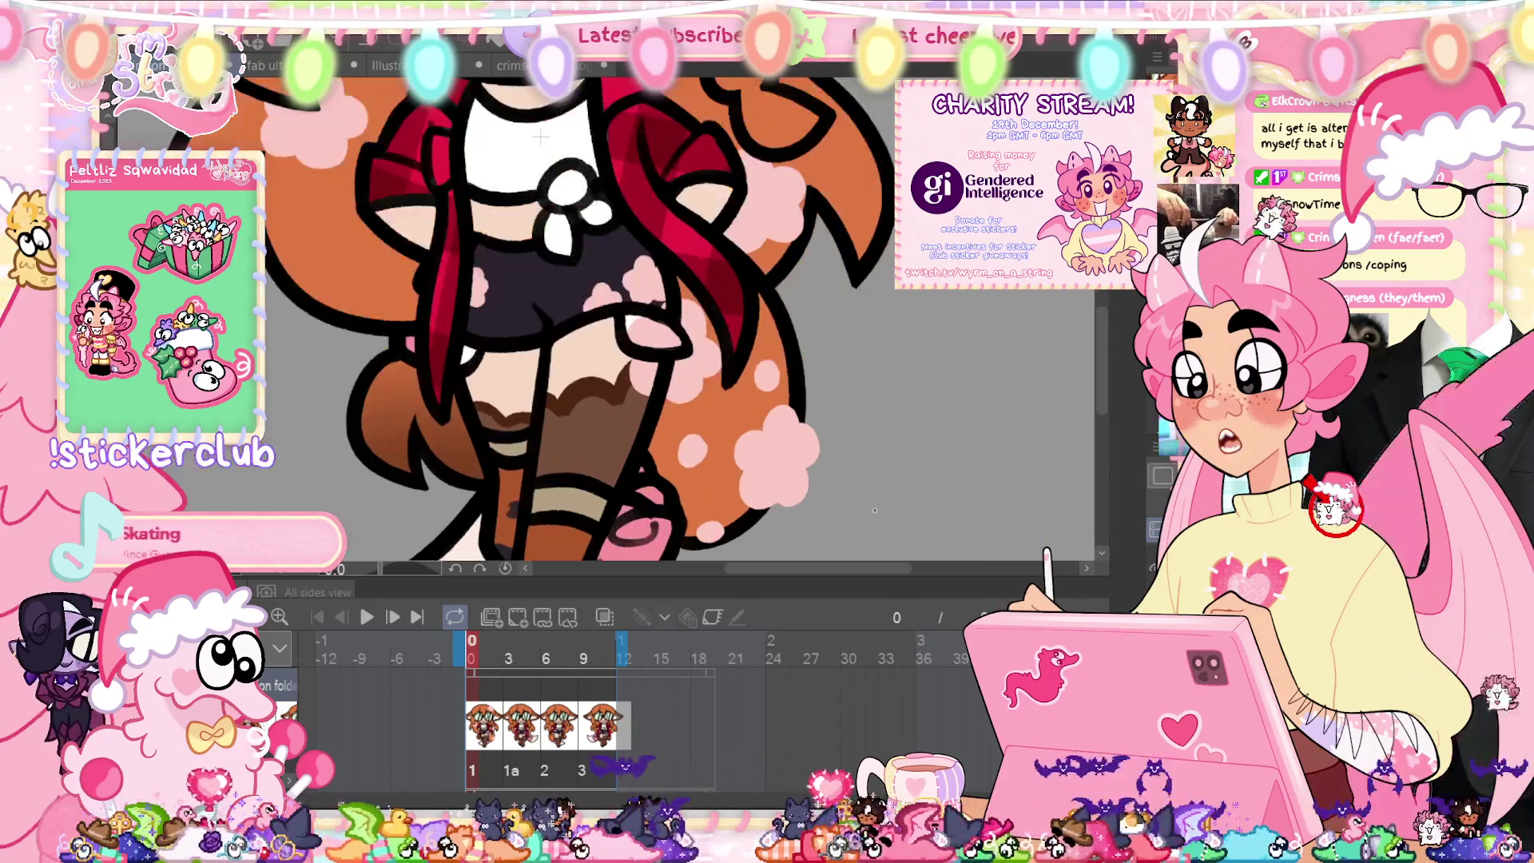
scroll(771, 222, up, 2)
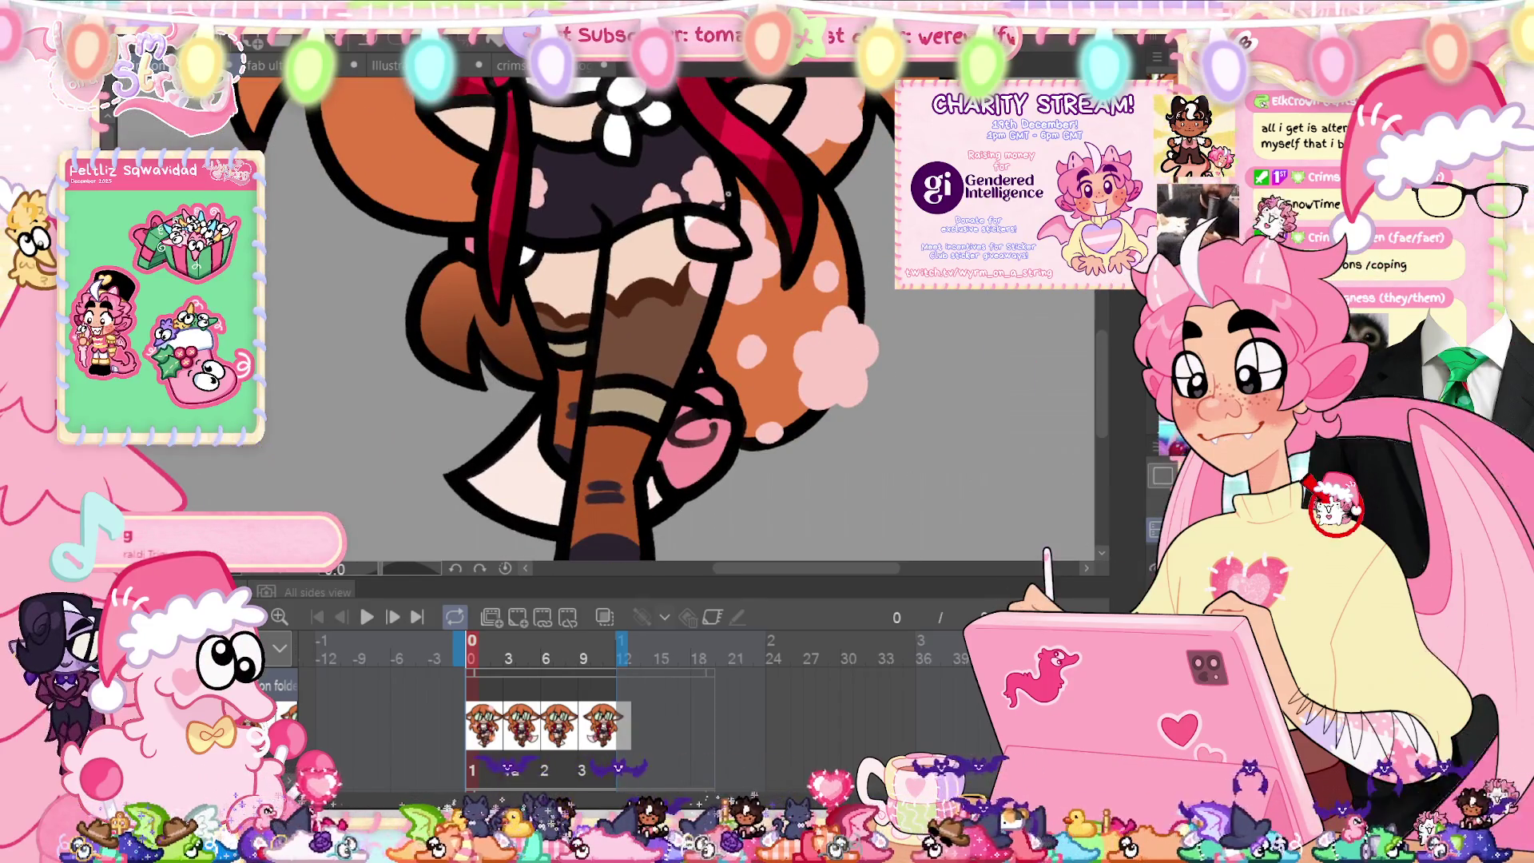
key(bracketright)
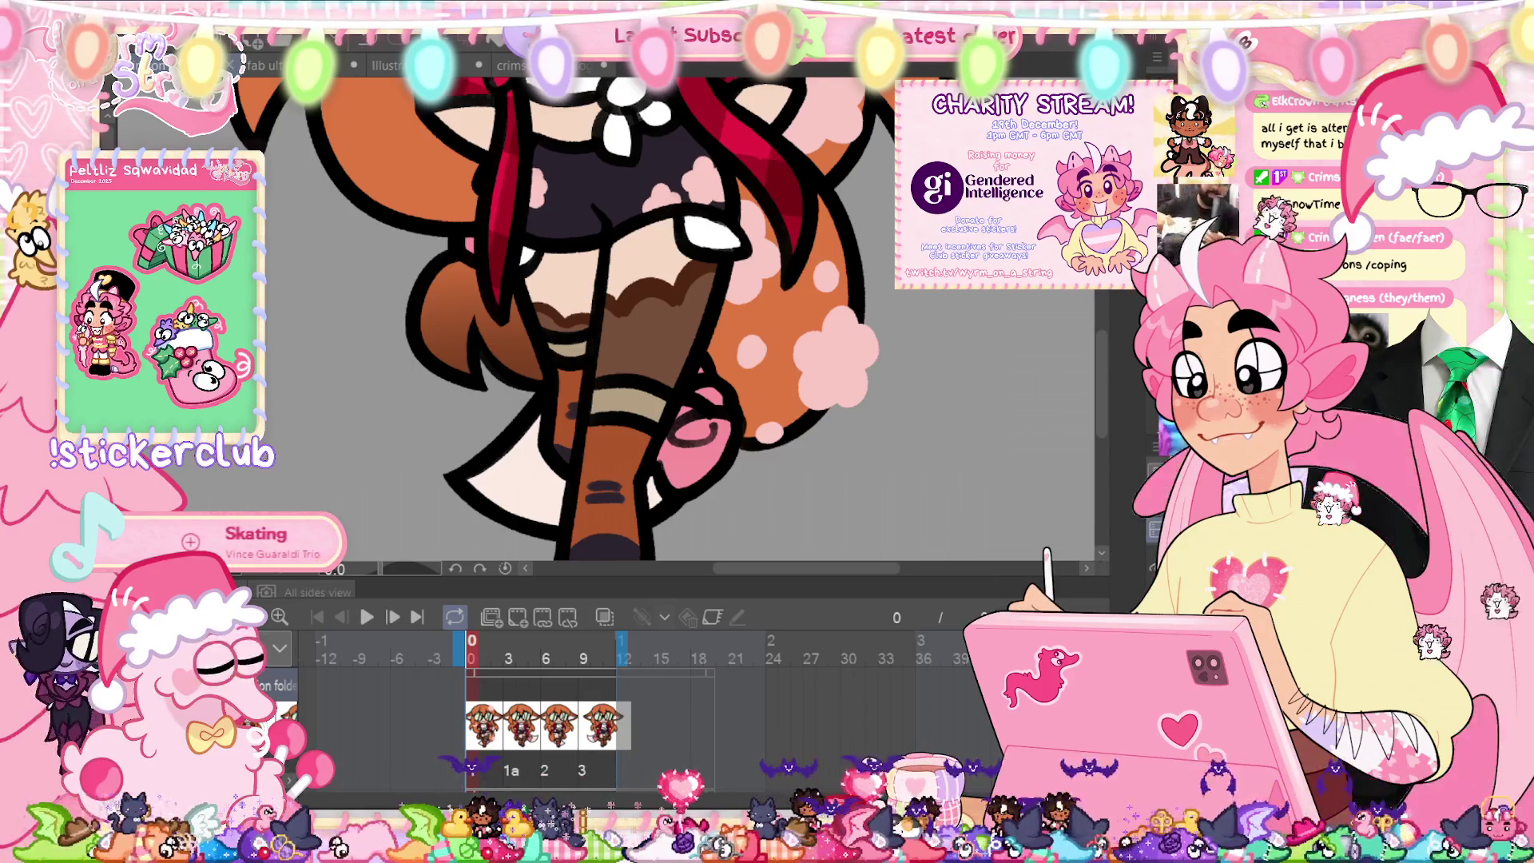
key(ctrl+0)
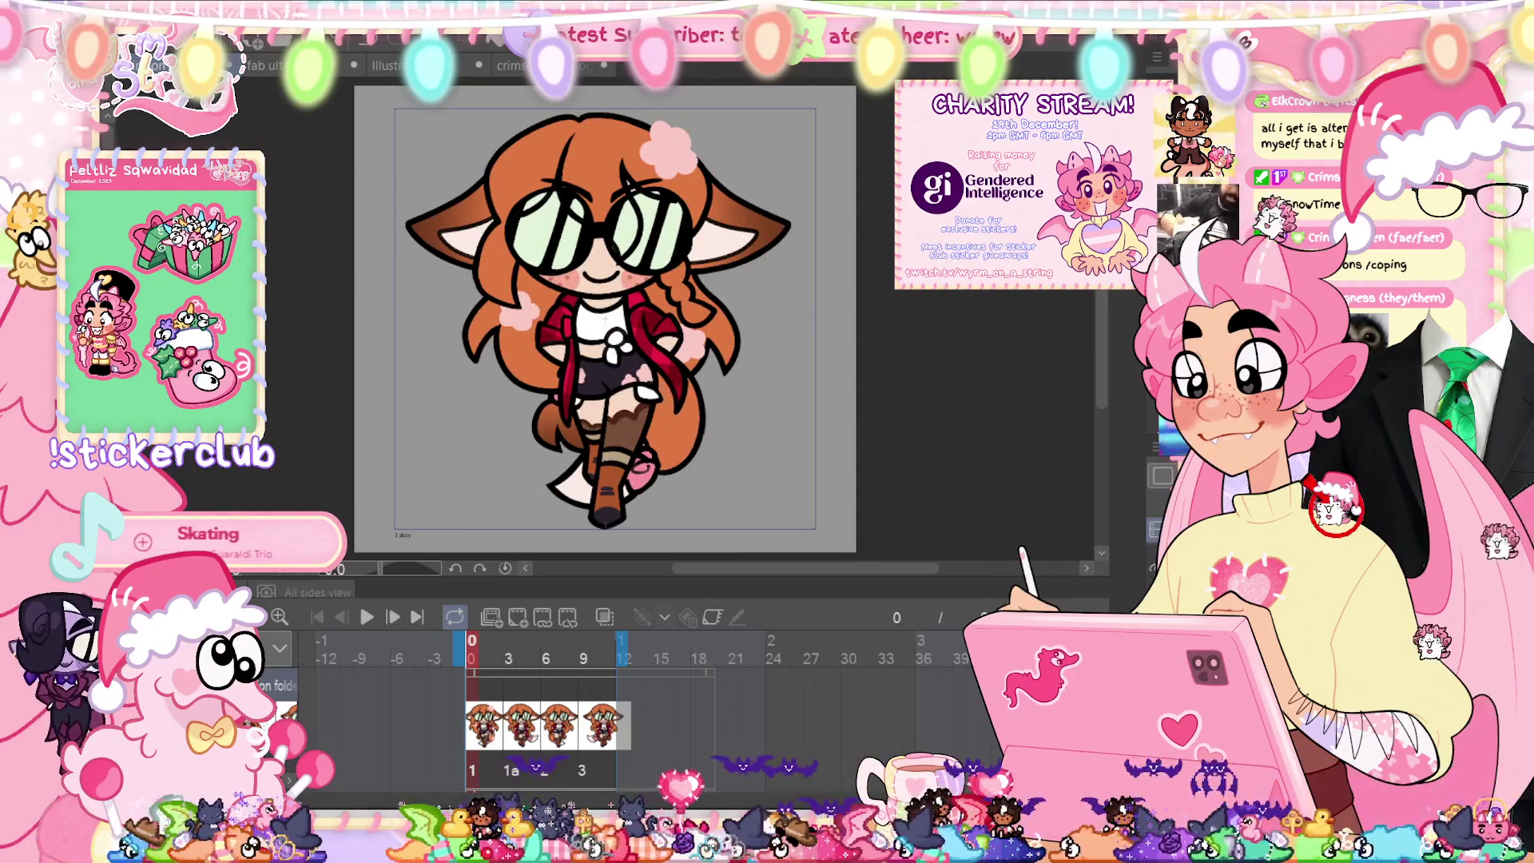
Step: Stamp a pink flower spot on the tail in cel 1, then add strokes to cel 1a's hair and boot top
click(694, 441)
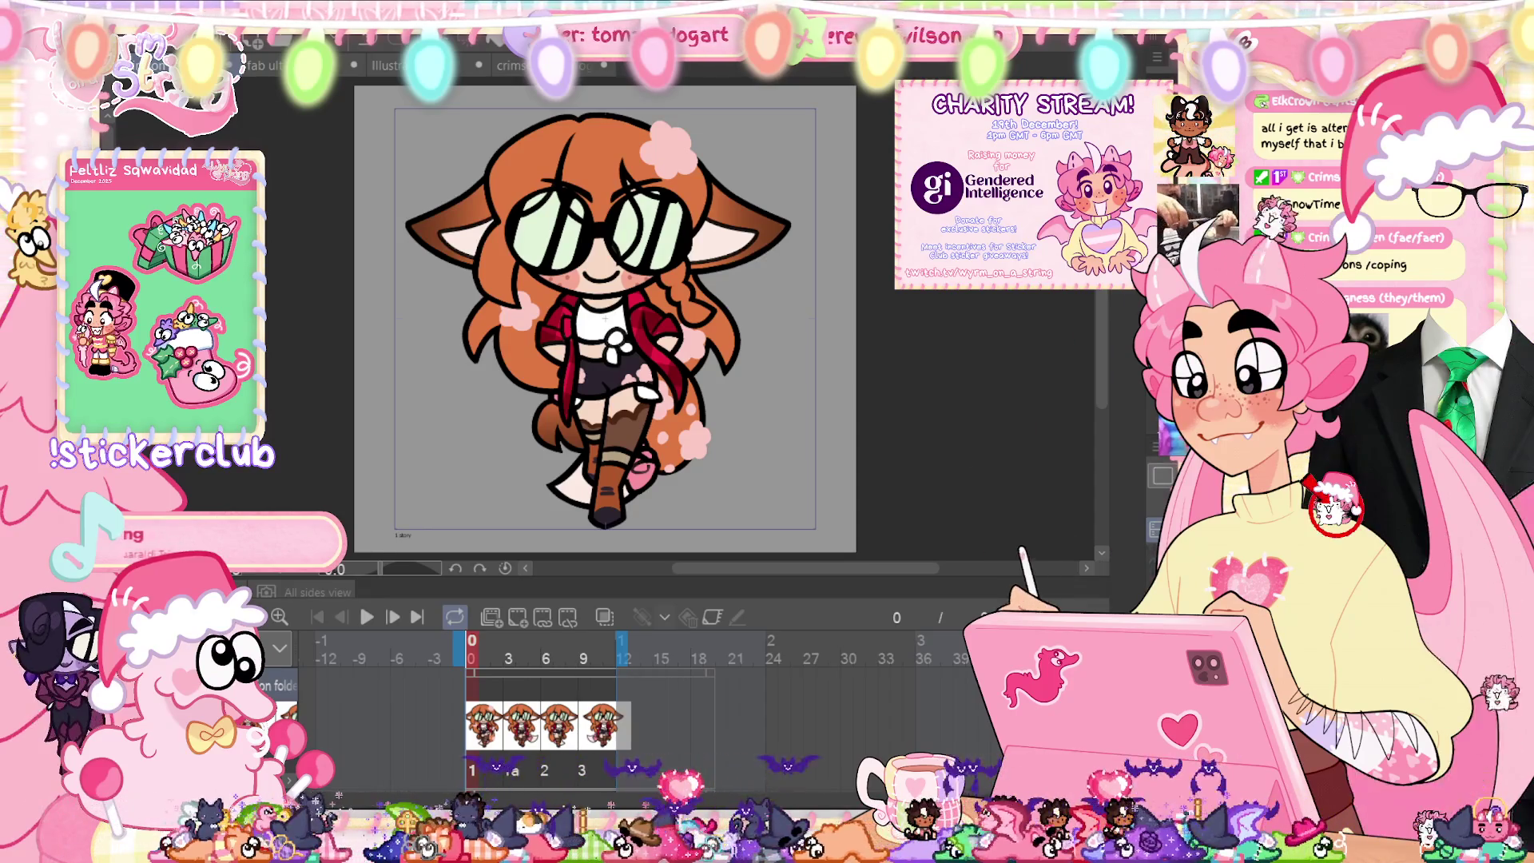
click(508, 649)
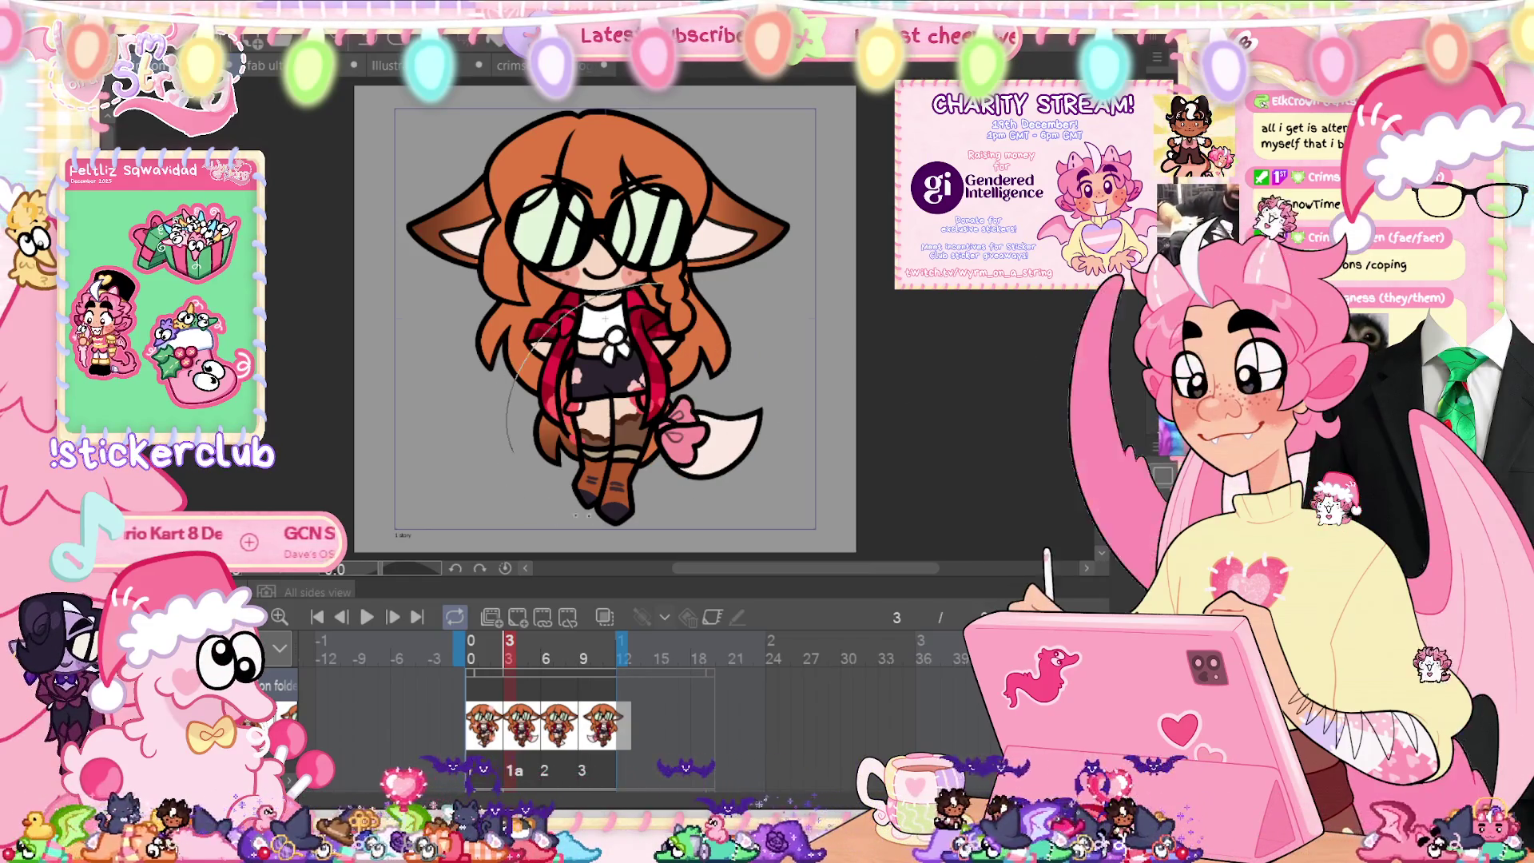
scroll(566, 432, up, 2)
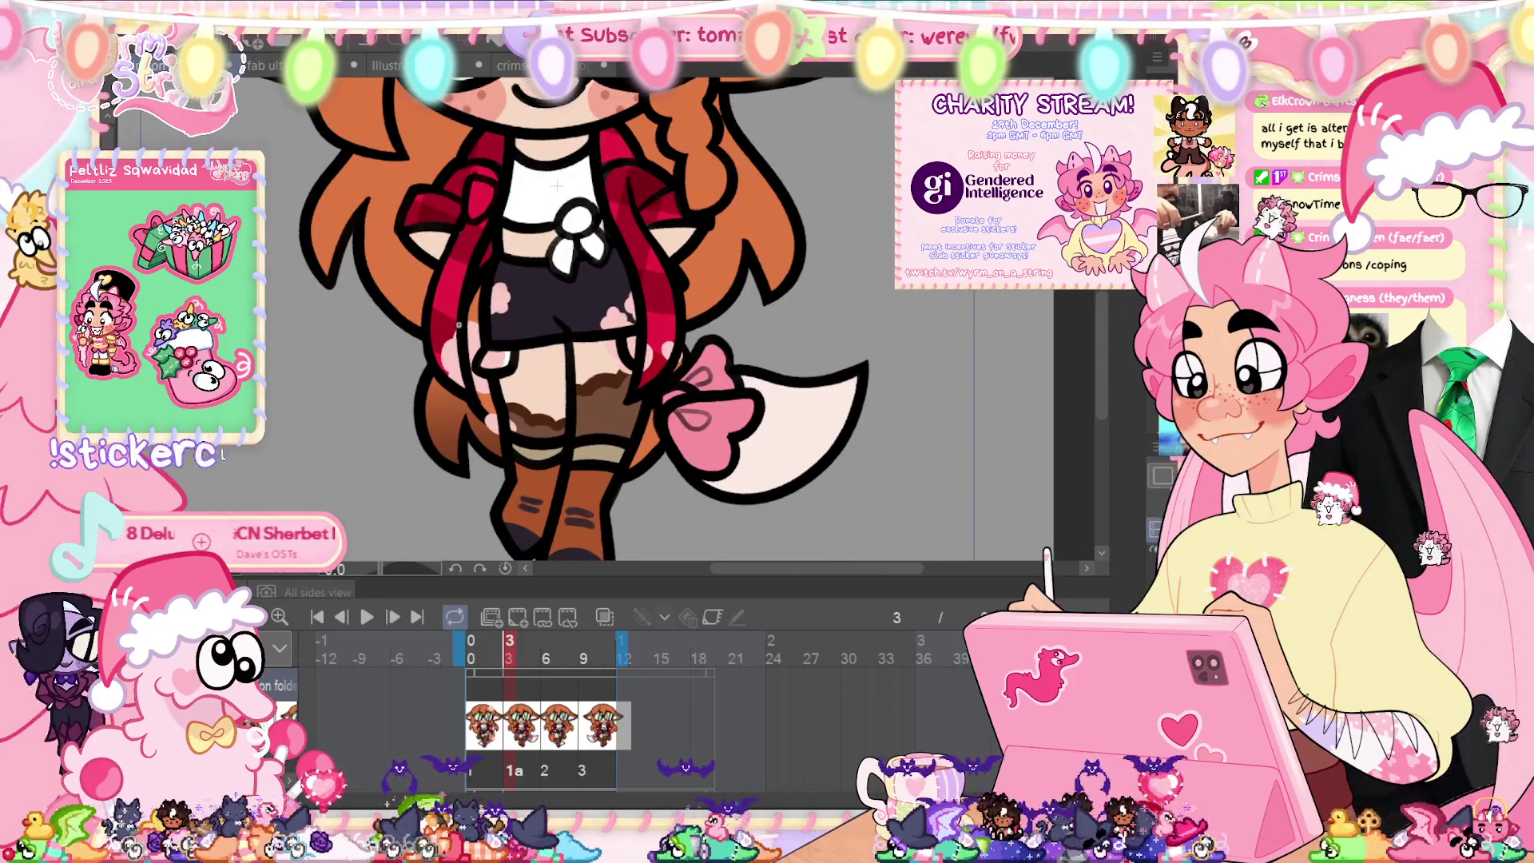
drag(461, 310, 472, 399)
drag(477, 240, 486, 355)
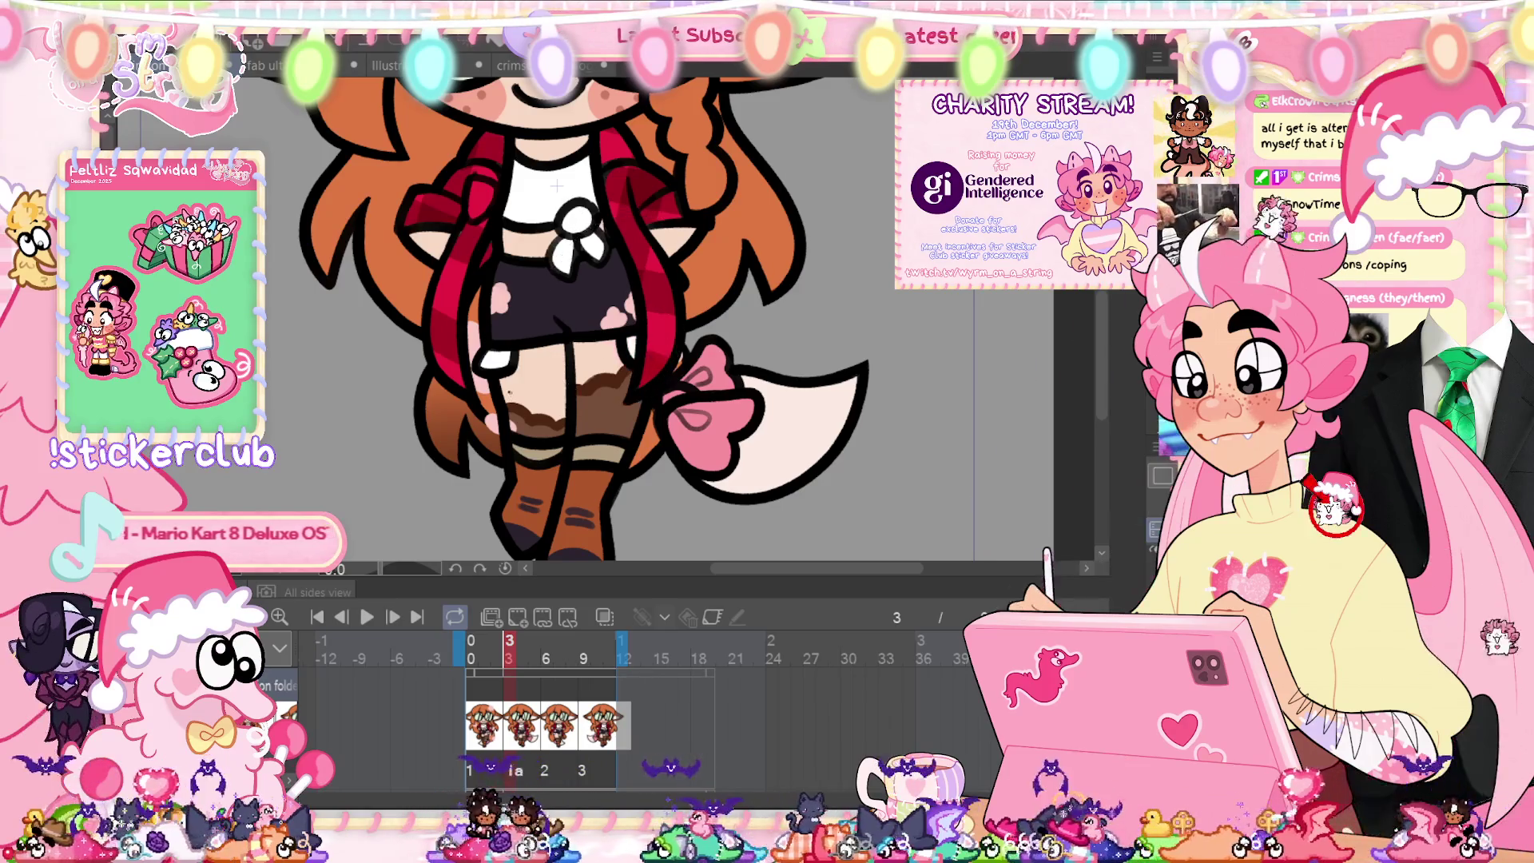
drag(504, 420, 563, 461)
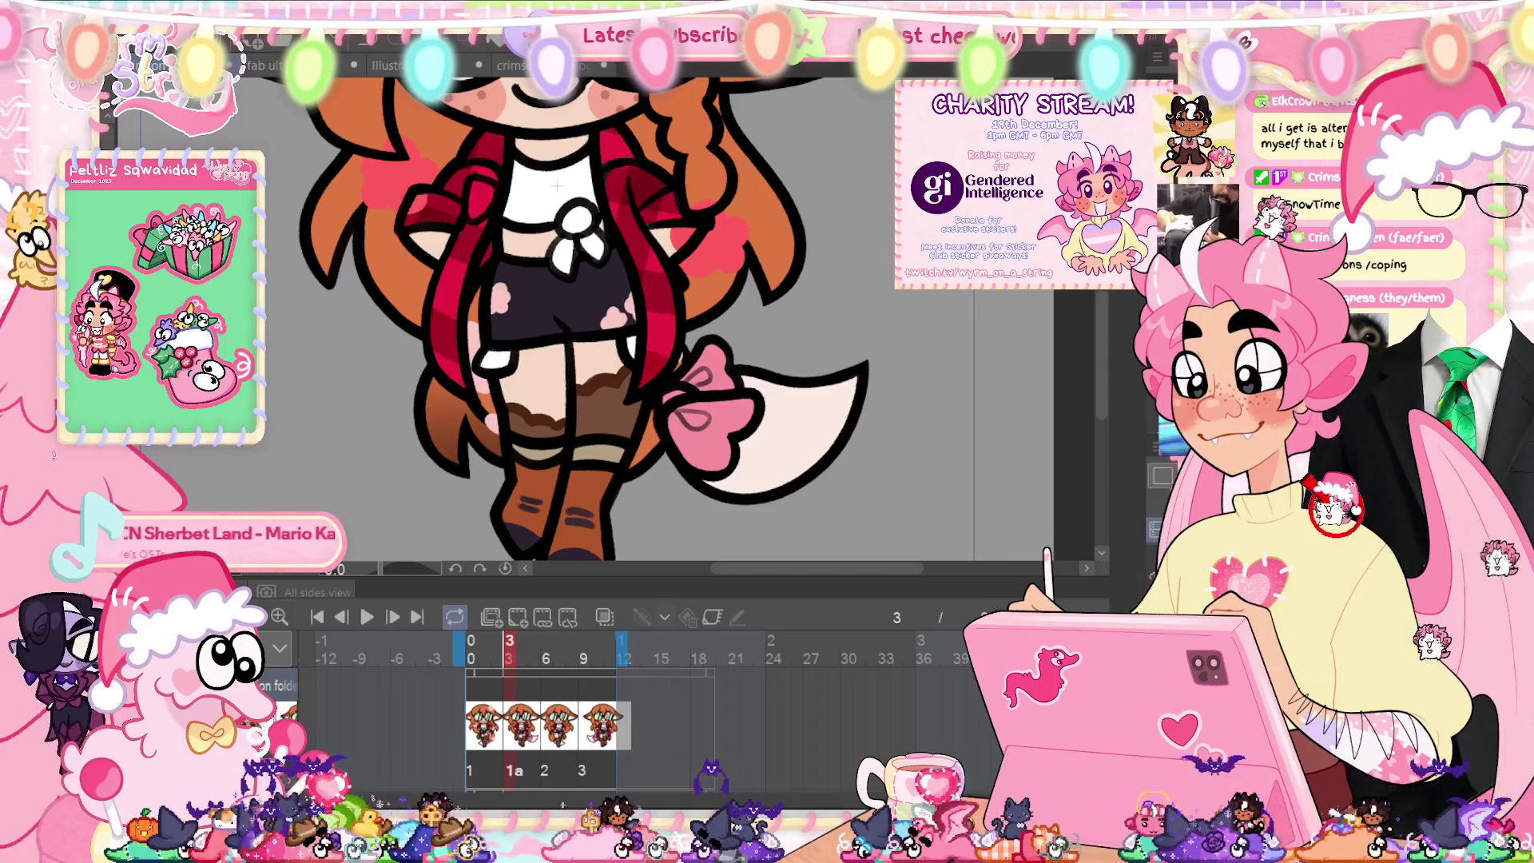
Step: Draw a line near cel 1a's hand and paint a red flower spot on its hair
key(ctrl+0)
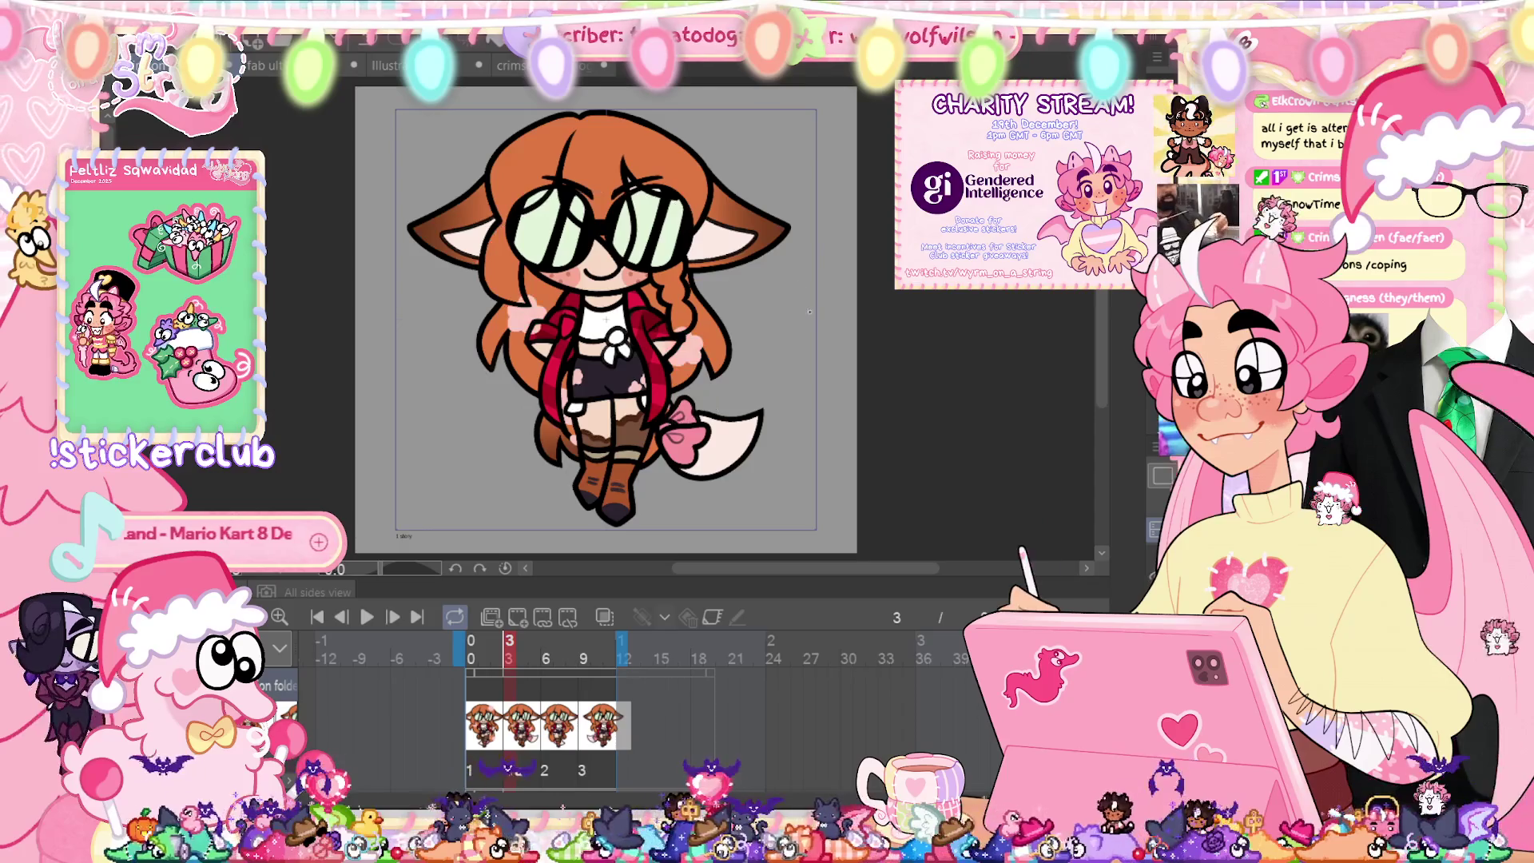
key(ctrl+plus)
key(ctrl+plus)
key(ctrl+plus)
drag(605, 444, 653, 391)
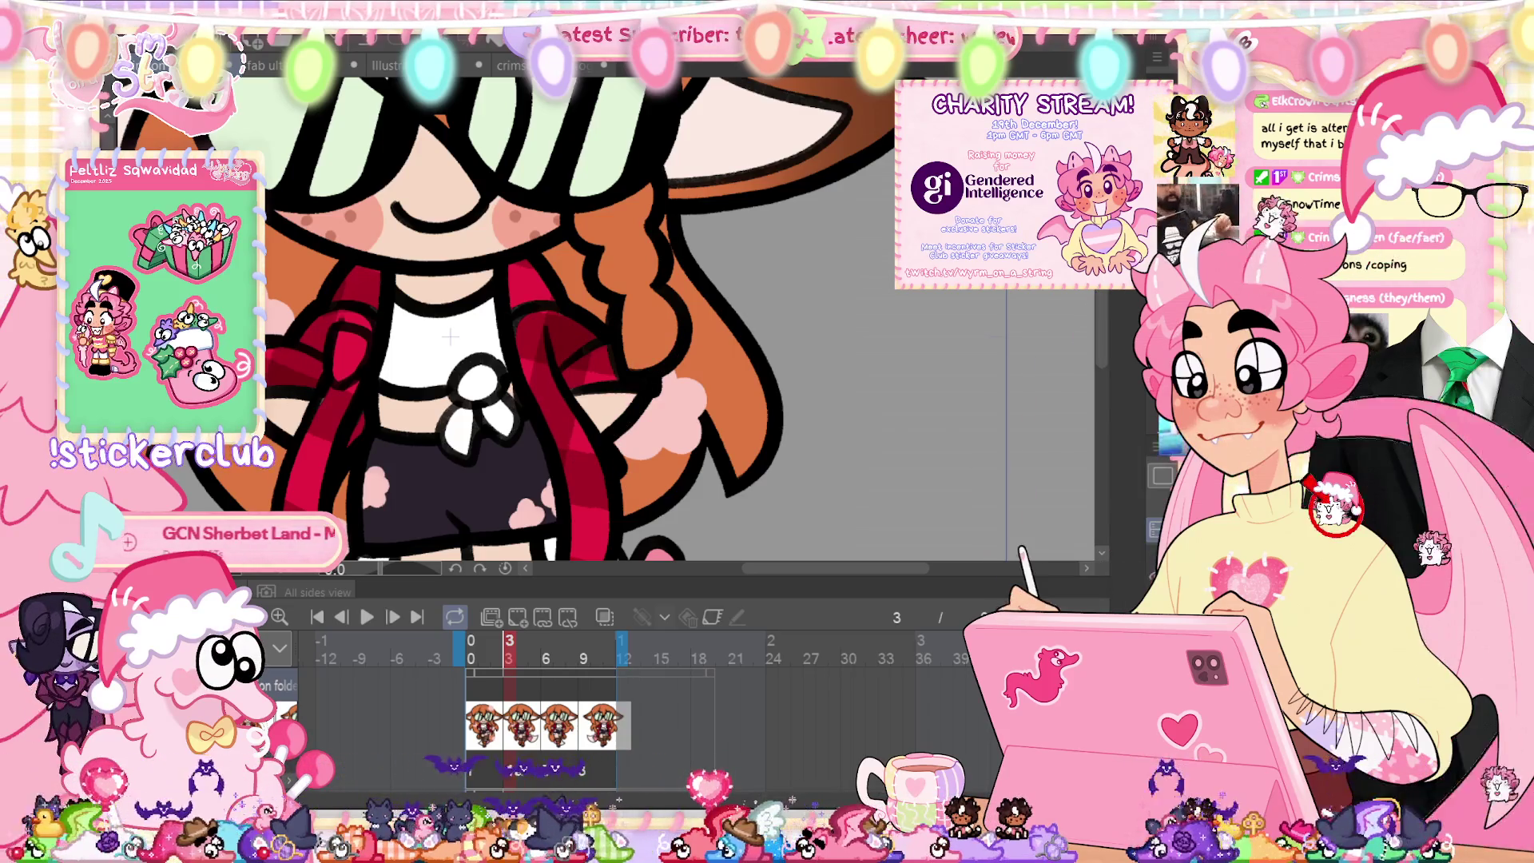
key(ctrl+0)
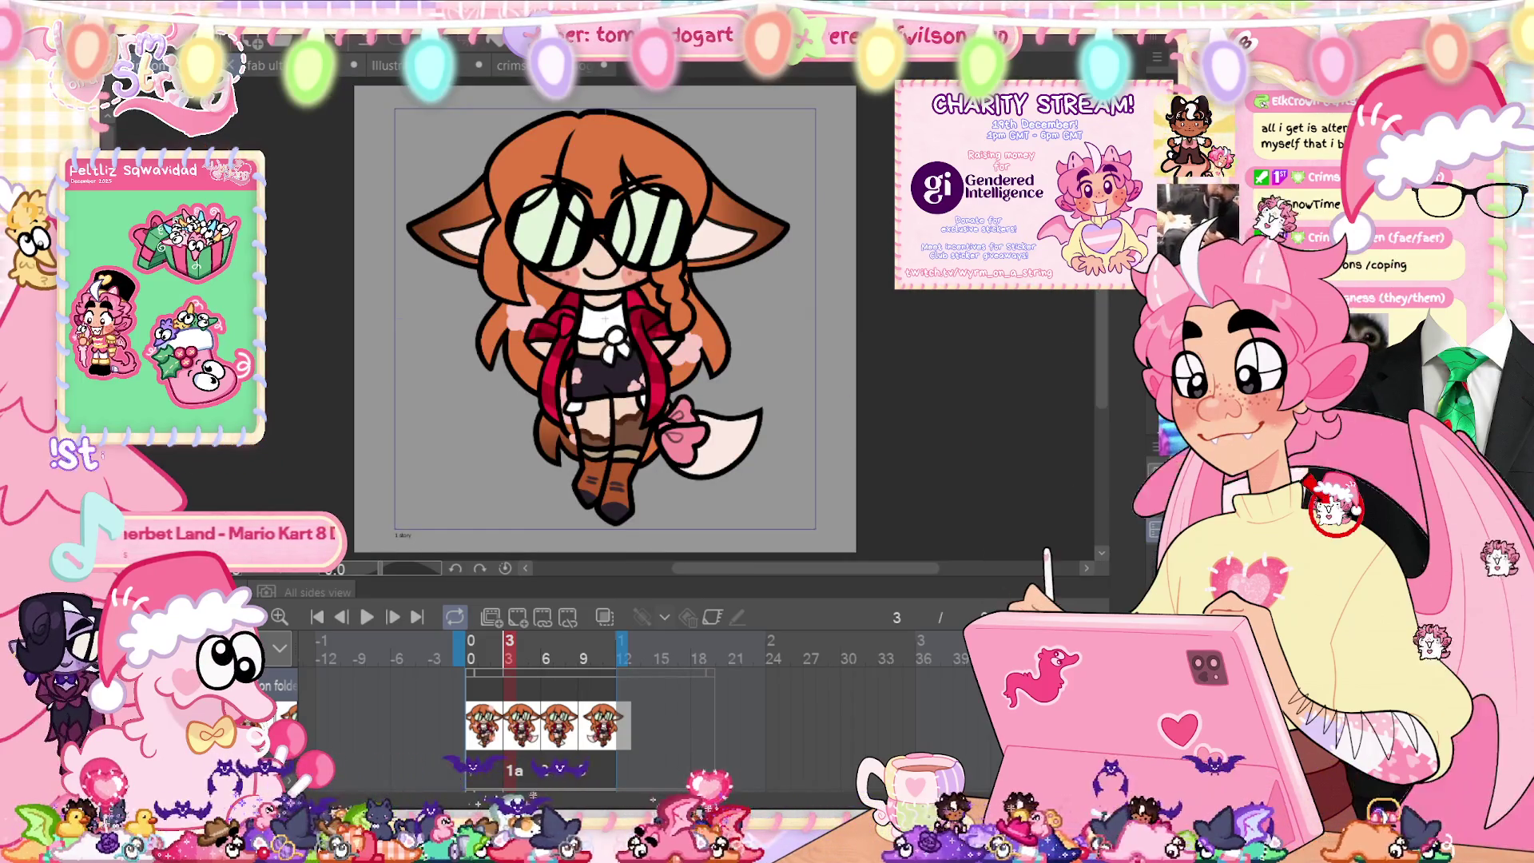
drag(656, 132, 685, 156)
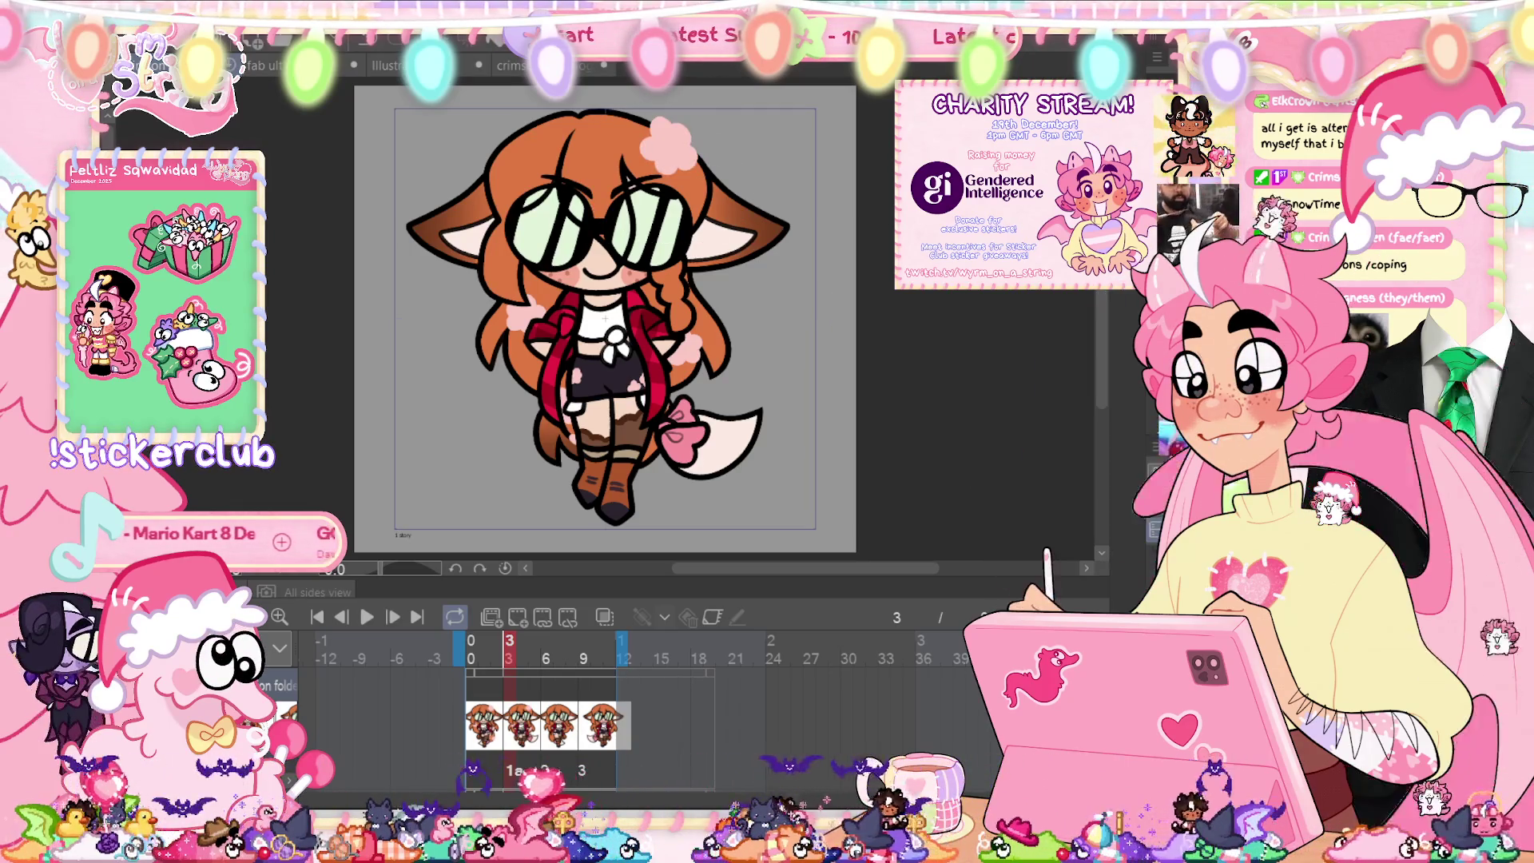
Step: On the frame-6 drawing, add a pale spot near the shorts and recolour the red hair spots pale pink
click(547, 648)
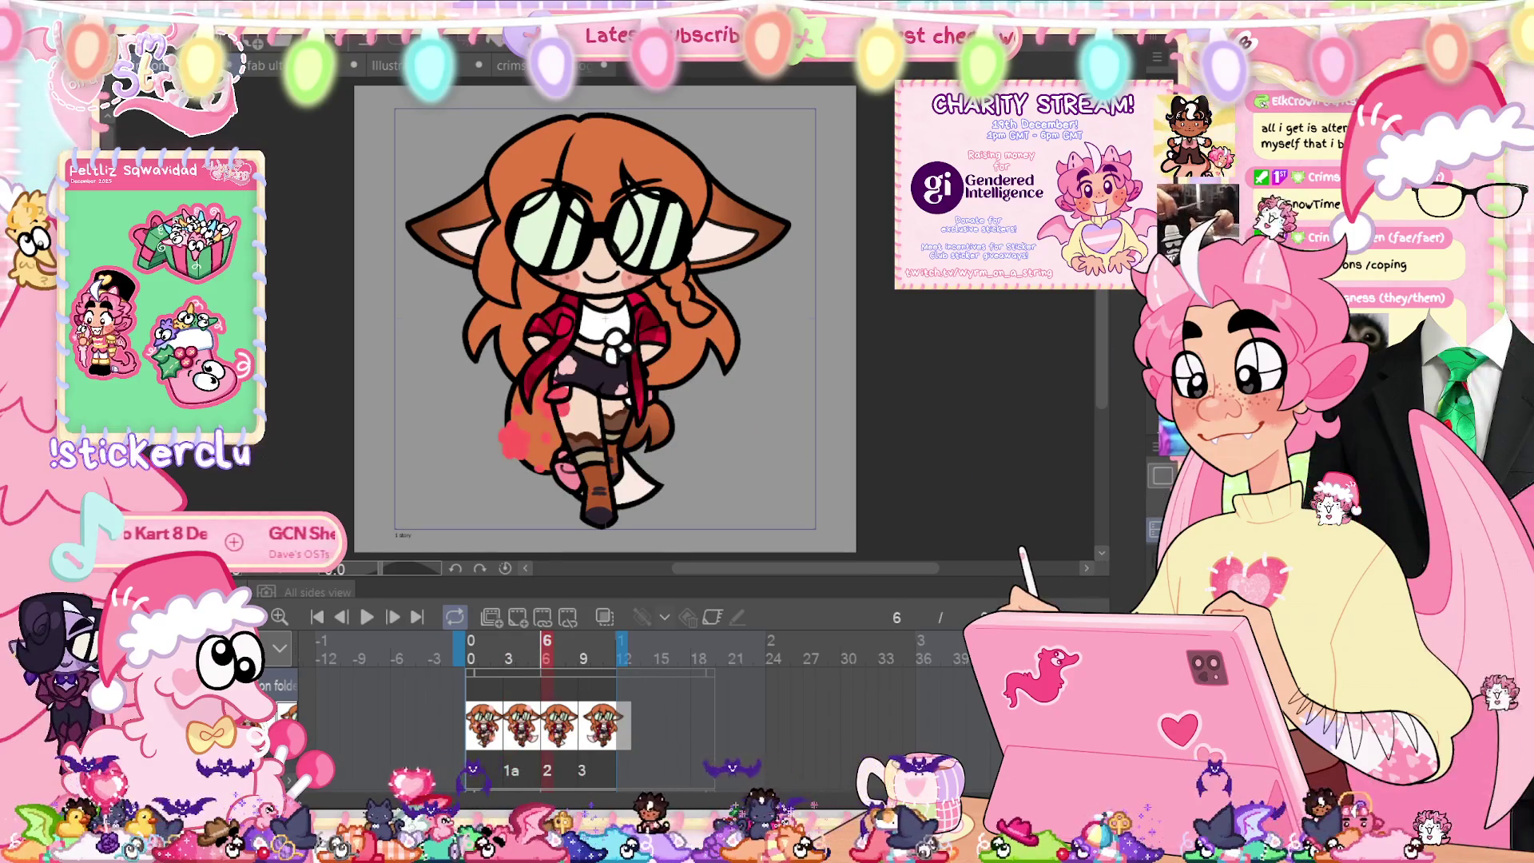
scroll(607, 317, up, 3)
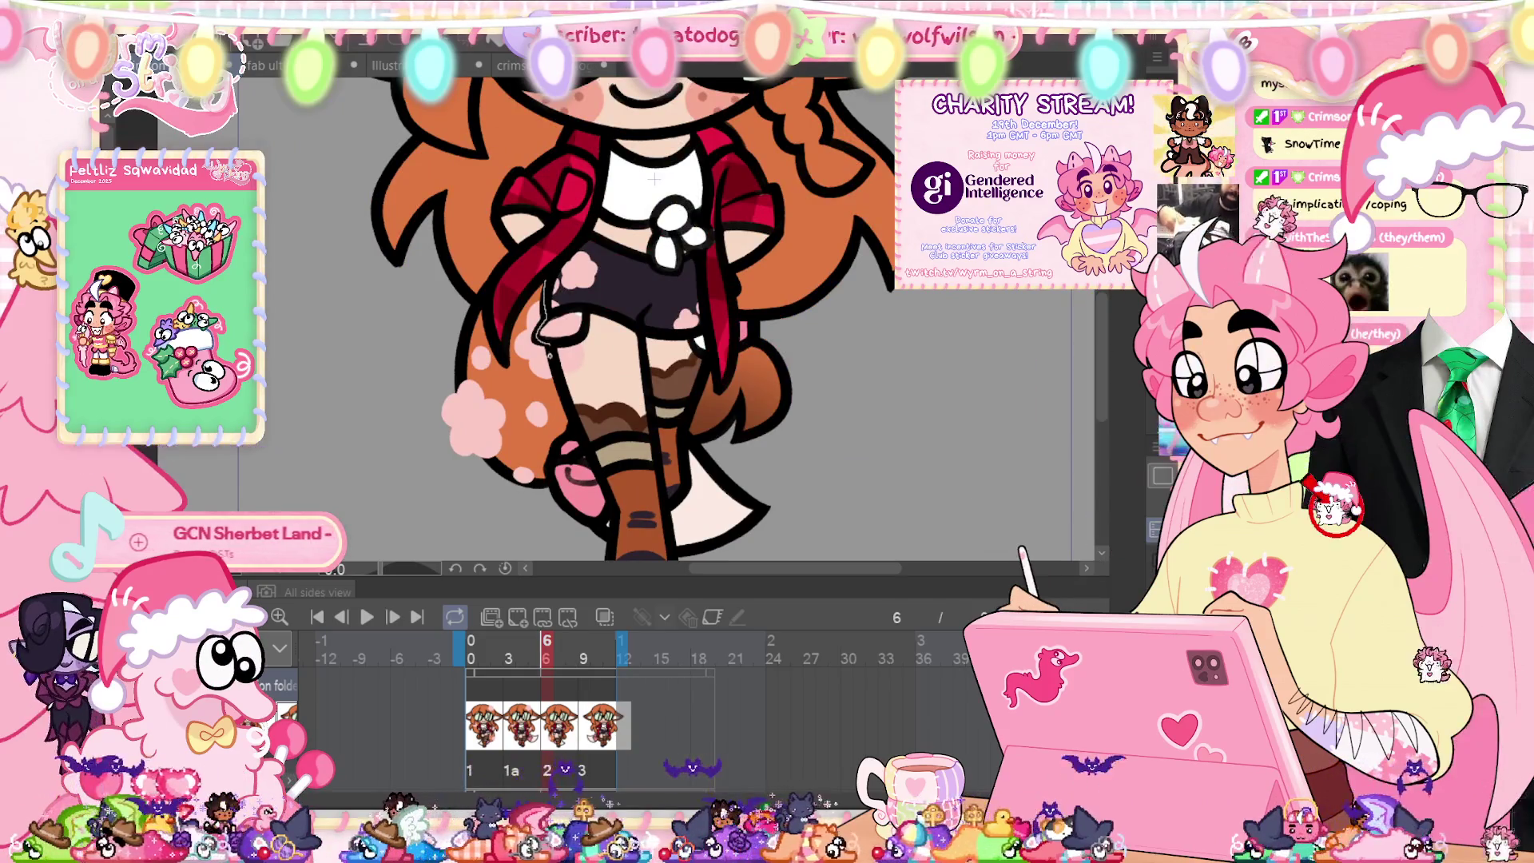
click(559, 326)
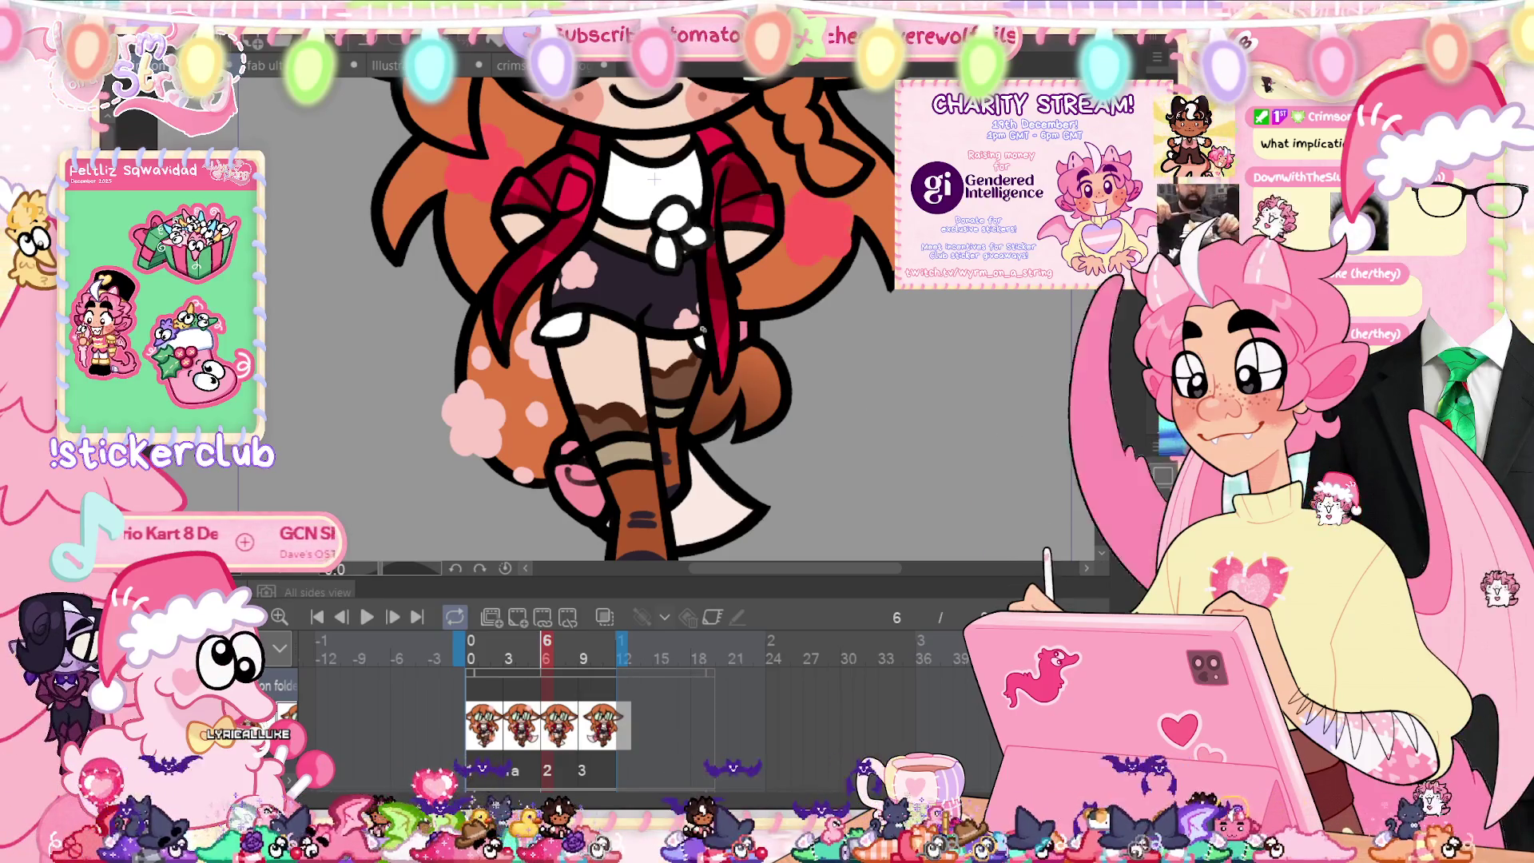
drag(751, 384, 891, 291)
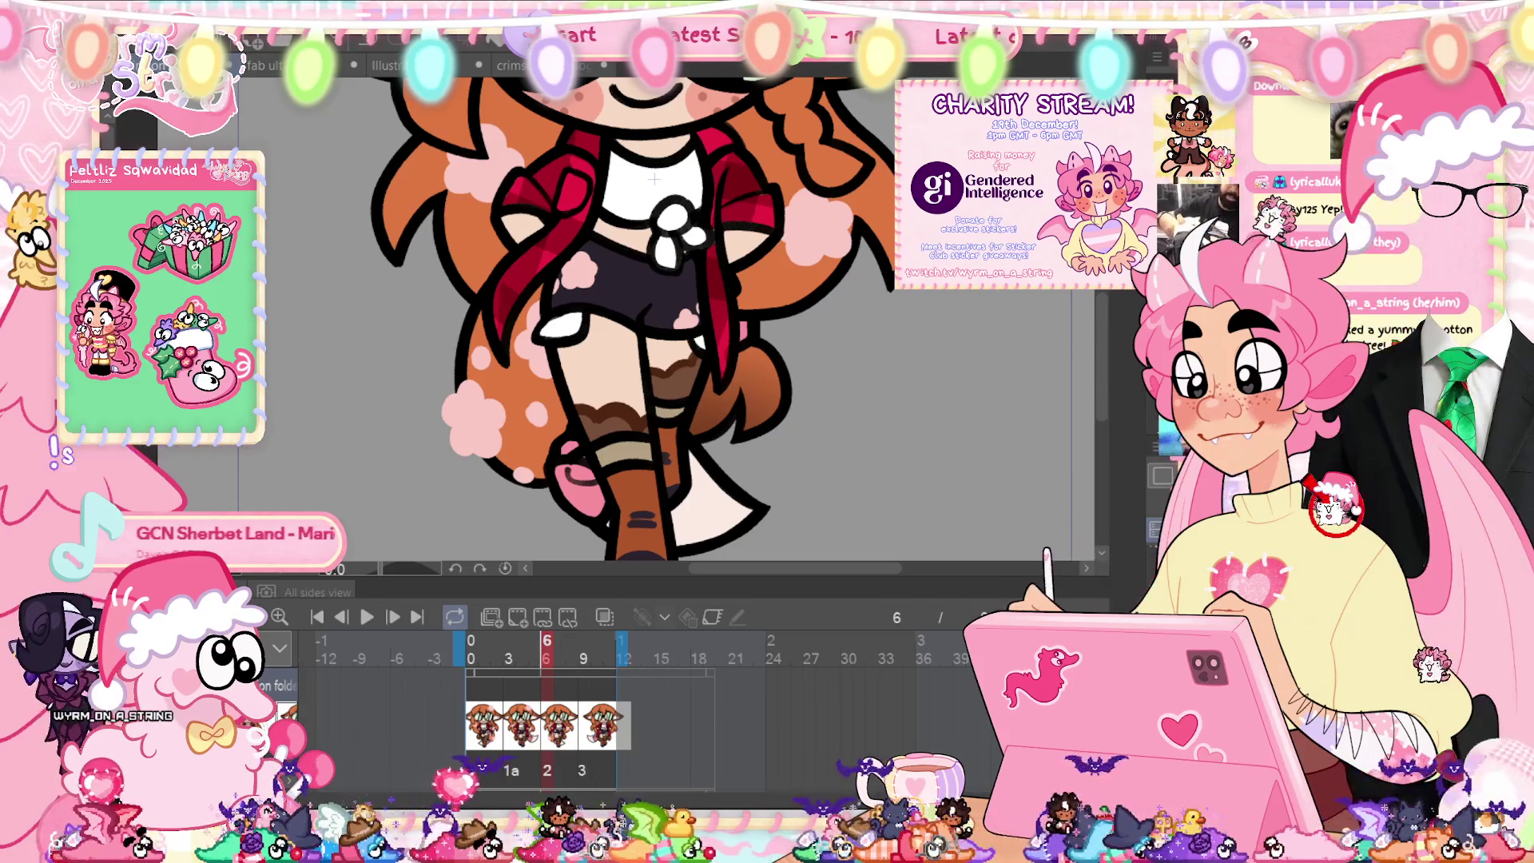
key(ctrl+0)
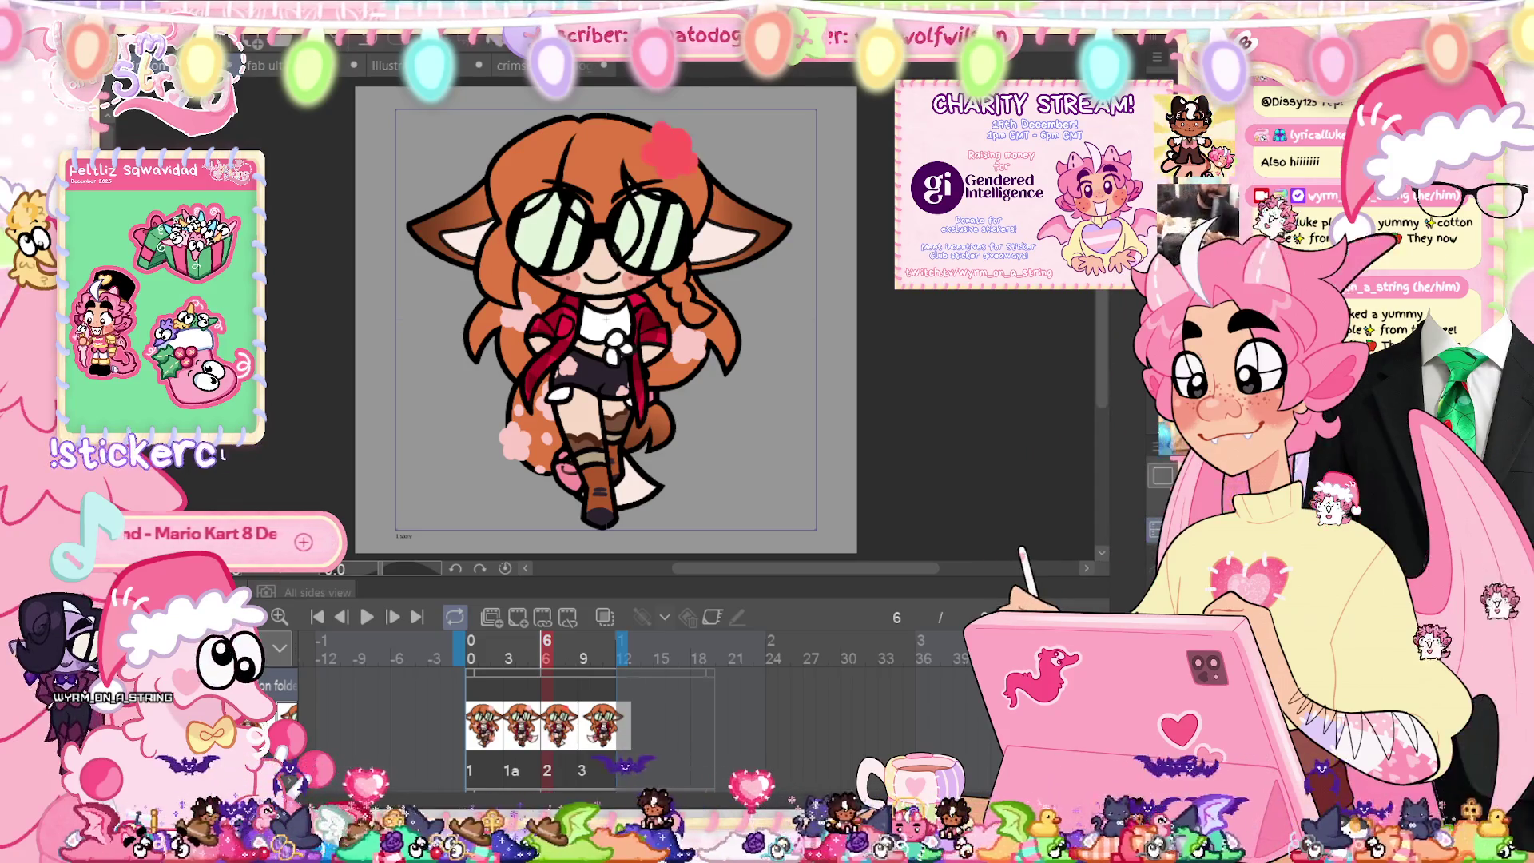
Step: Recolour the hair flower pale pink, then draw a thin black line on frame 9's lower body
click(671, 148)
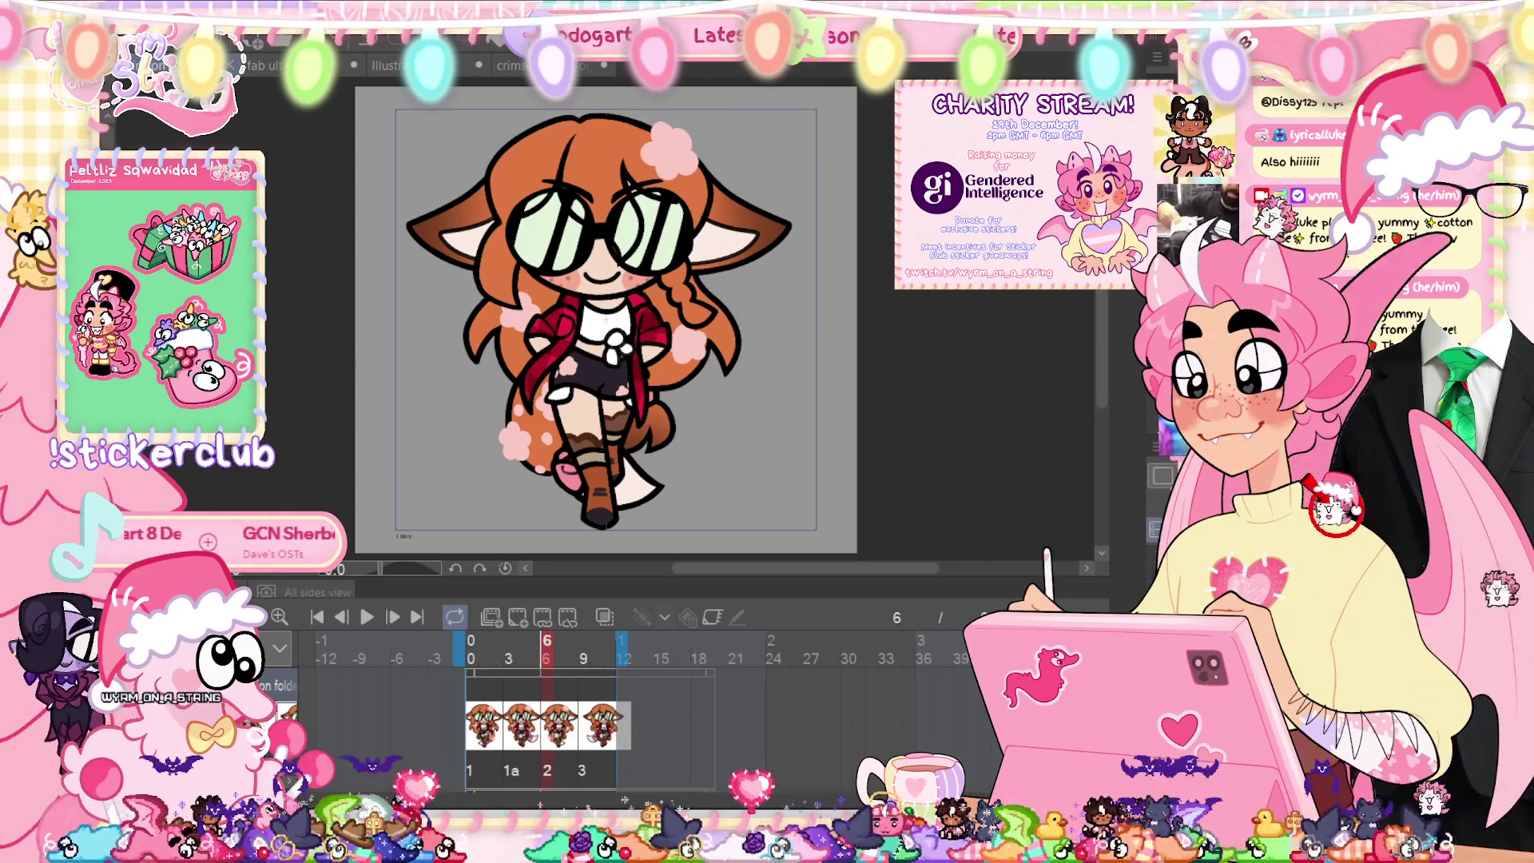
key(Right)
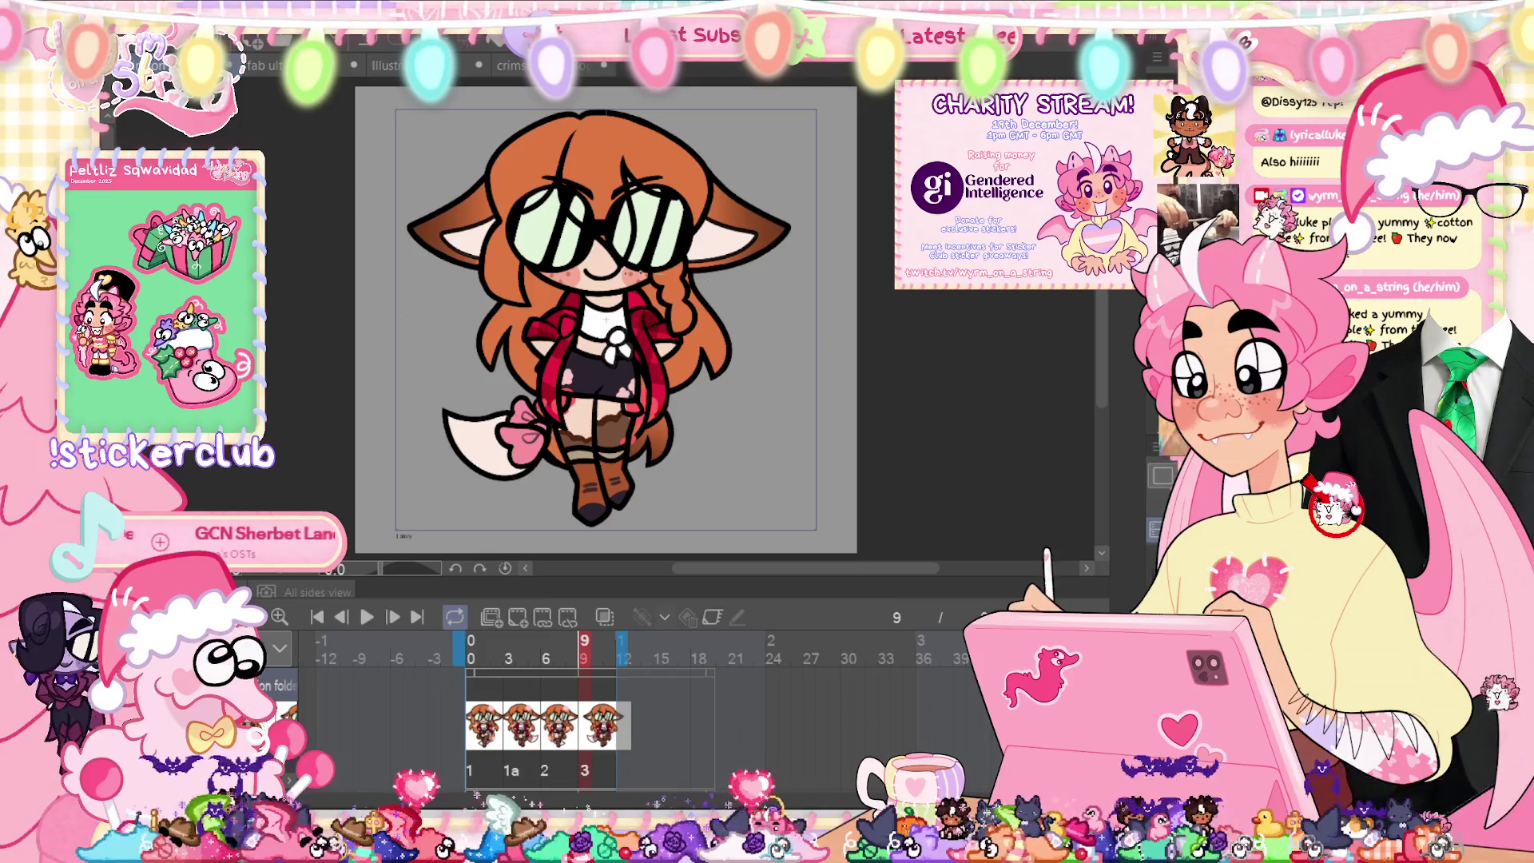
scroll(657, 430, up, 3)
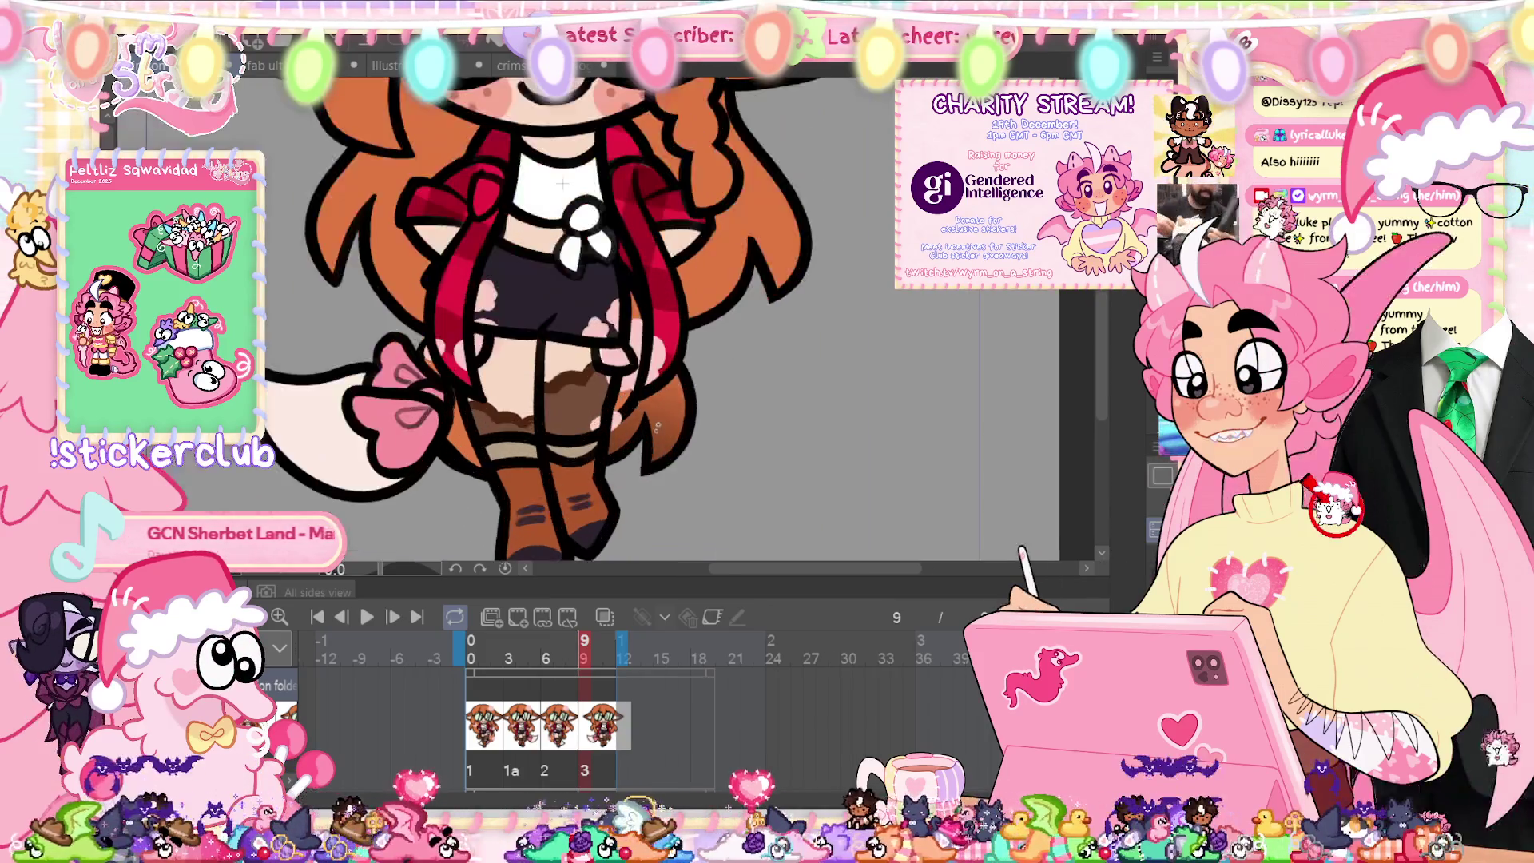
scroll(656, 429, up, 2)
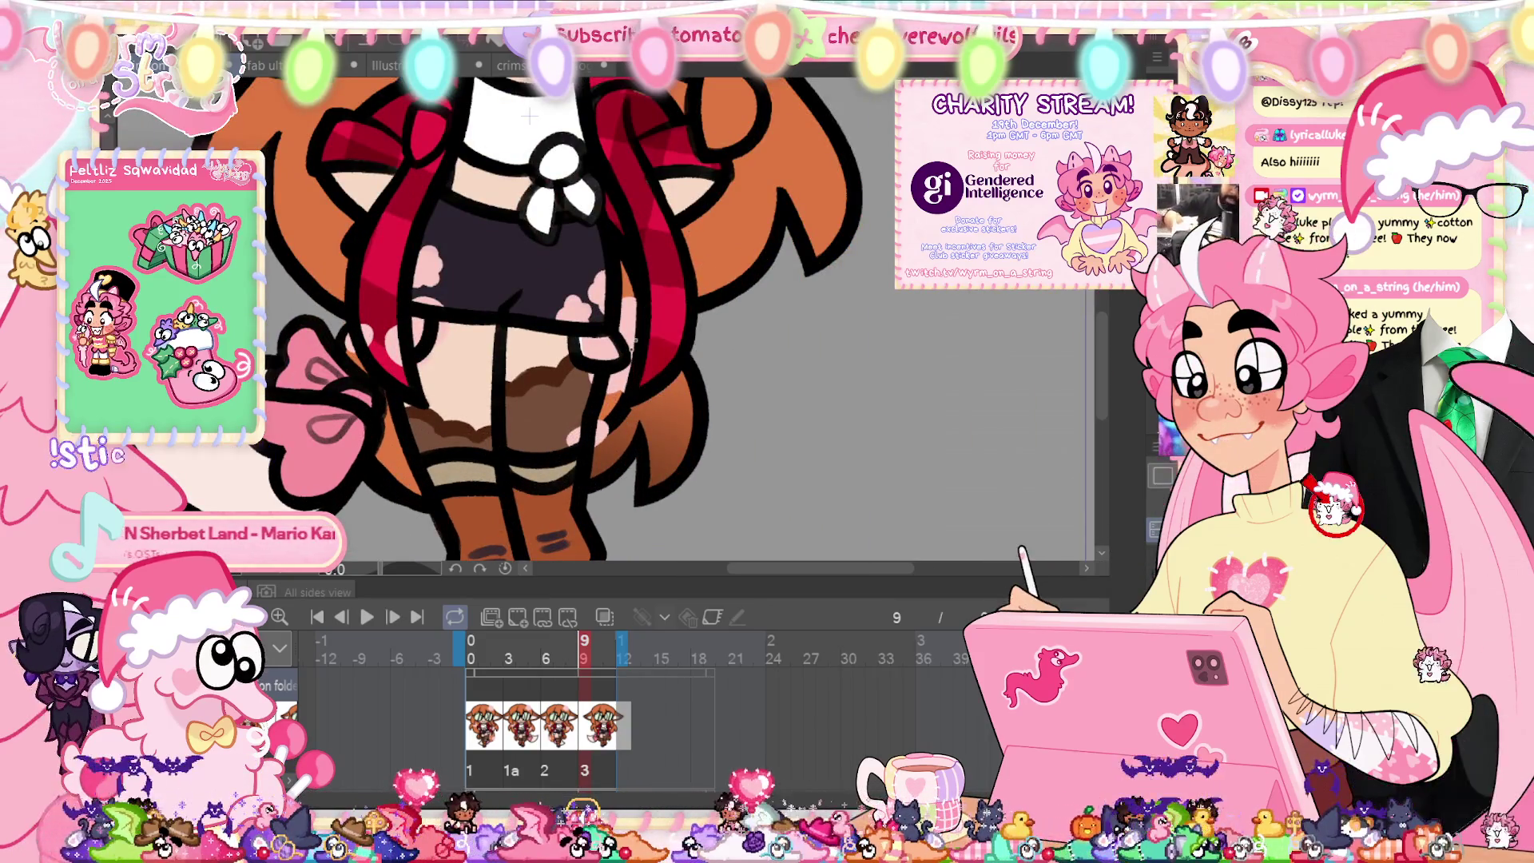
drag(579, 473, 625, 361)
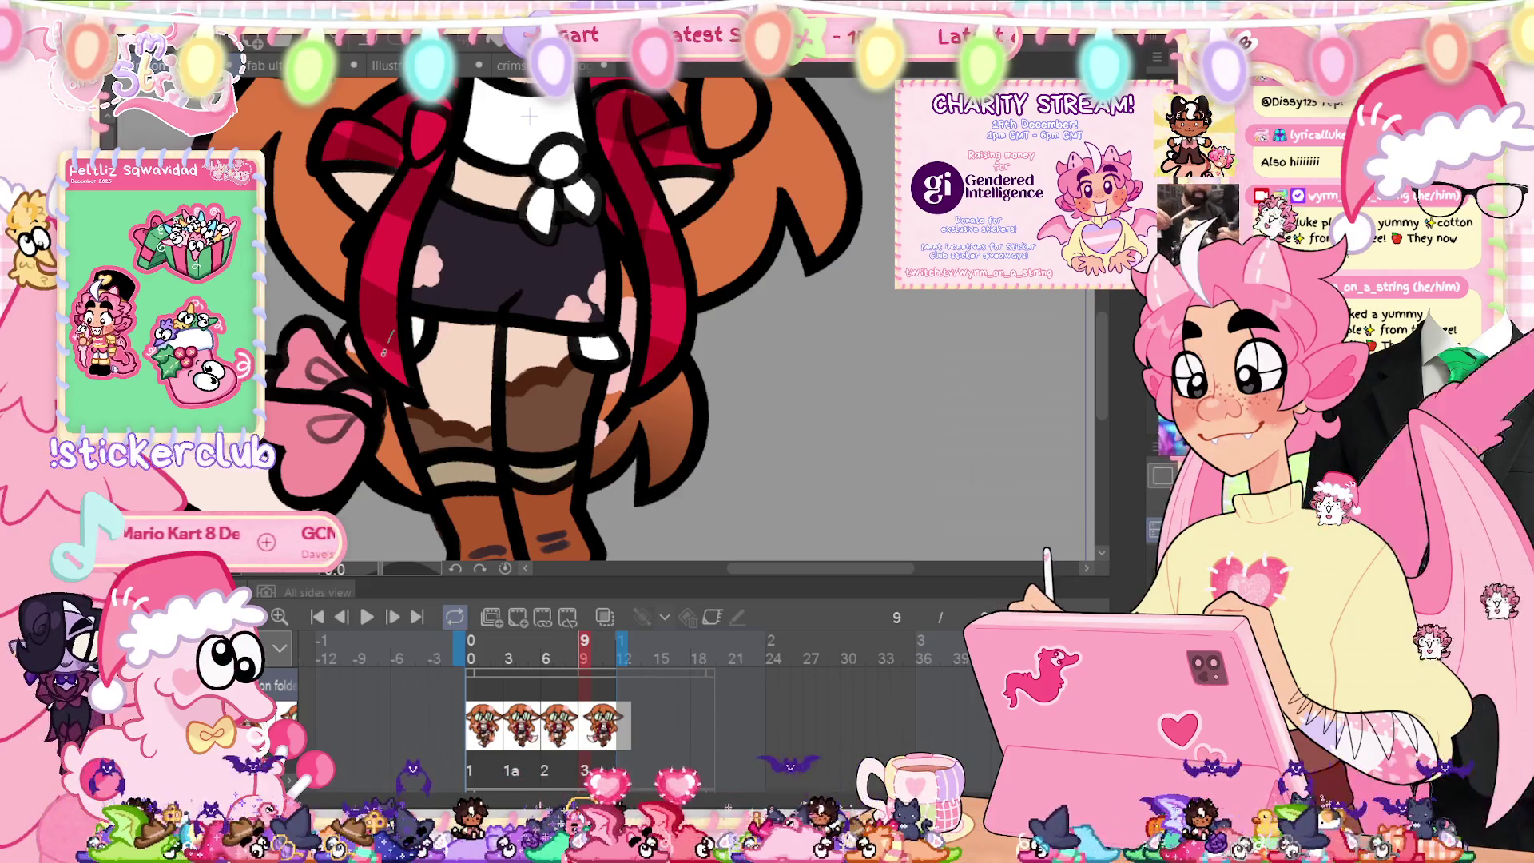
key(ctrl+0)
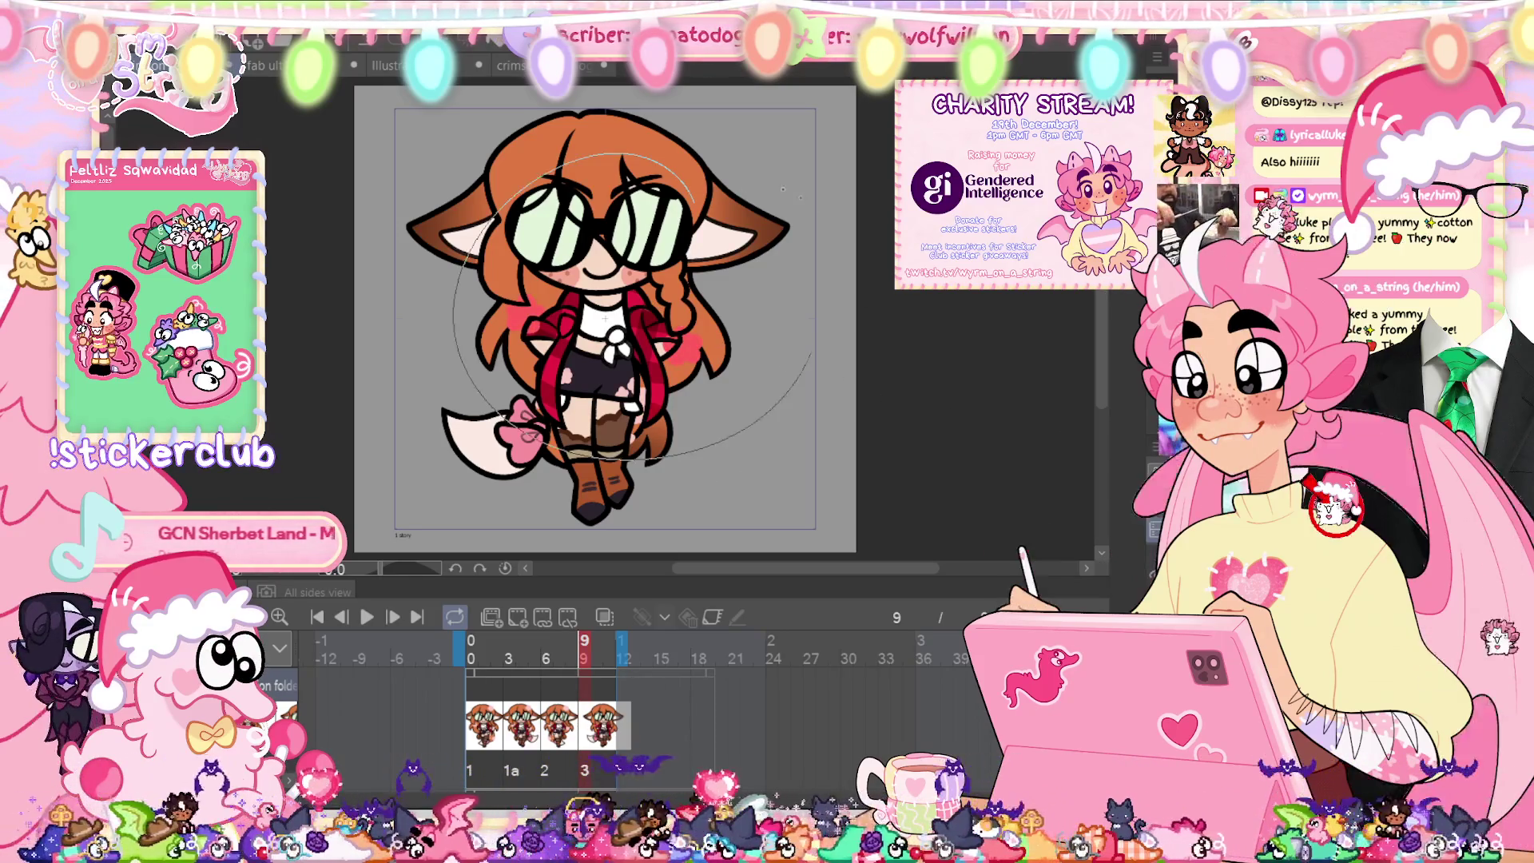
Step: Paint a hair flower on frame 9, fill it pale pink with Alt+Delete, and play the walk
scroll(605, 318, up, 5)
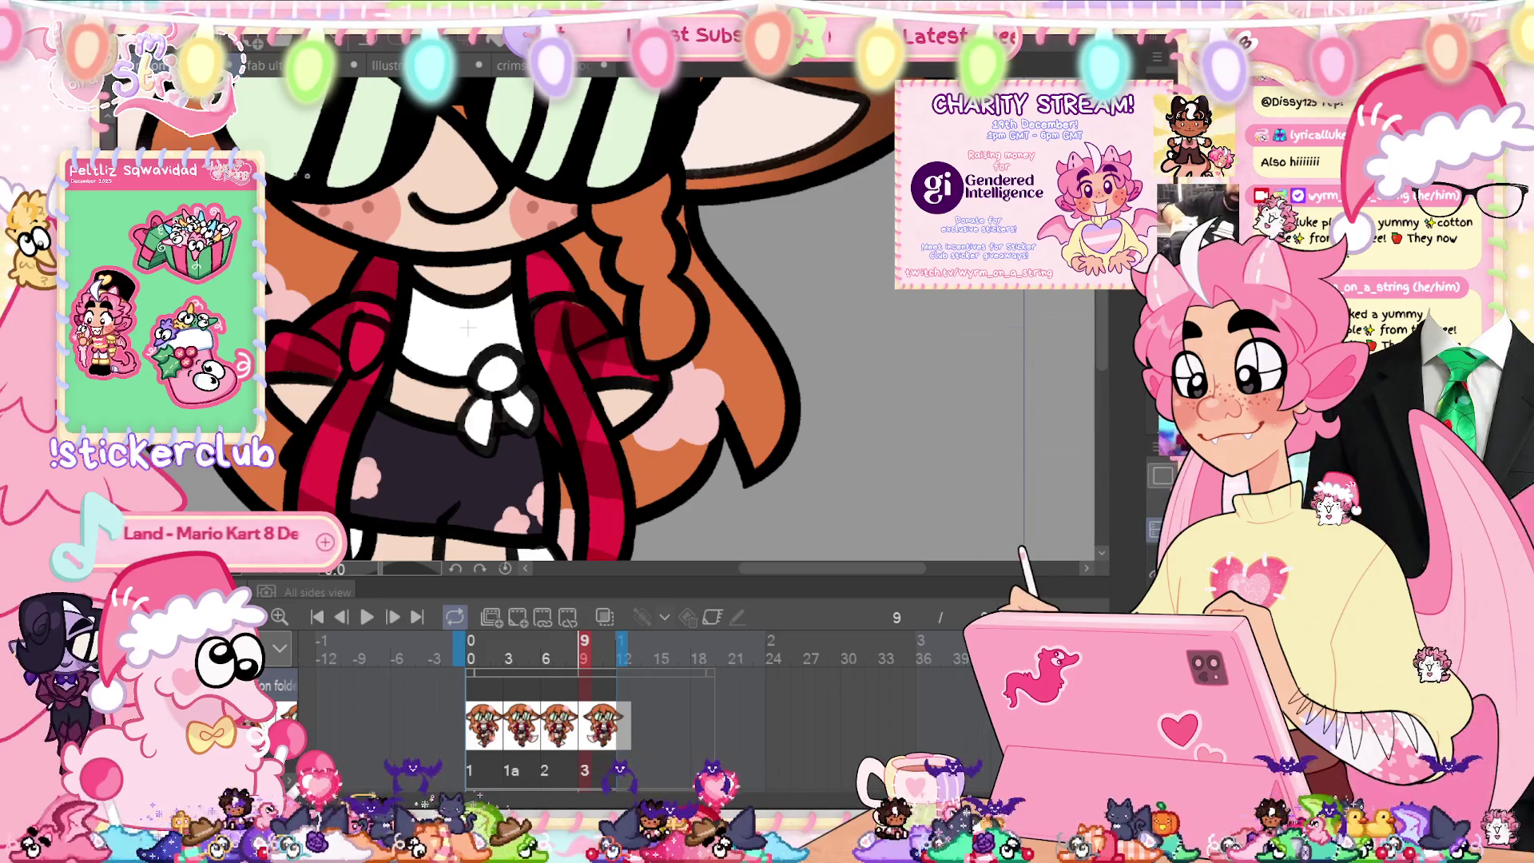
key(ctrl+0)
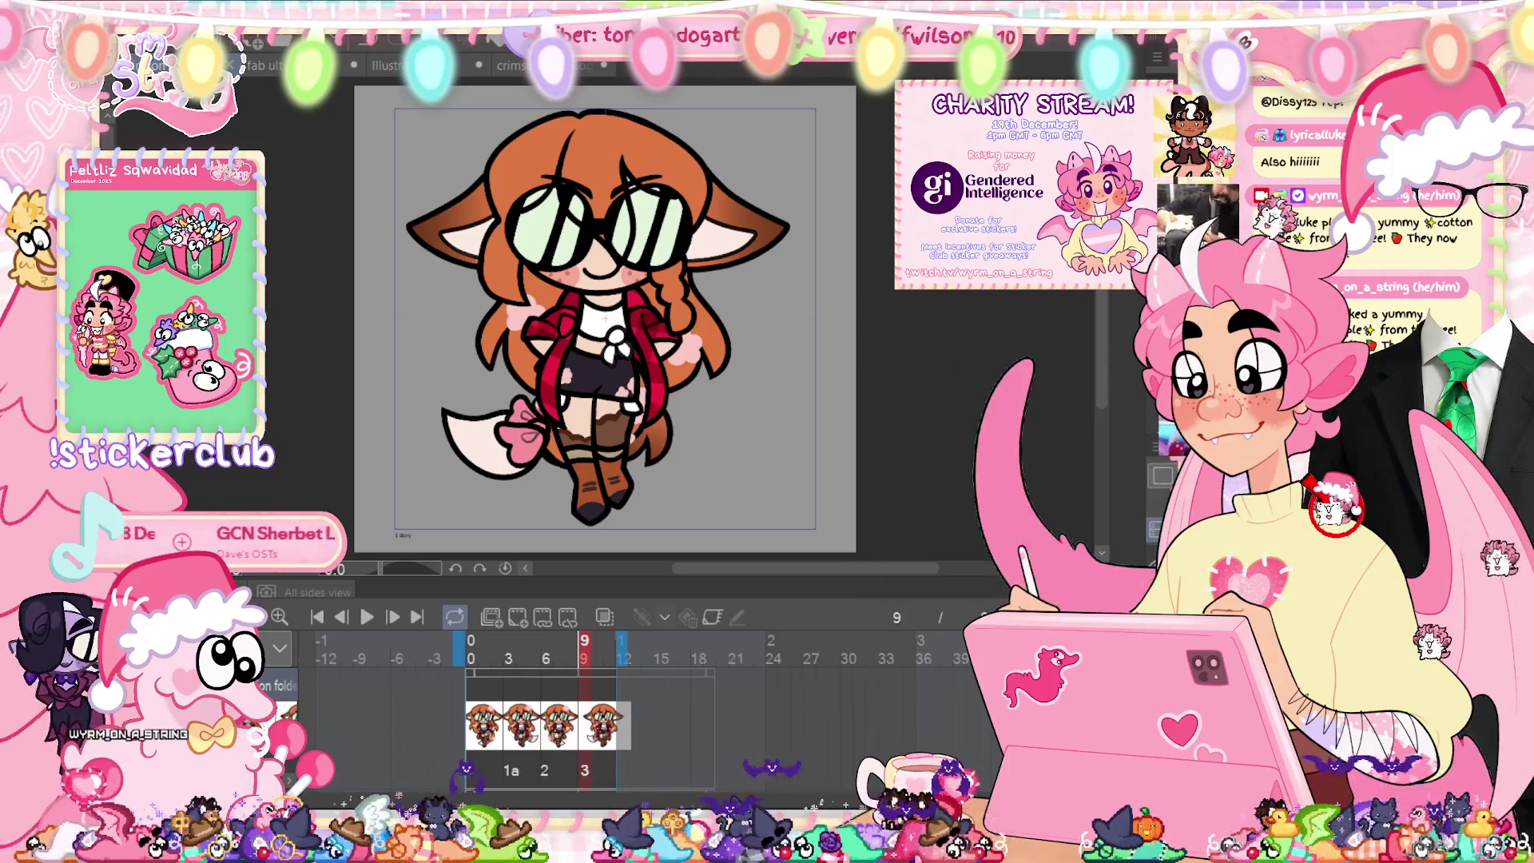
drag(659, 132, 681, 156)
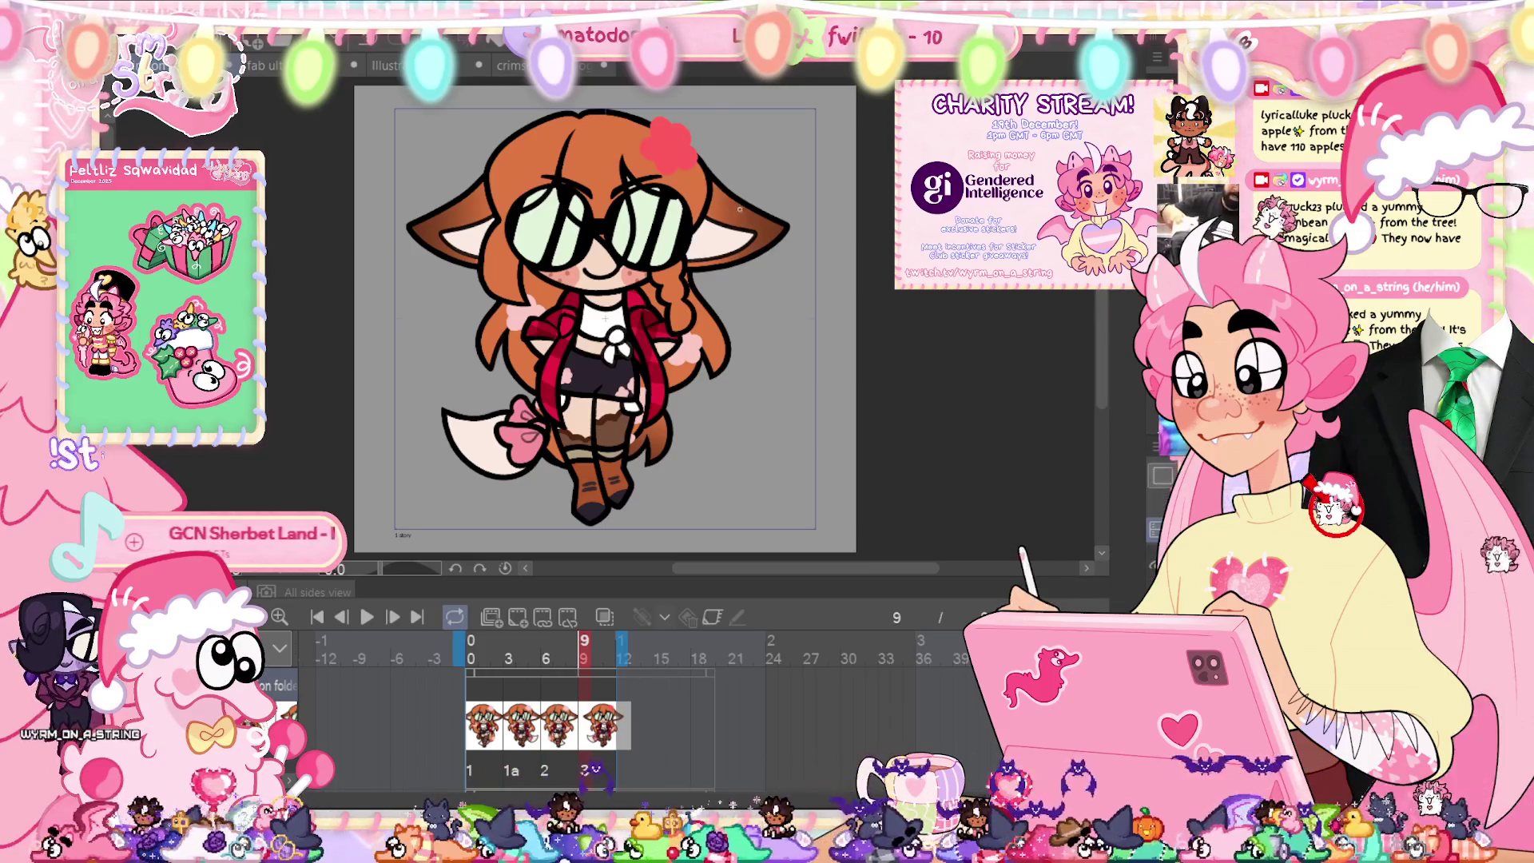
key(alt+Delete)
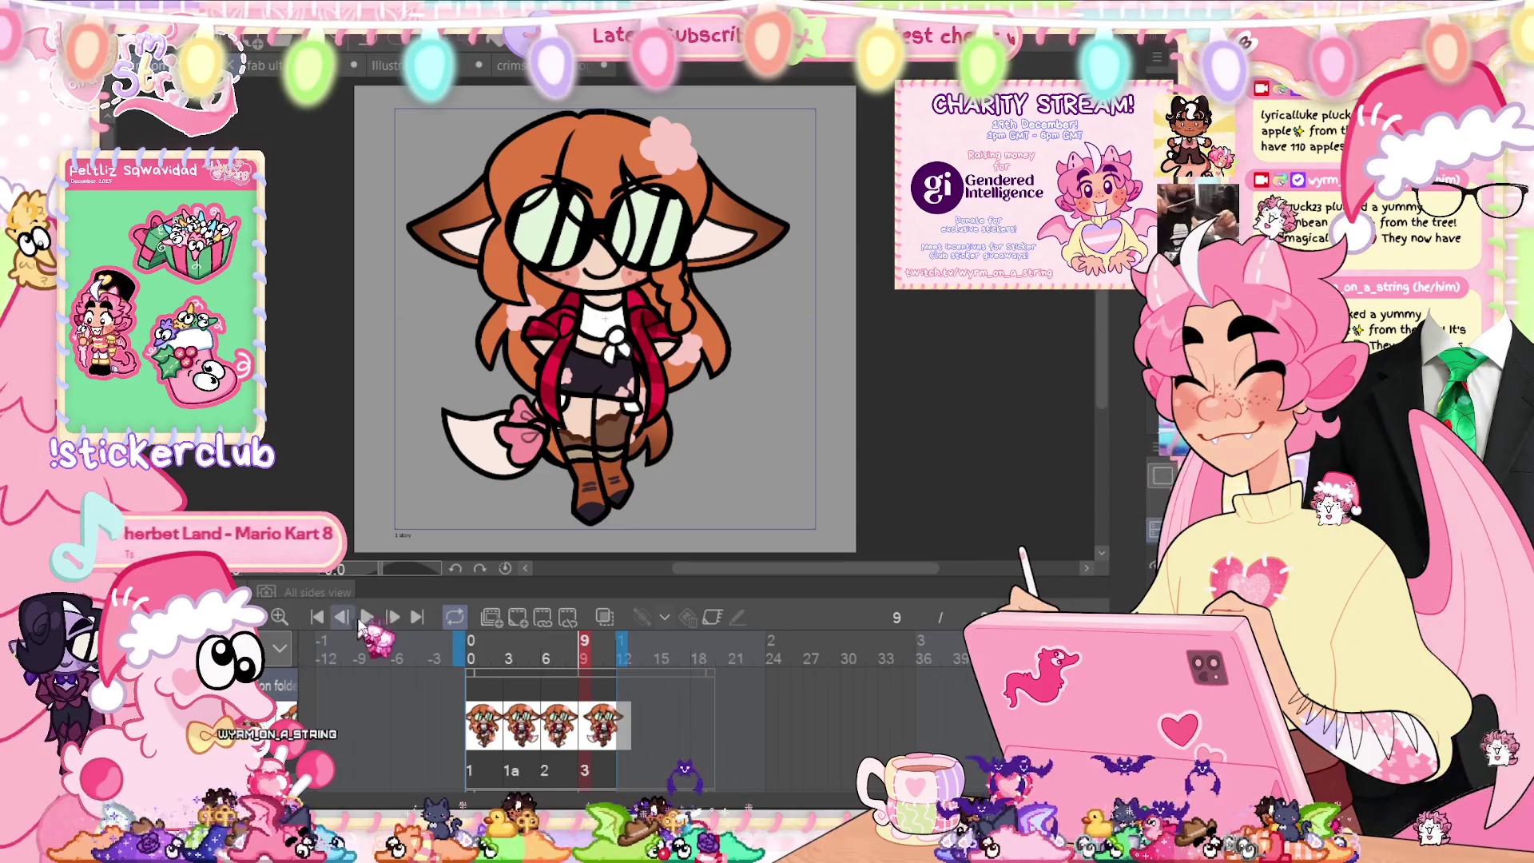
click(369, 616)
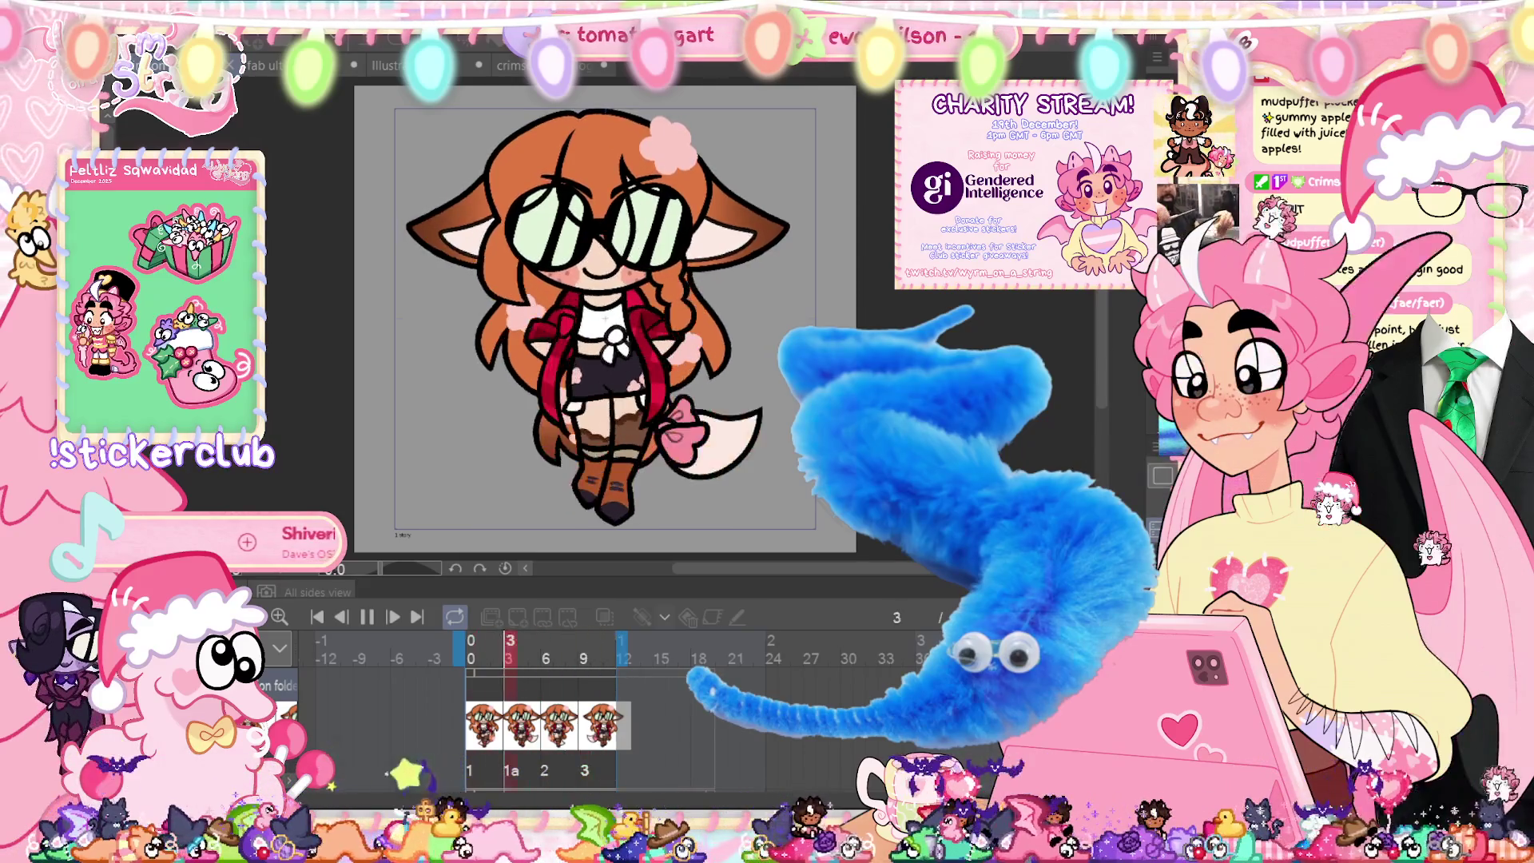
click(366, 617)
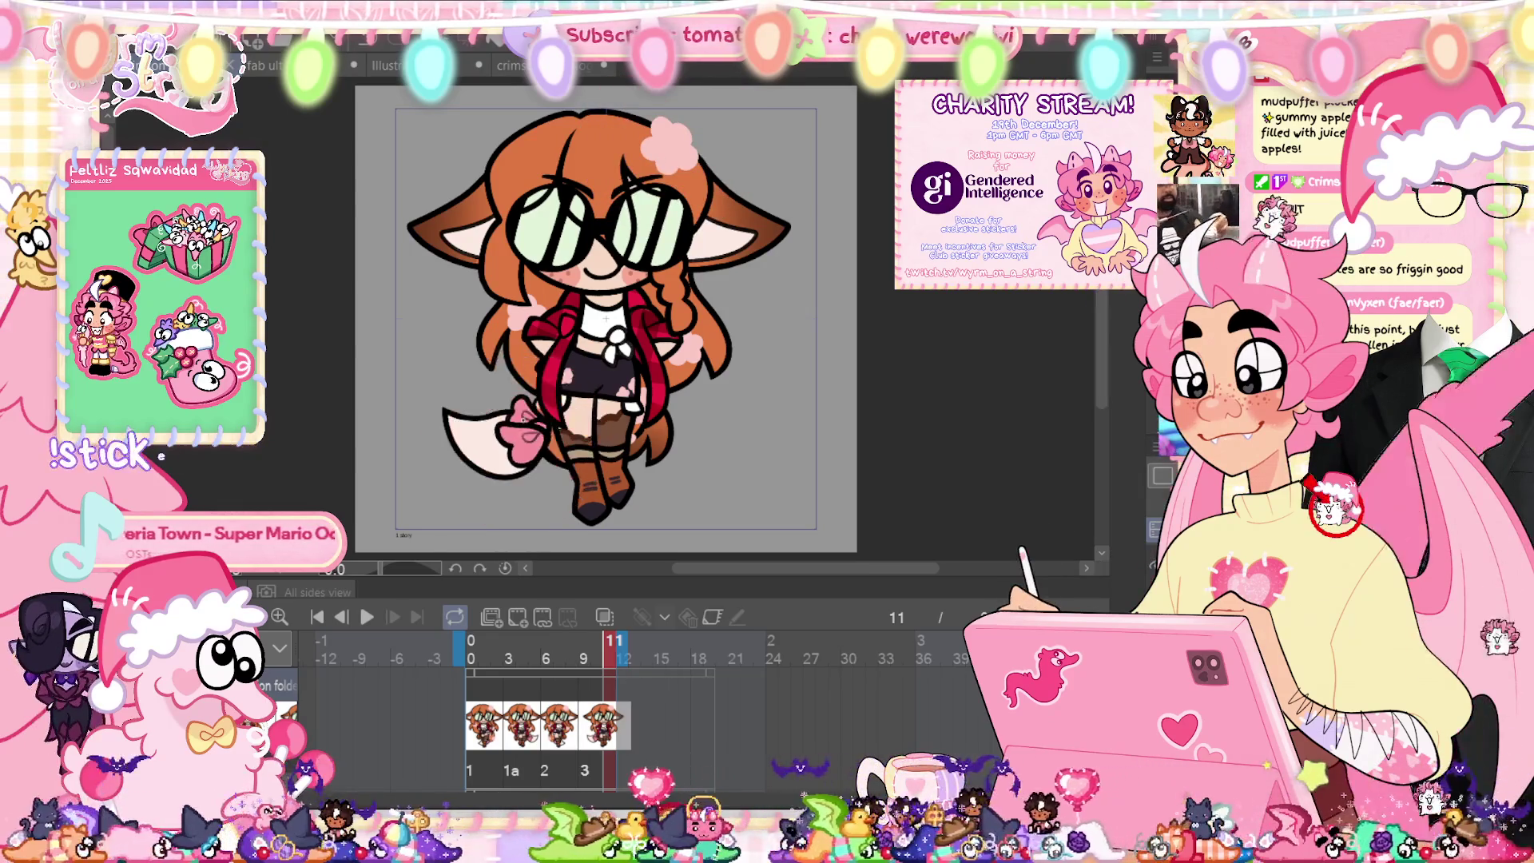
key(ctrl+Tab)
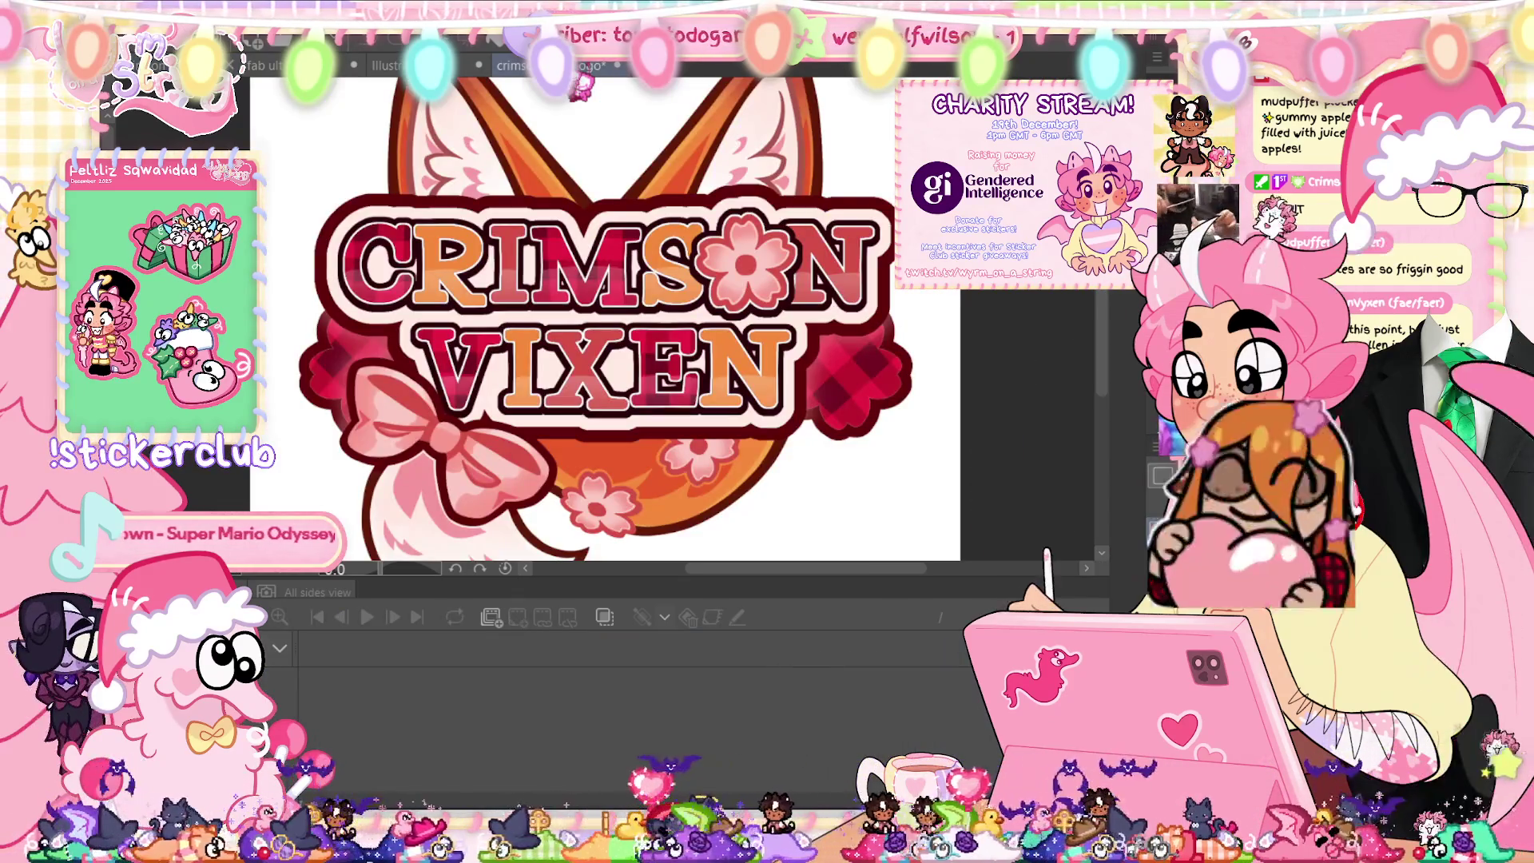
key(ctrl+Tab)
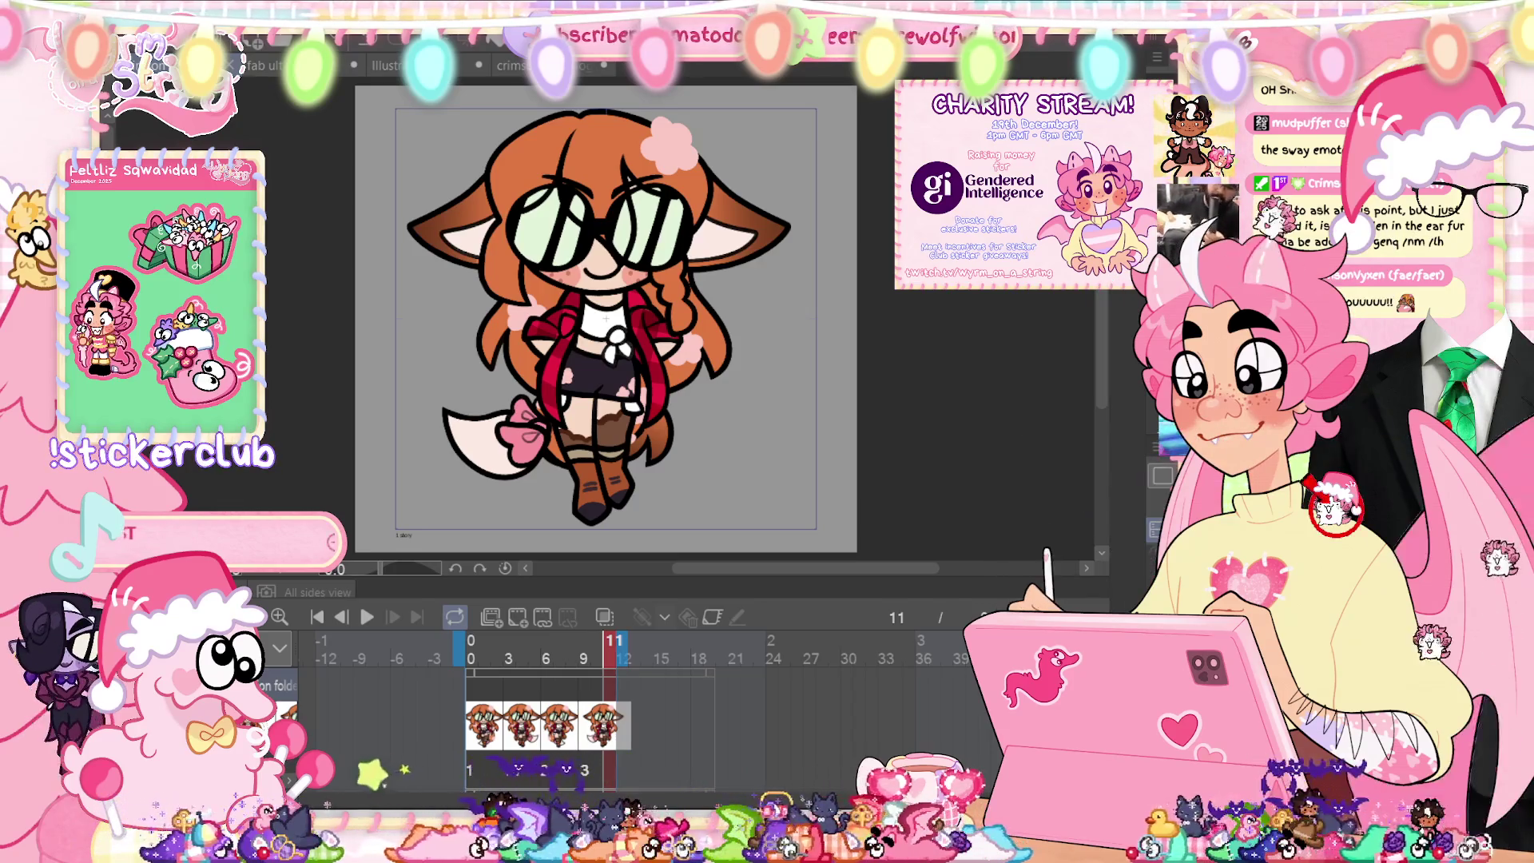
key(Home)
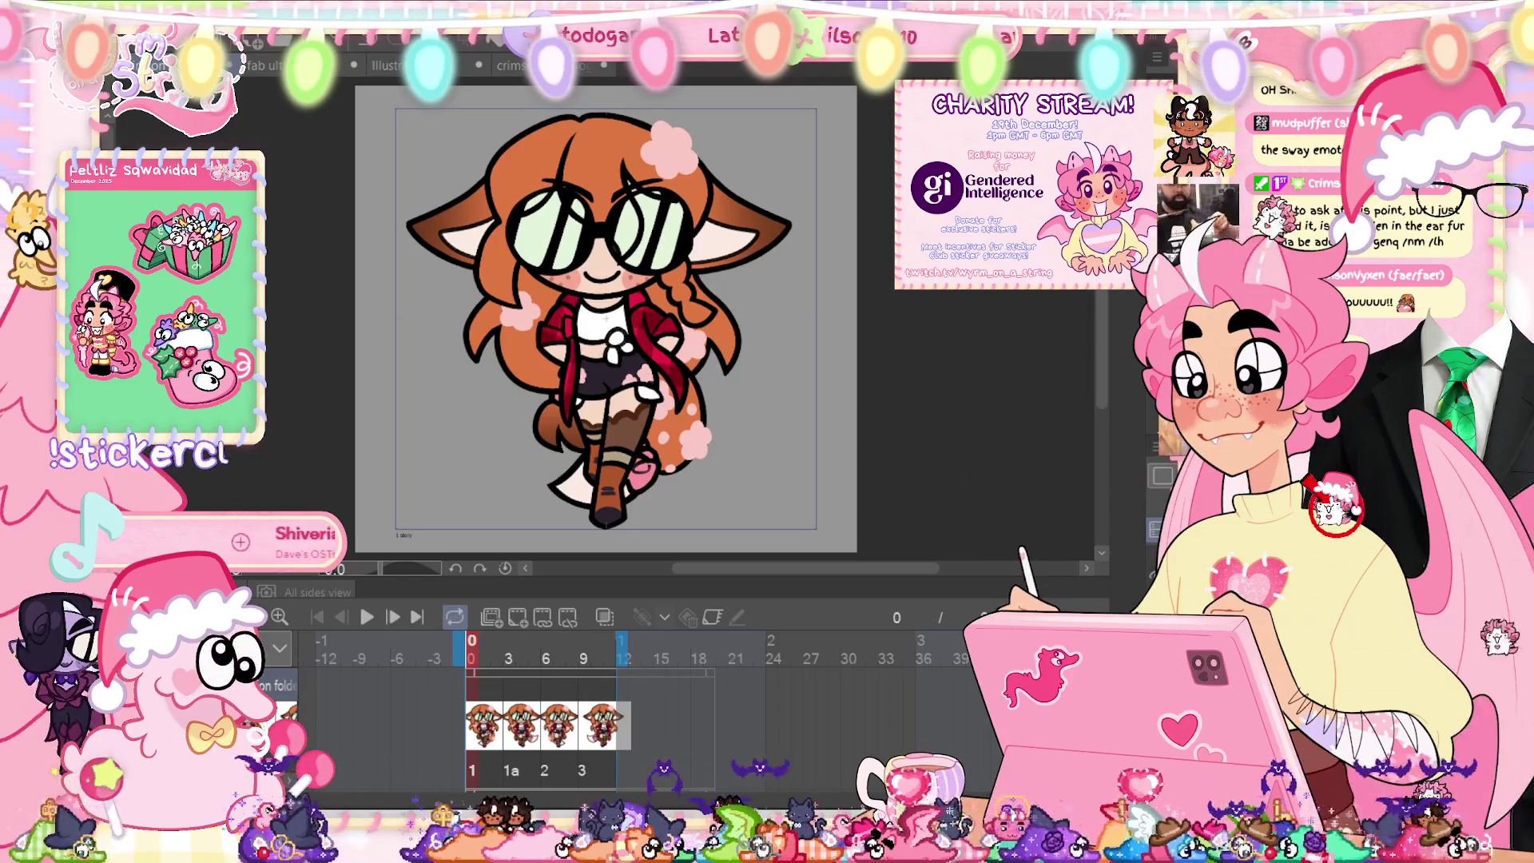
Step: Zoom in on the first pose's torso and legs, refitting the whole character to the window between looks
scroll(471, 290, up, 5)
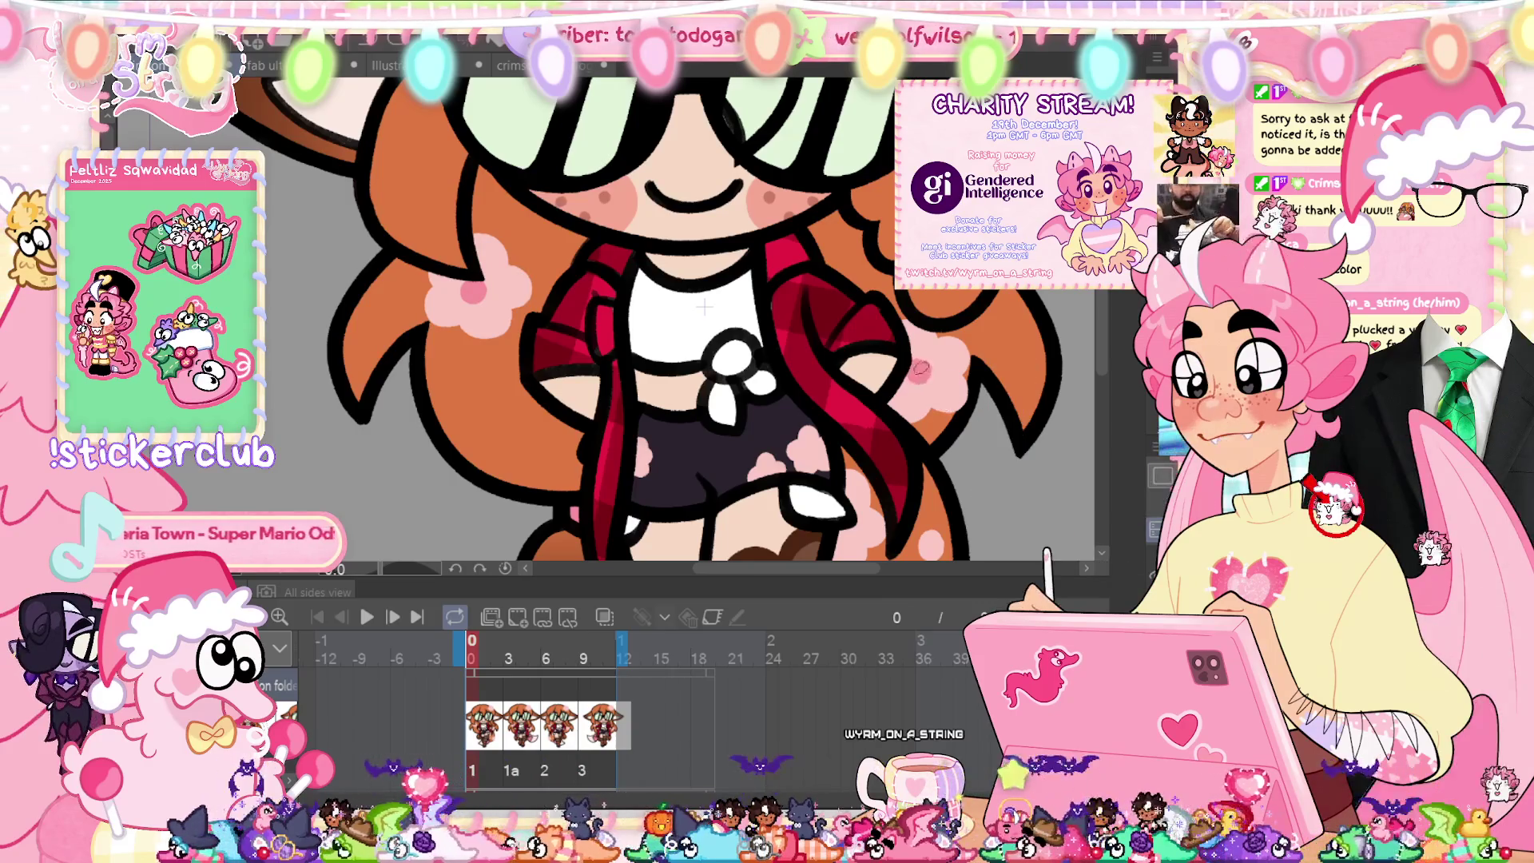
key(ctrl+0)
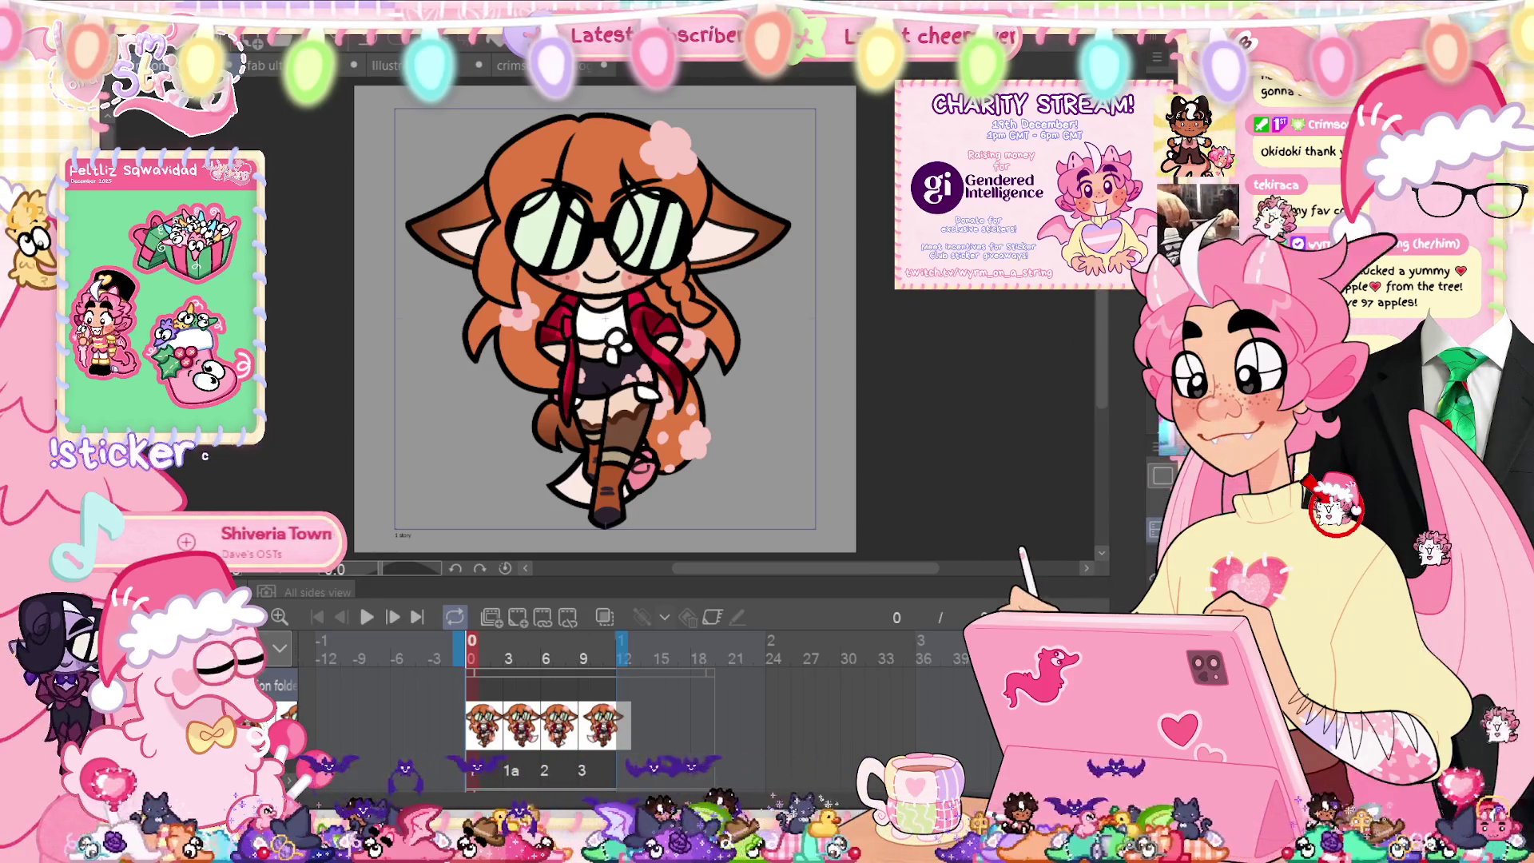
scroll(703, 432, up, 4)
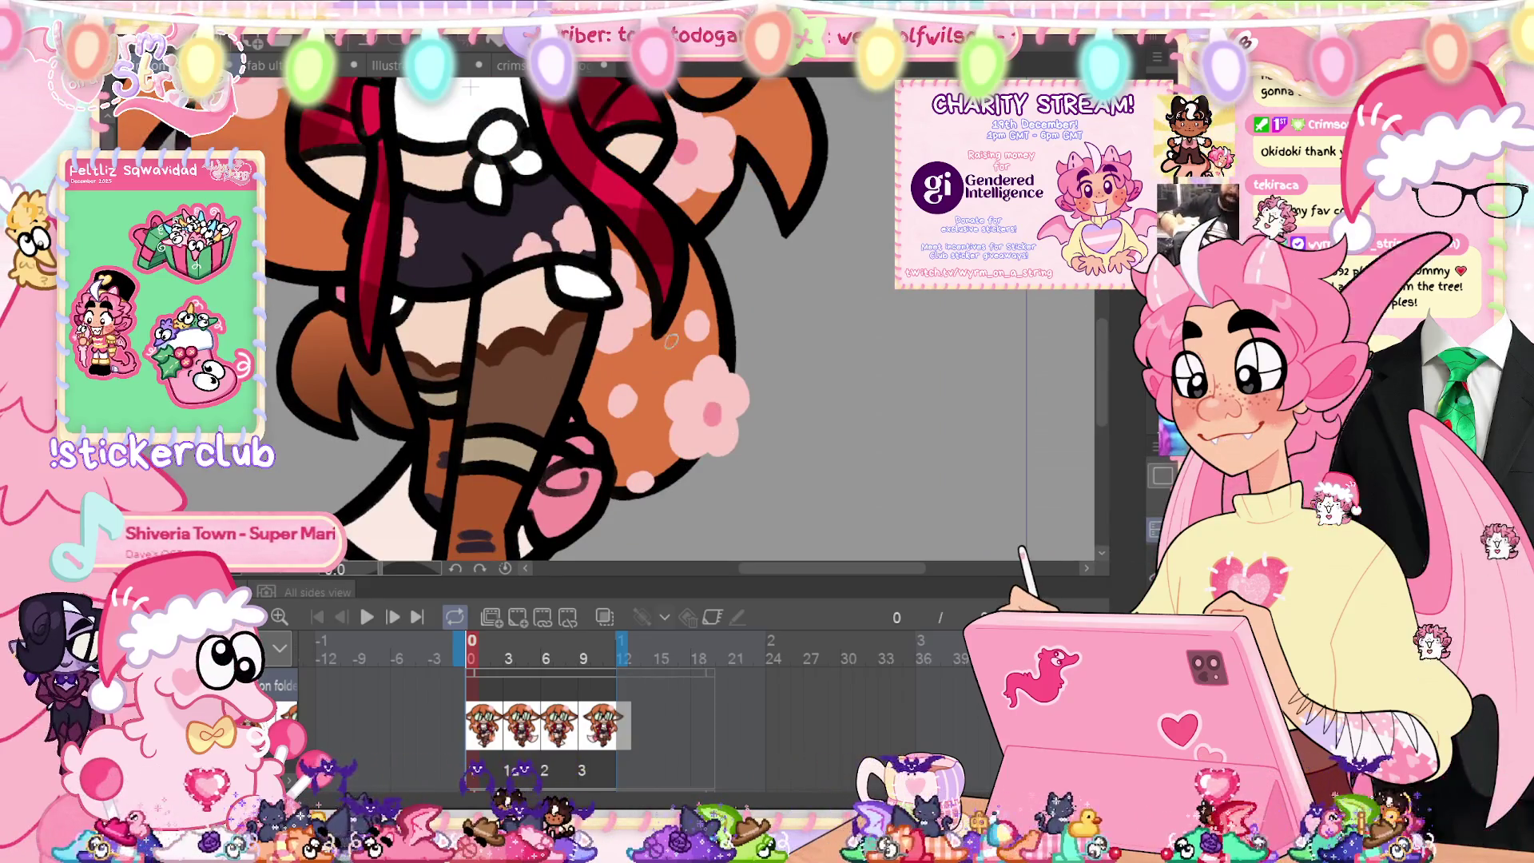
key(ctrl+0)
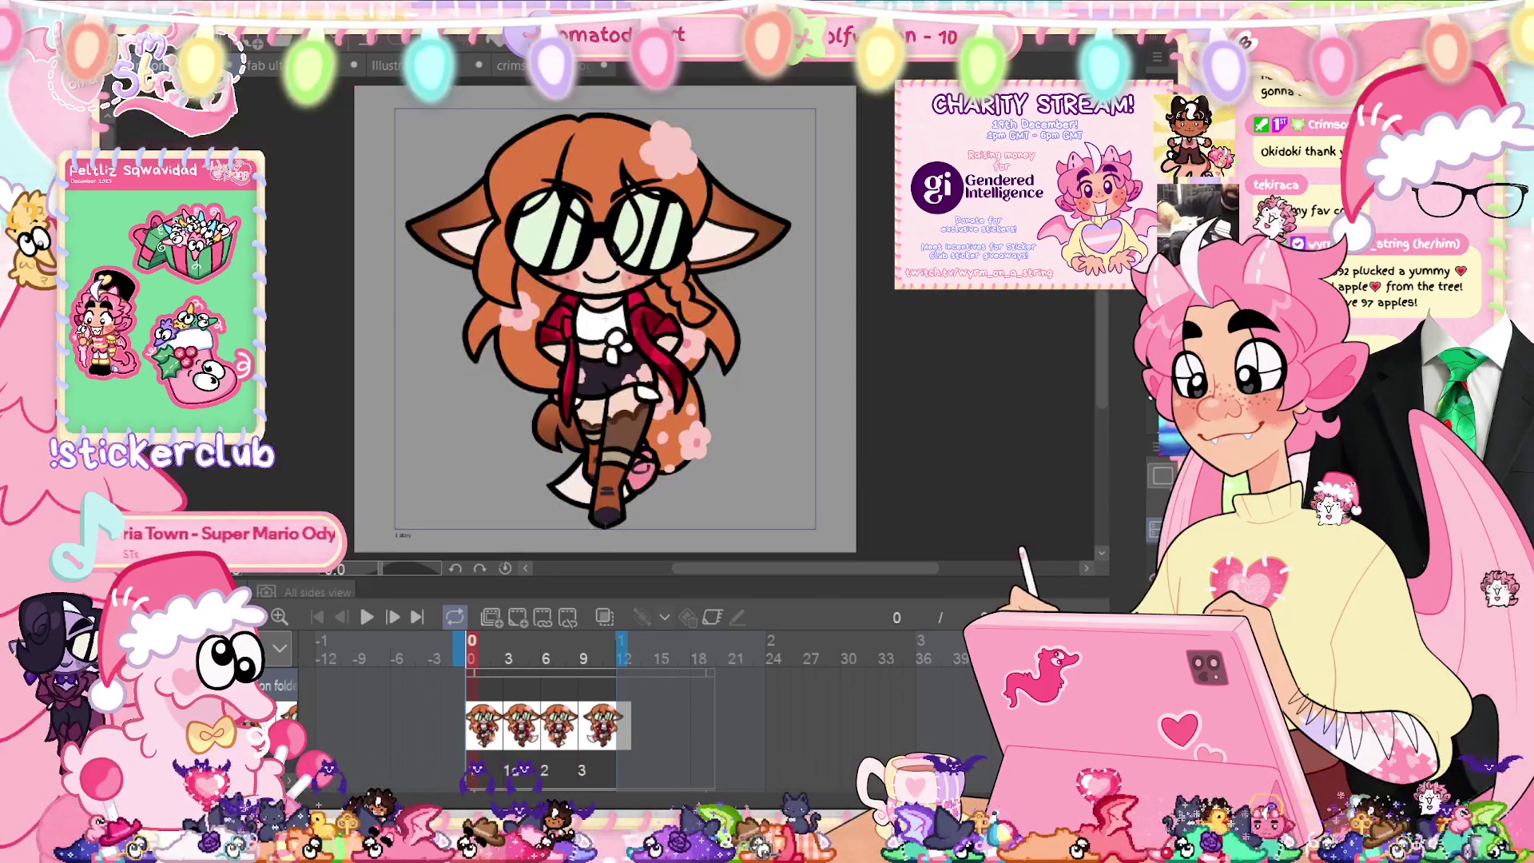
scroll(685, 439, up, 5)
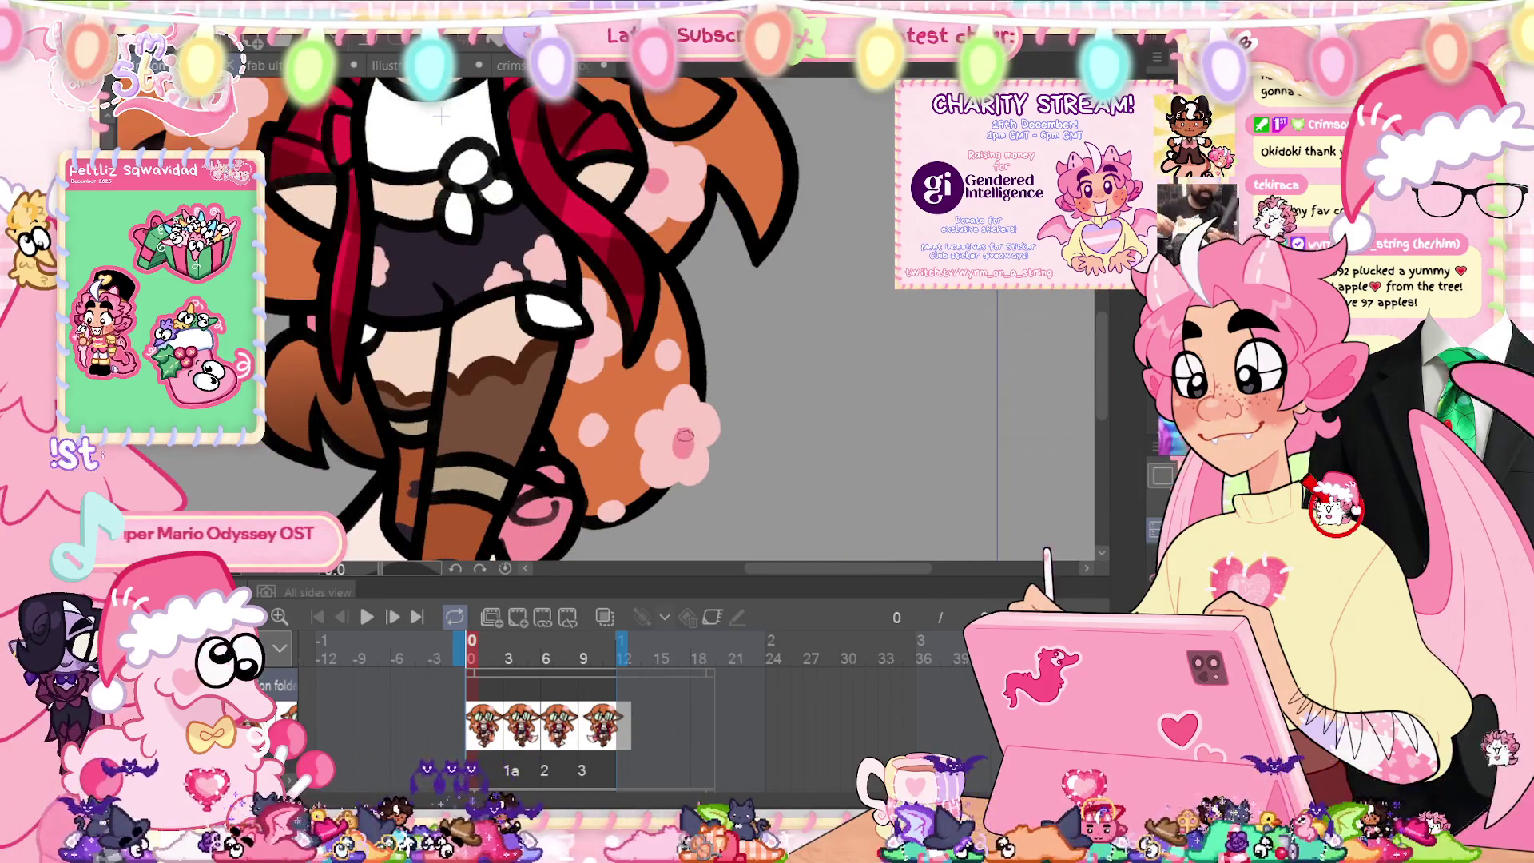
key(ctrl+0)
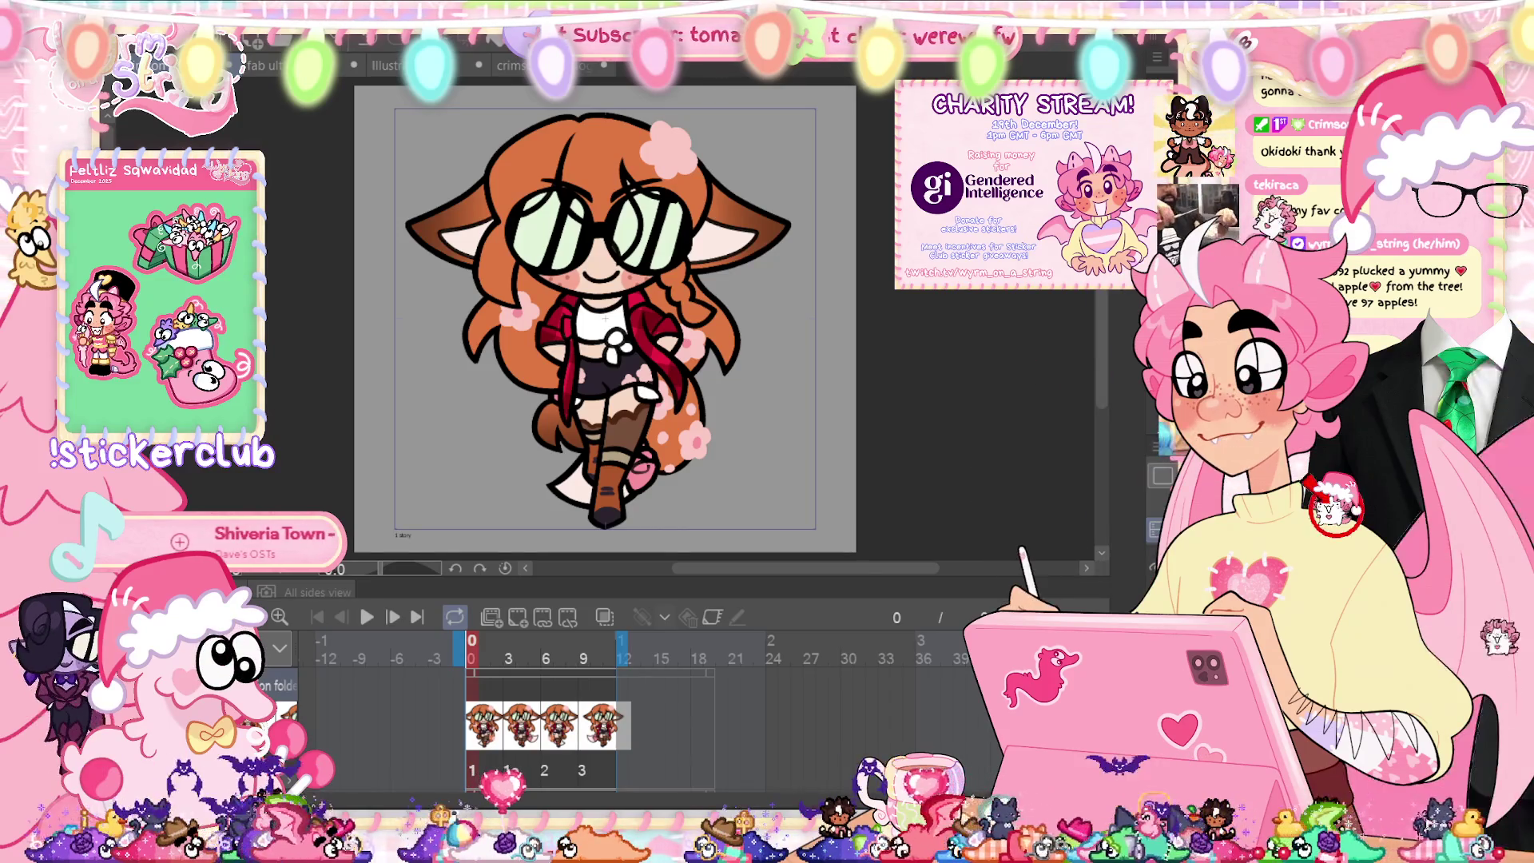
scroll(639, 240, up, 3)
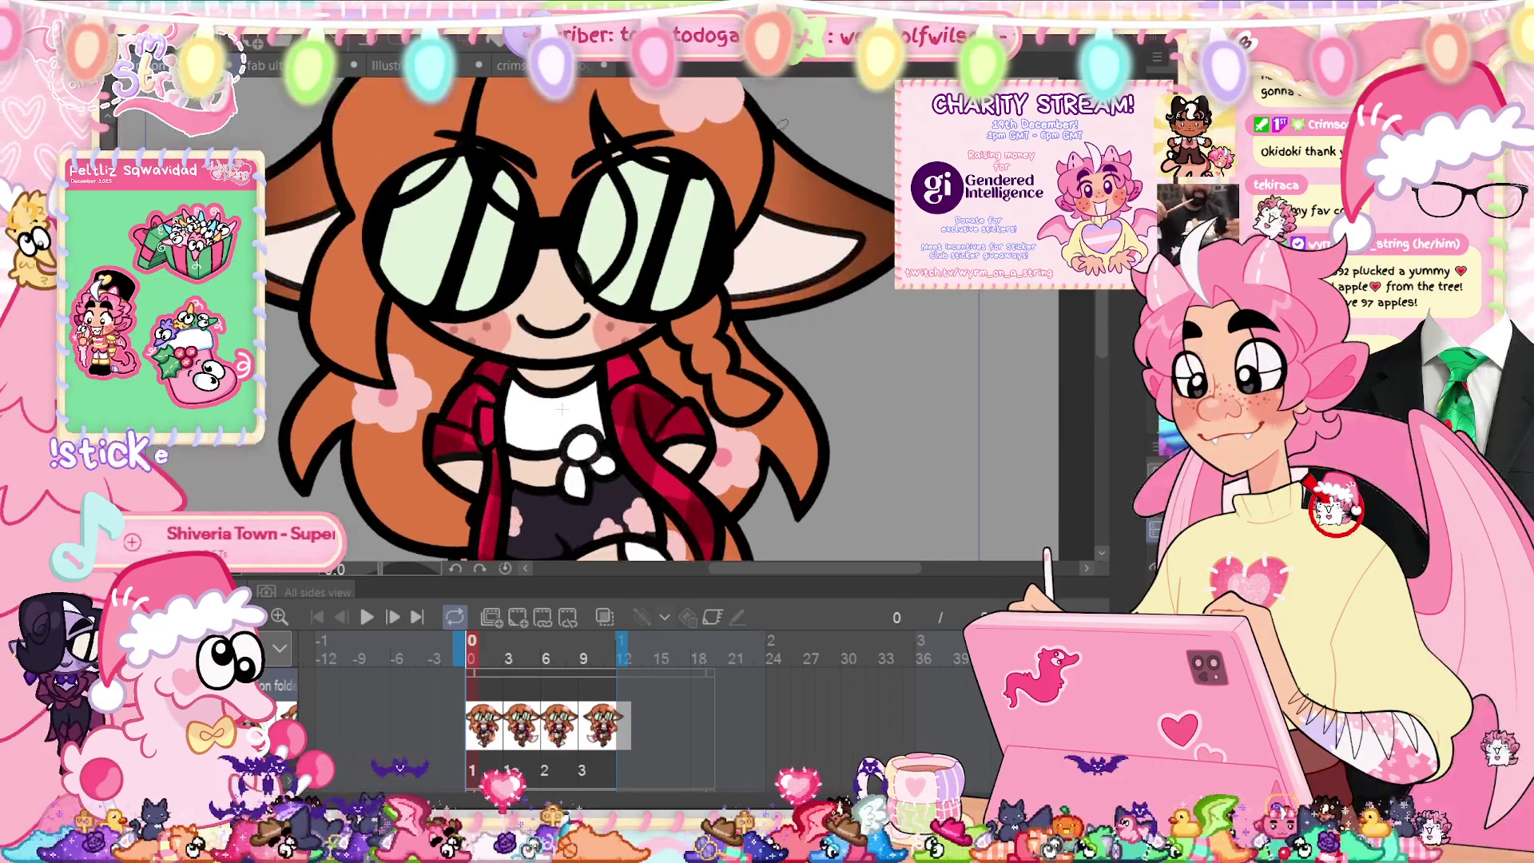
Step: Nudge the pink hair flower slightly upward on drawing 1a at frame 3
scroll(720, 224, up, 3)
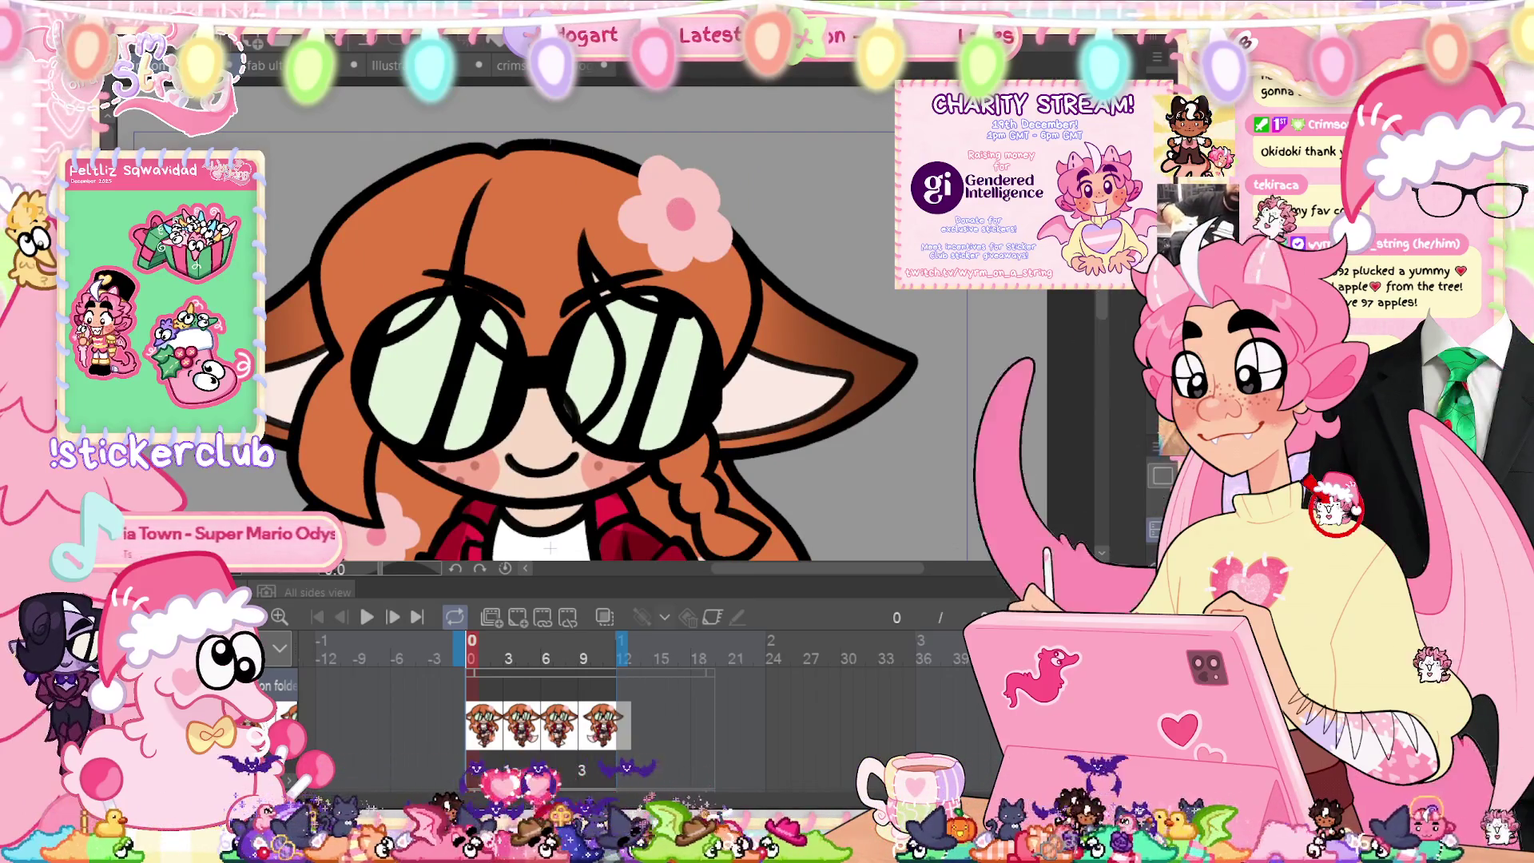
key(ctrl+0)
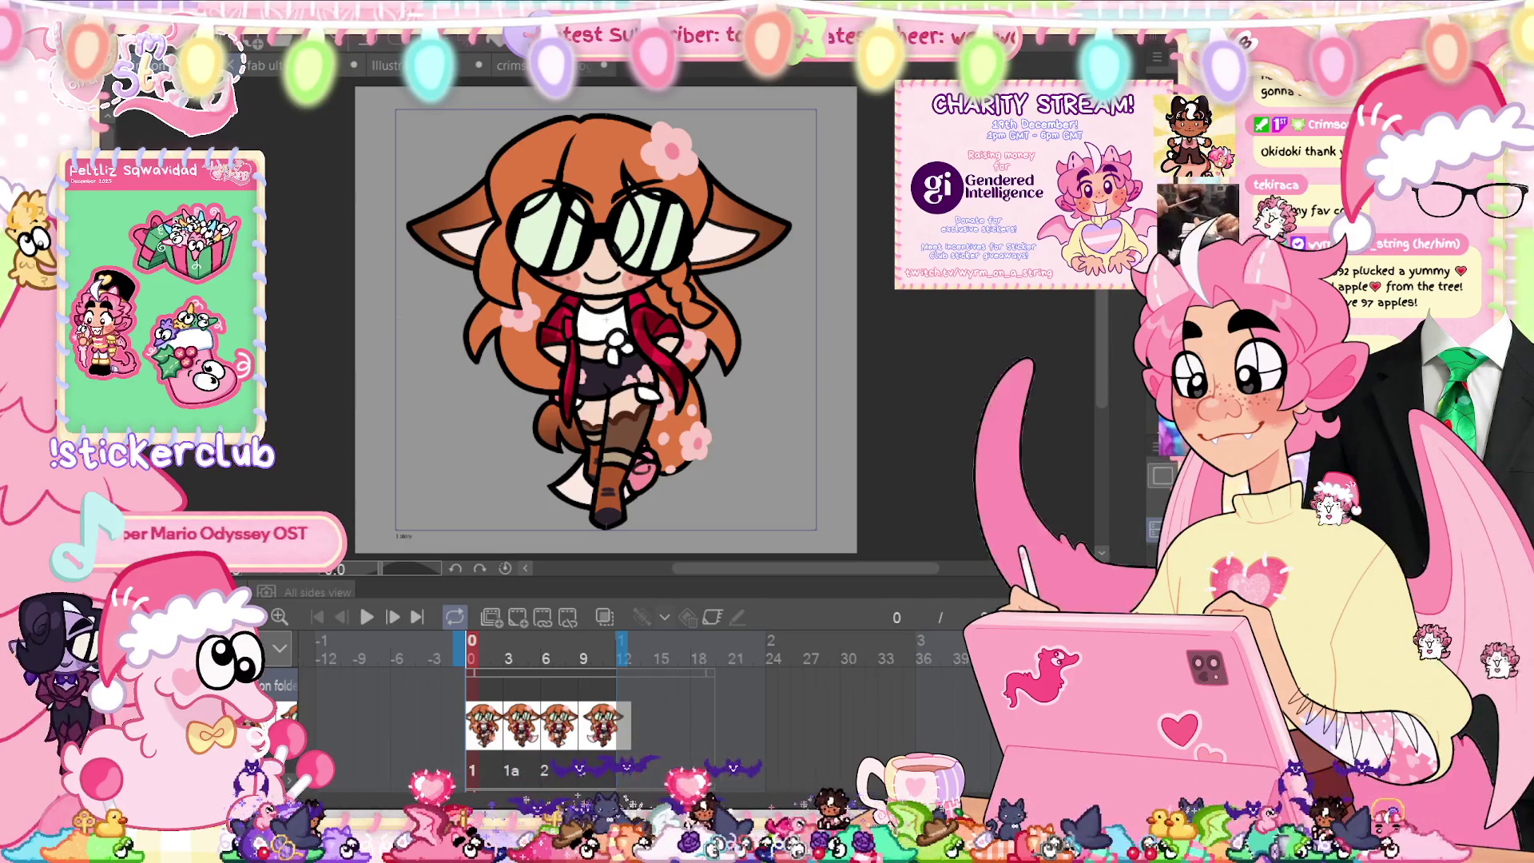
key(Right)
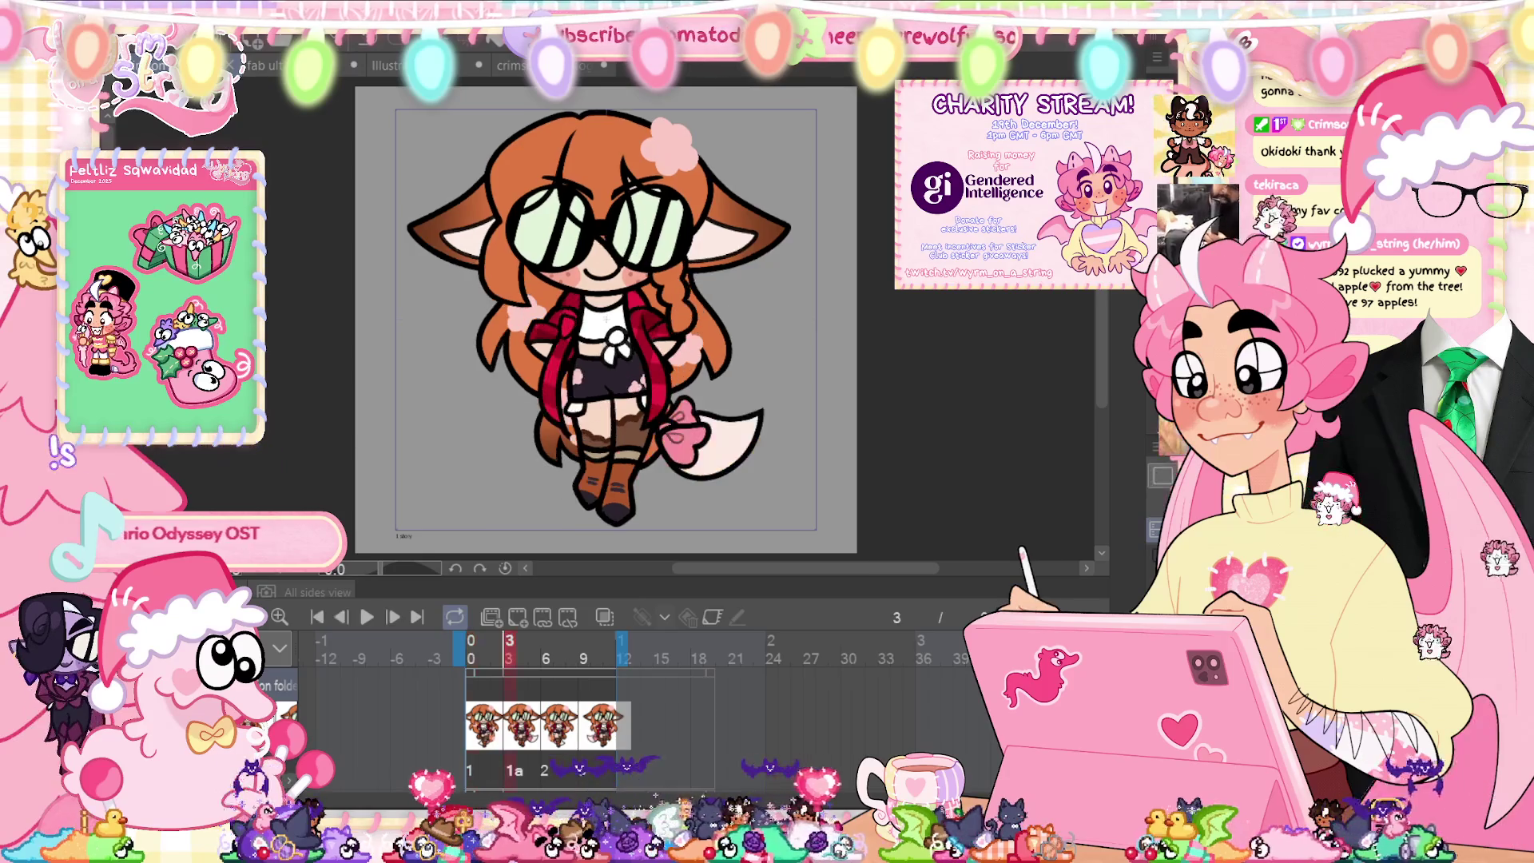
scroll(846, 152, up, 3)
scroll(850, 423, up, 2)
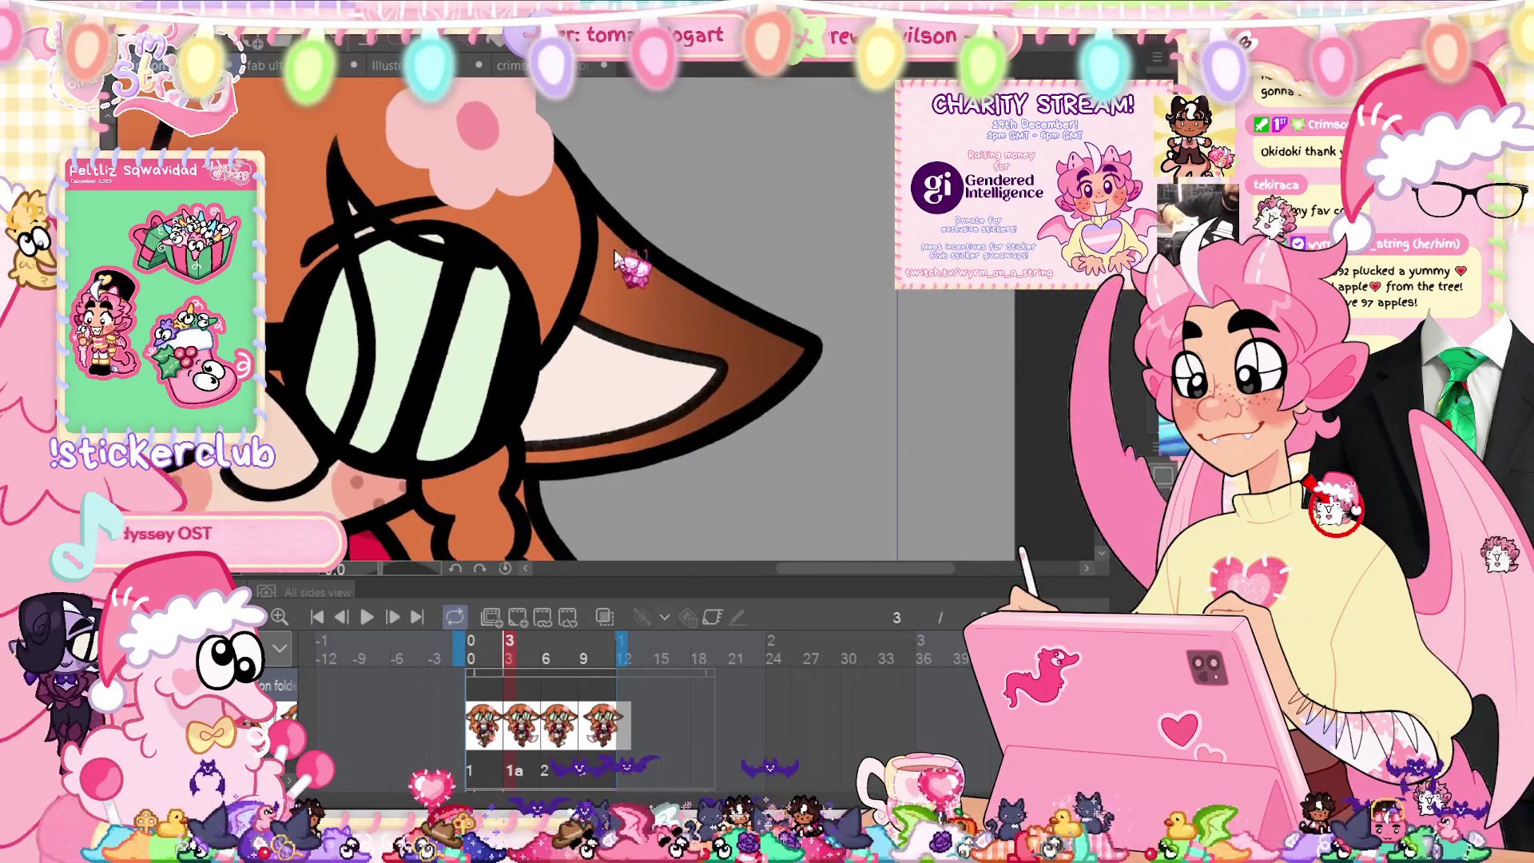
scroll(850, 423, up, 2)
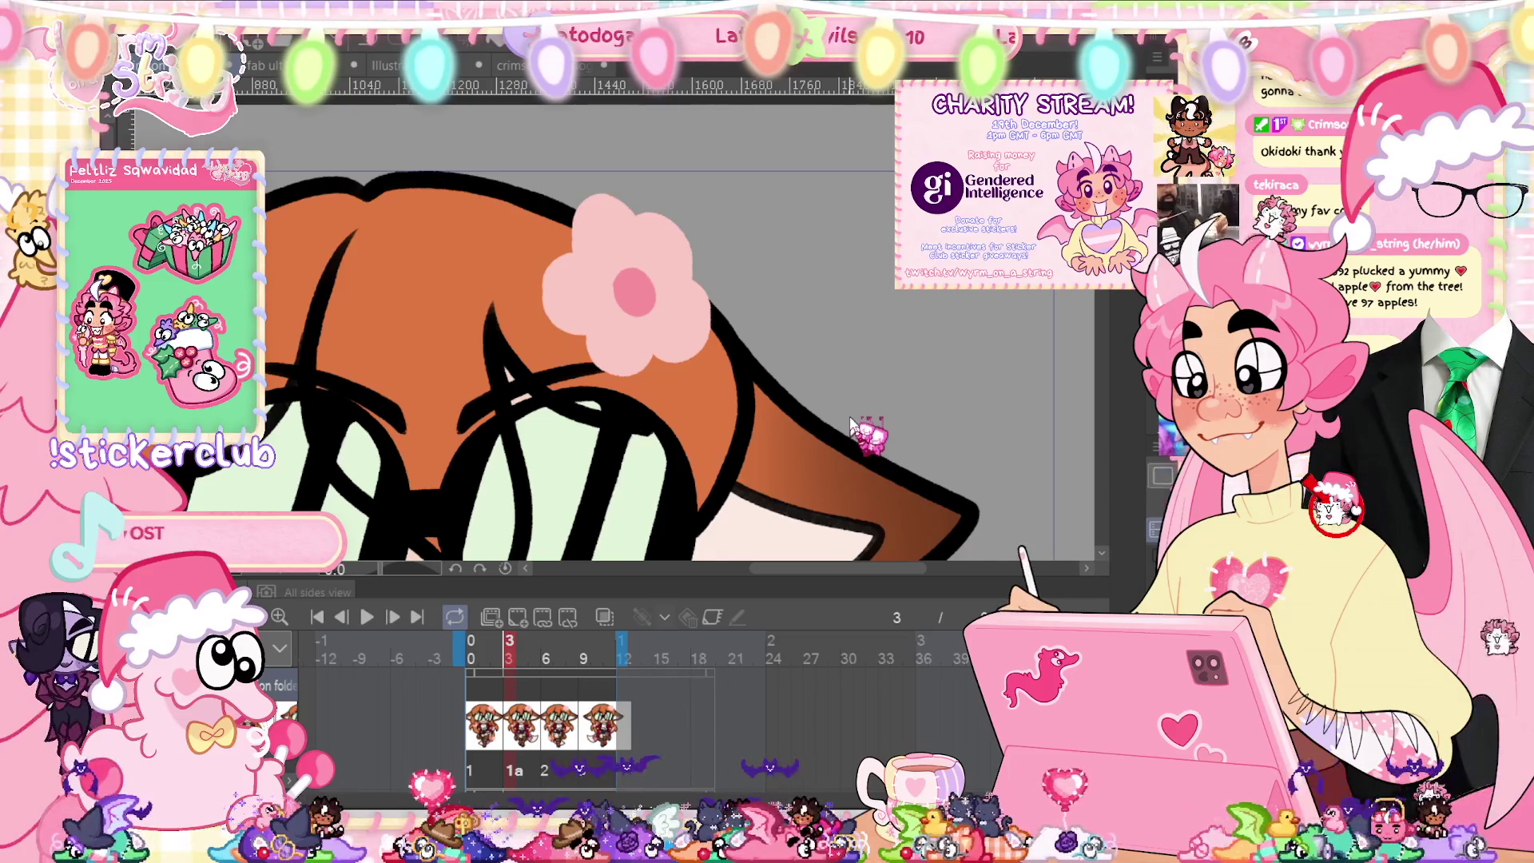
key(ctrl+t)
key(Up)
key(Up)
key(Up)
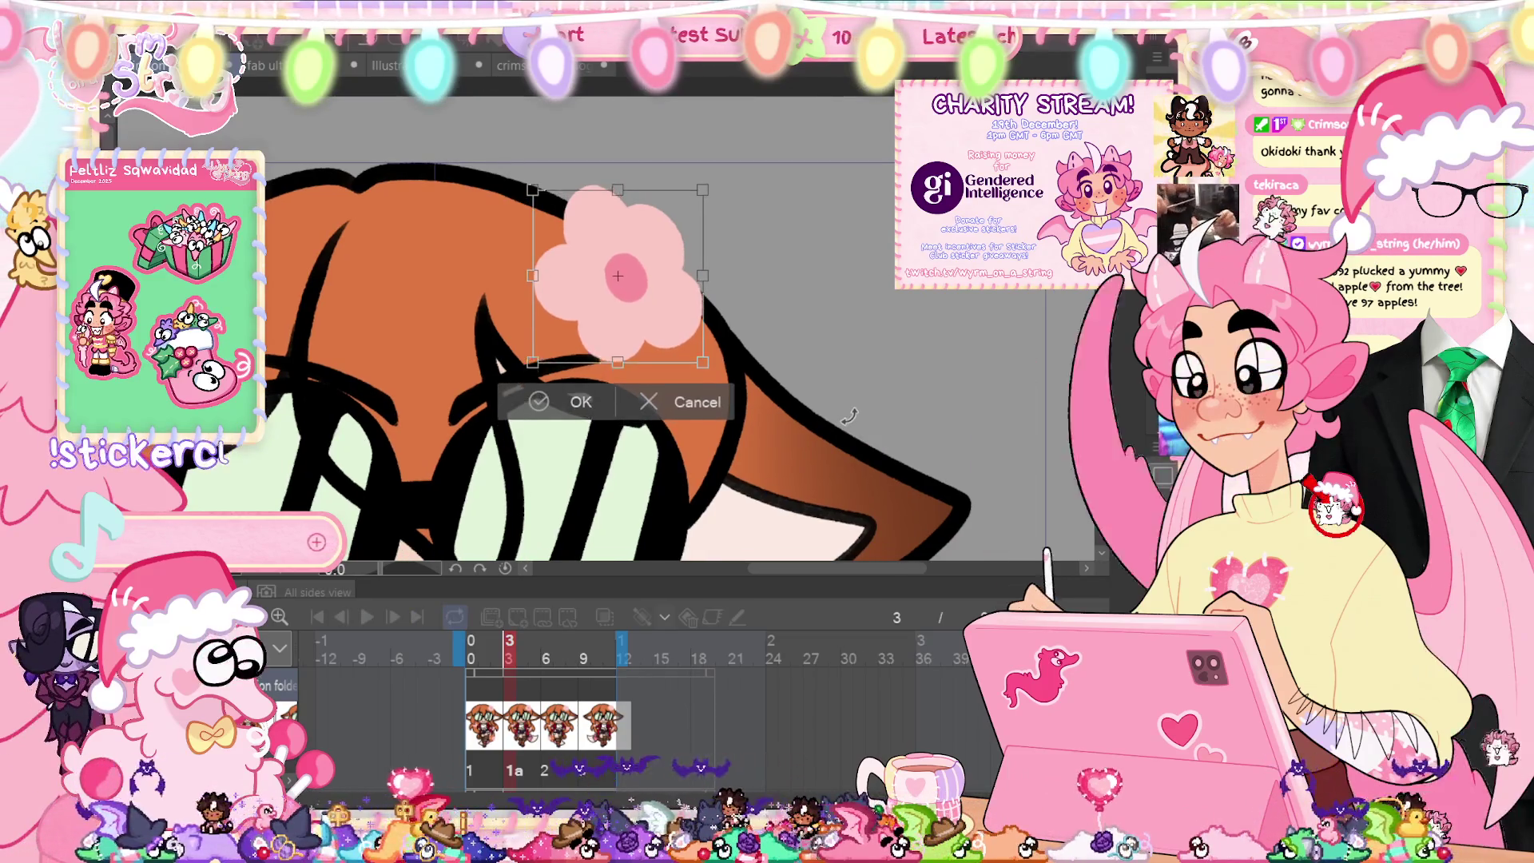
click(558, 398)
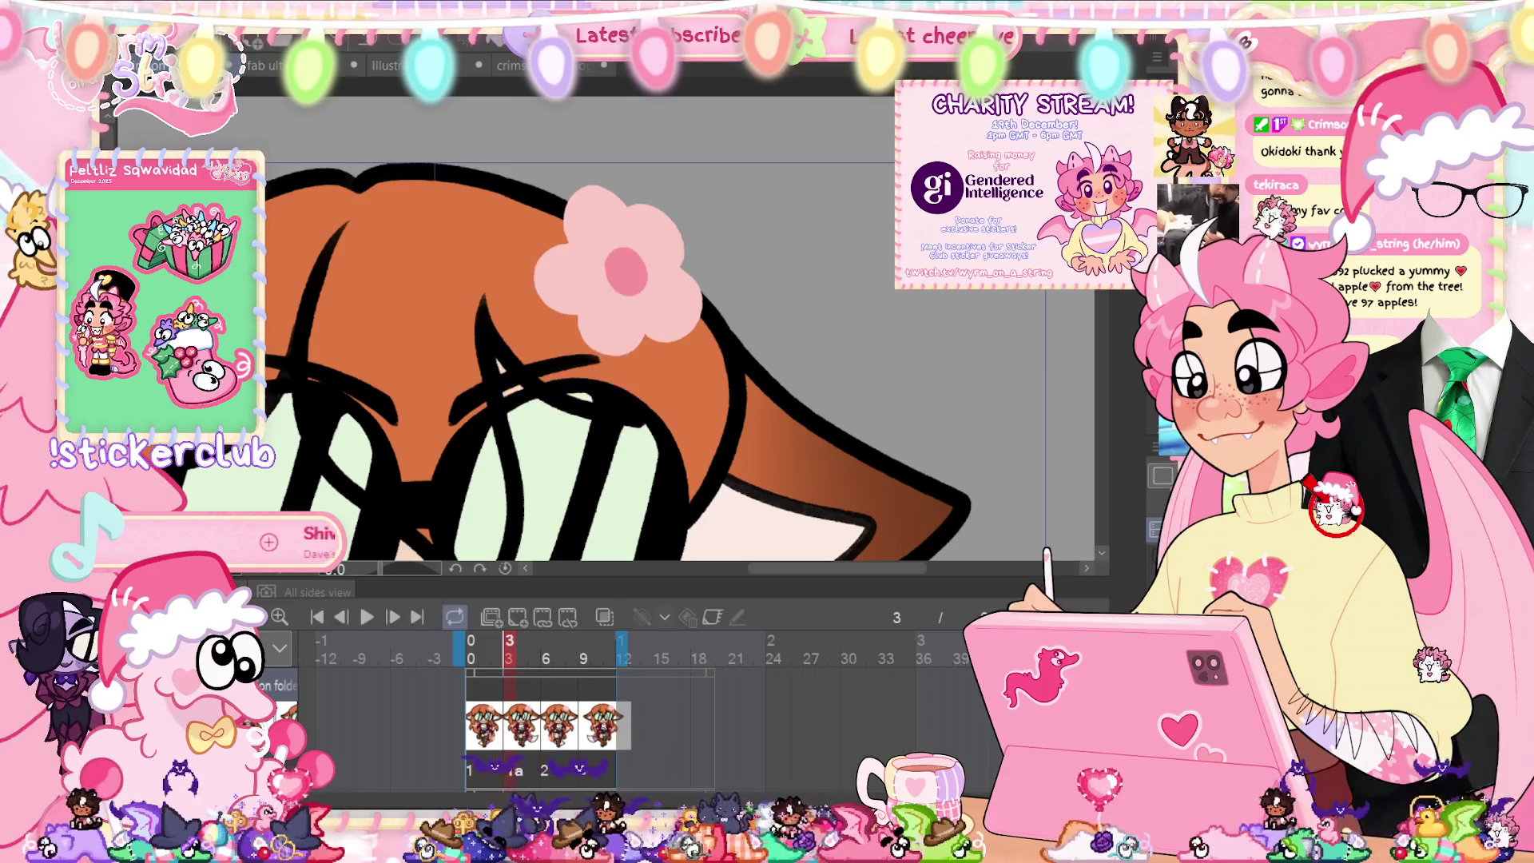
Step: Delete the unneeded layers on frames 3 and 6, confirming each prompt
key(Delete)
click(663, 307)
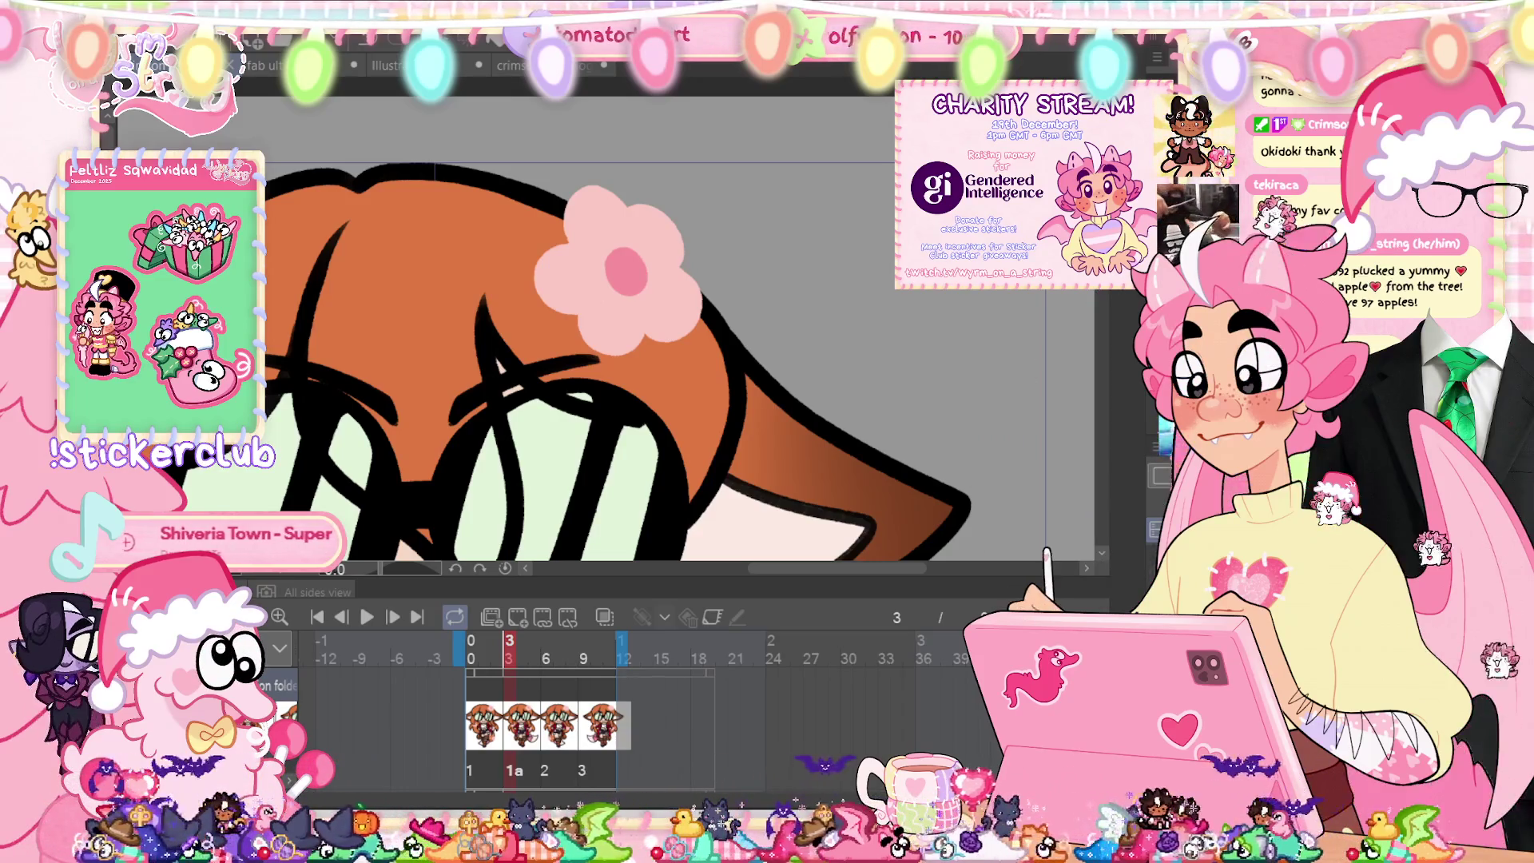
key(Right)
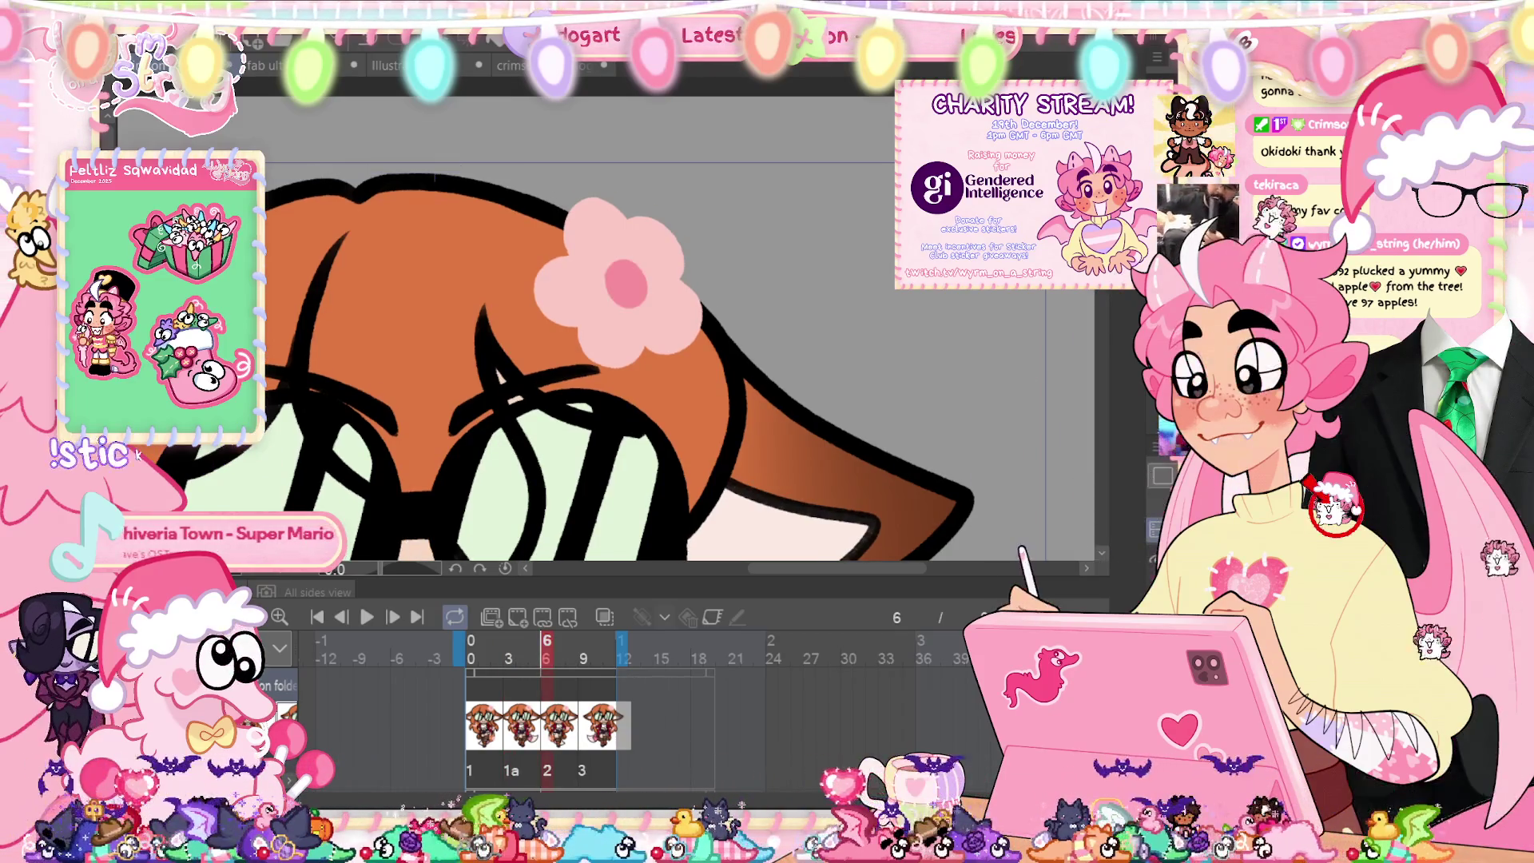
key(Delete)
click(671, 307)
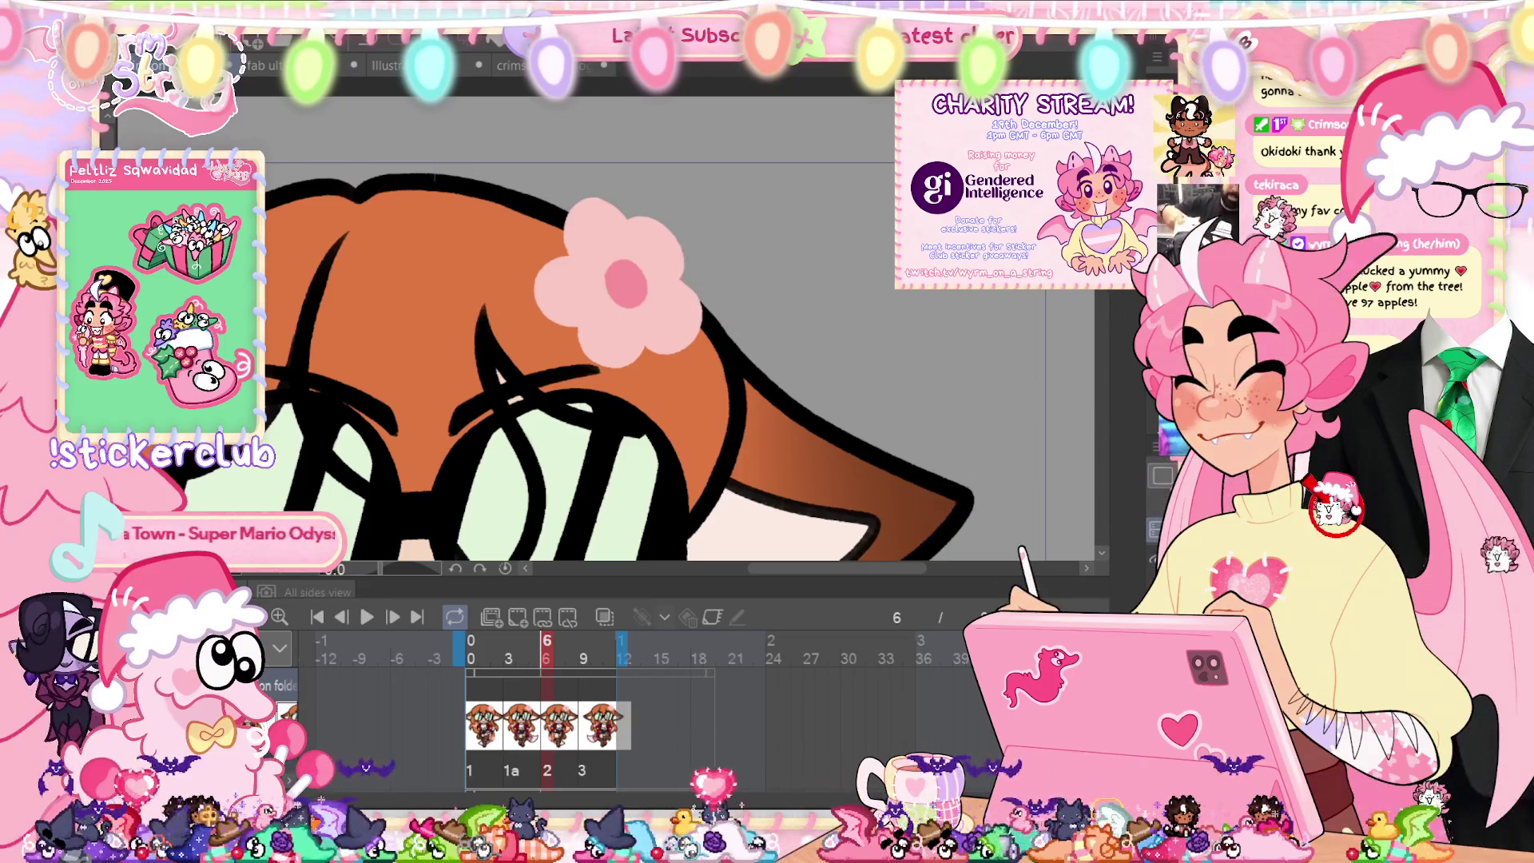
Step: Delete the extra layer on frame 9, then return to the start and delete another layer on frame 6
key(Left)
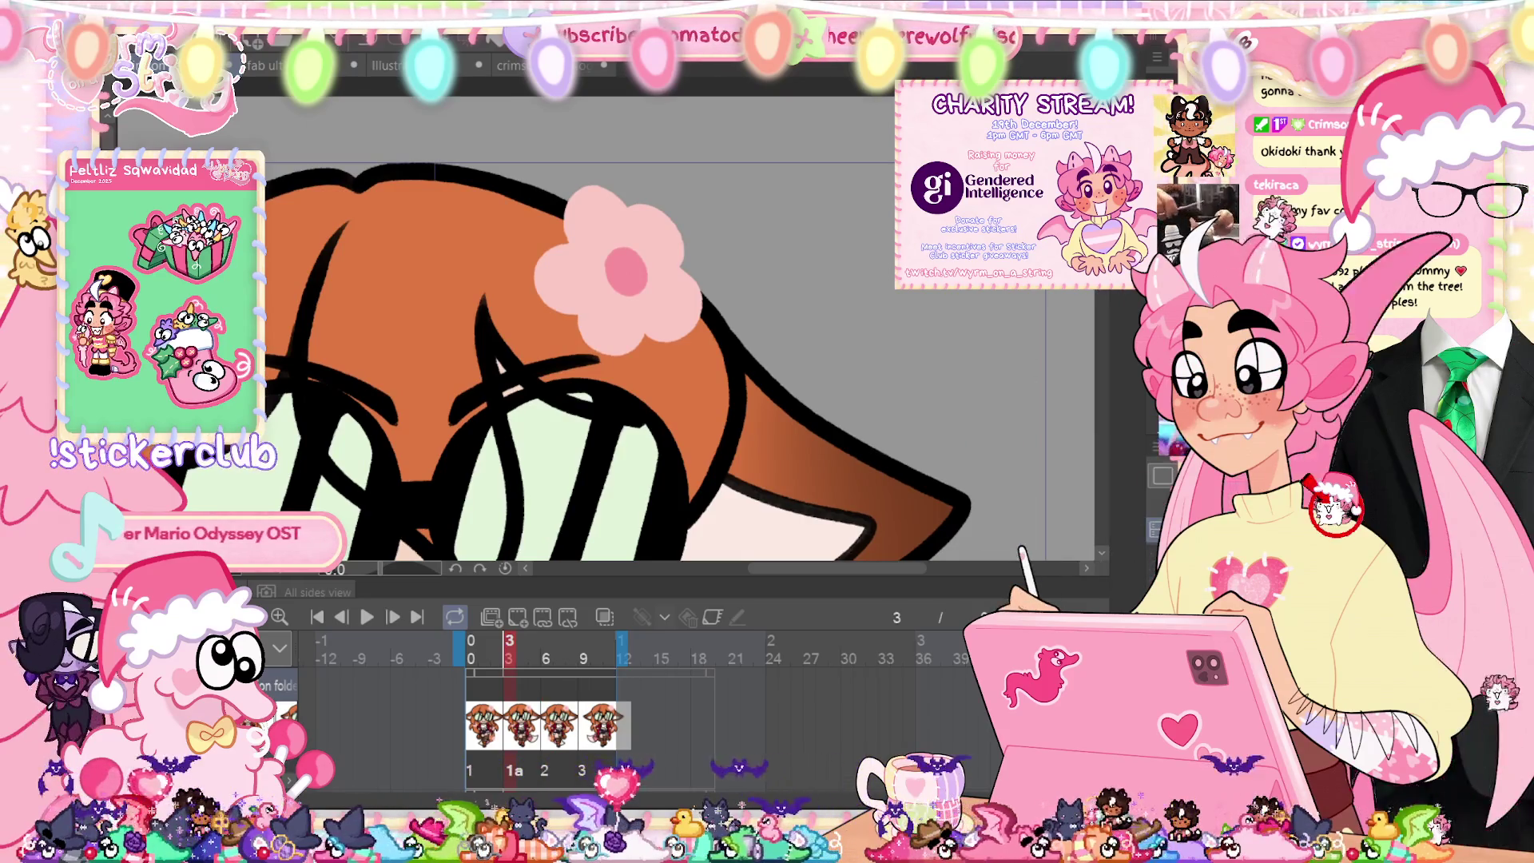
key(Right)
key(Right)
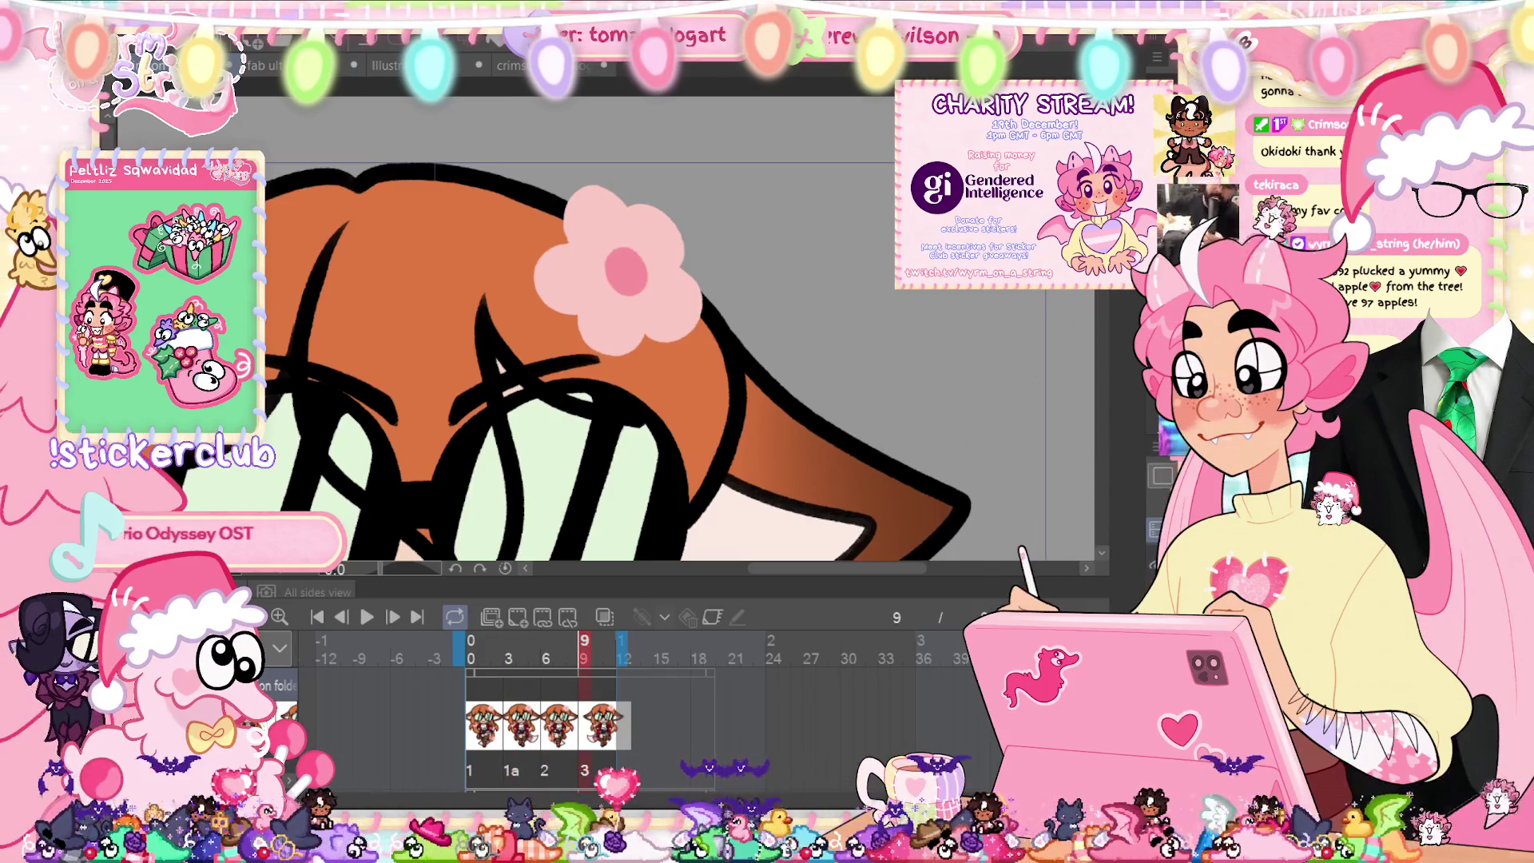
key(Delete)
click(670, 304)
key(ctrl+0)
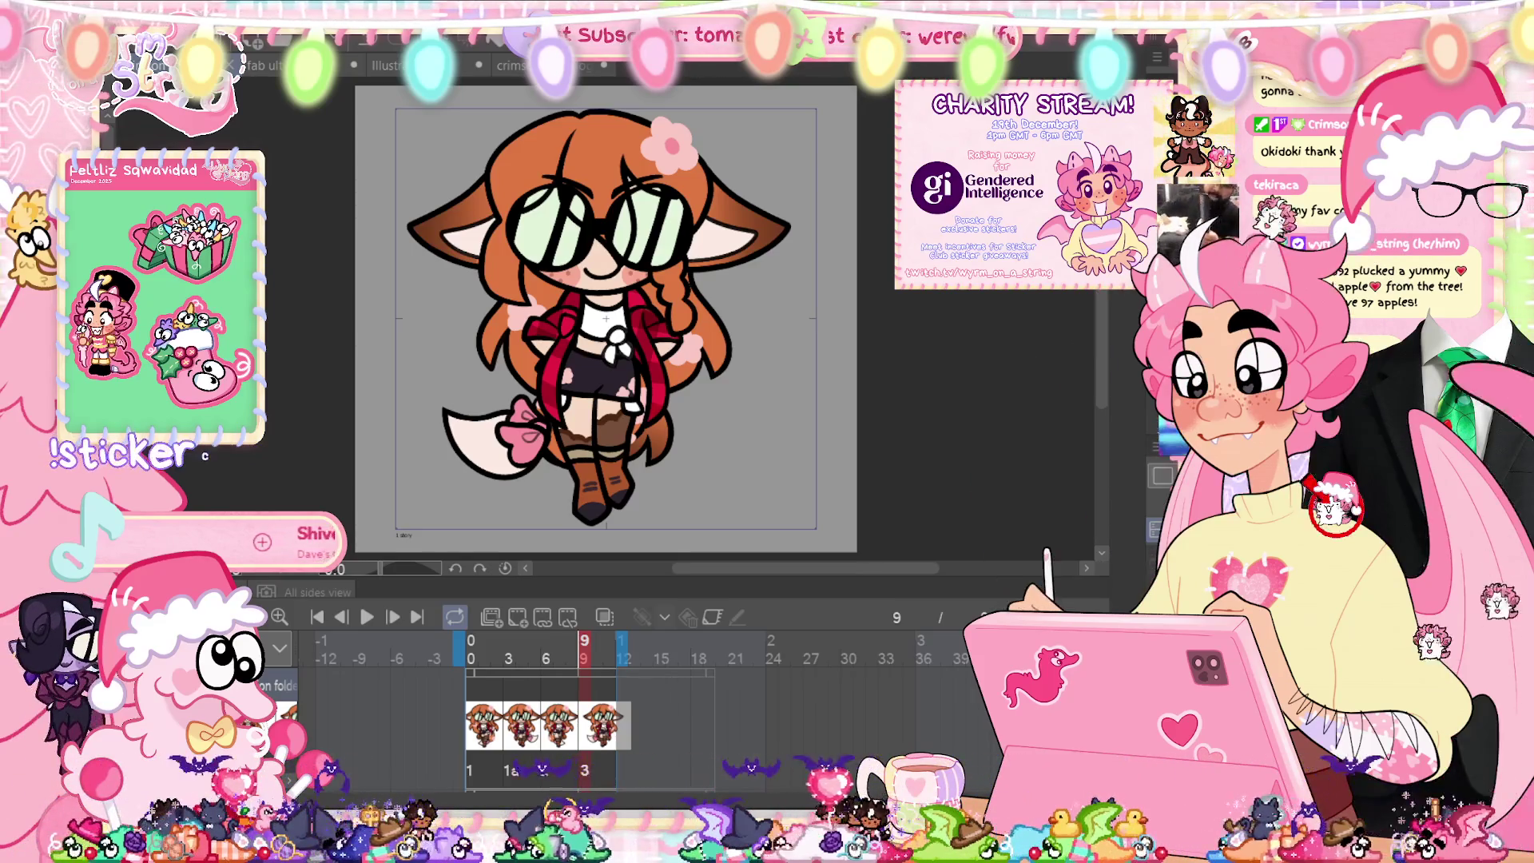
click(471, 648)
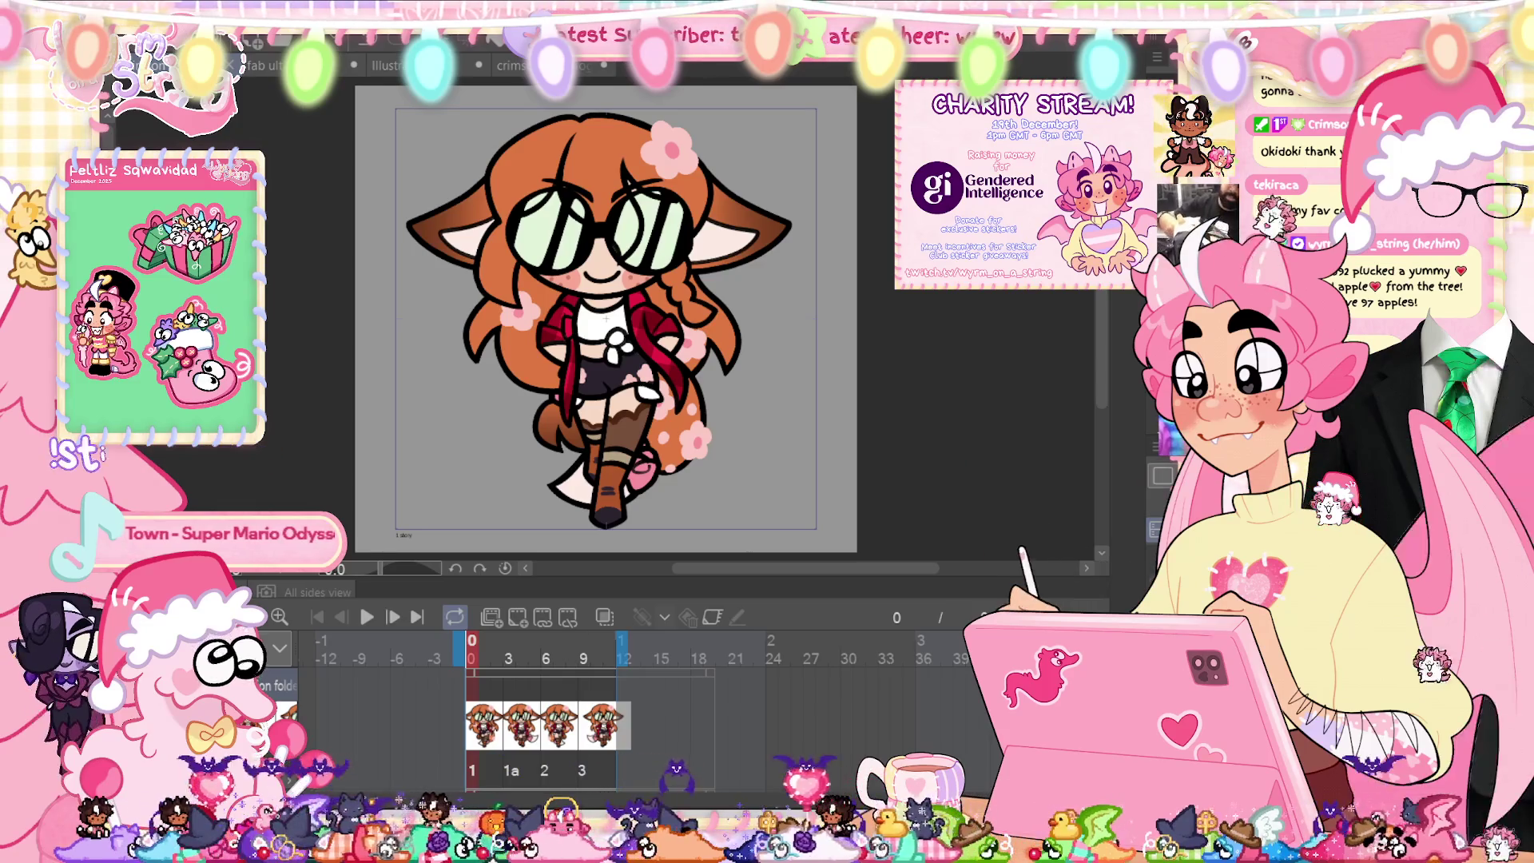
key(space)
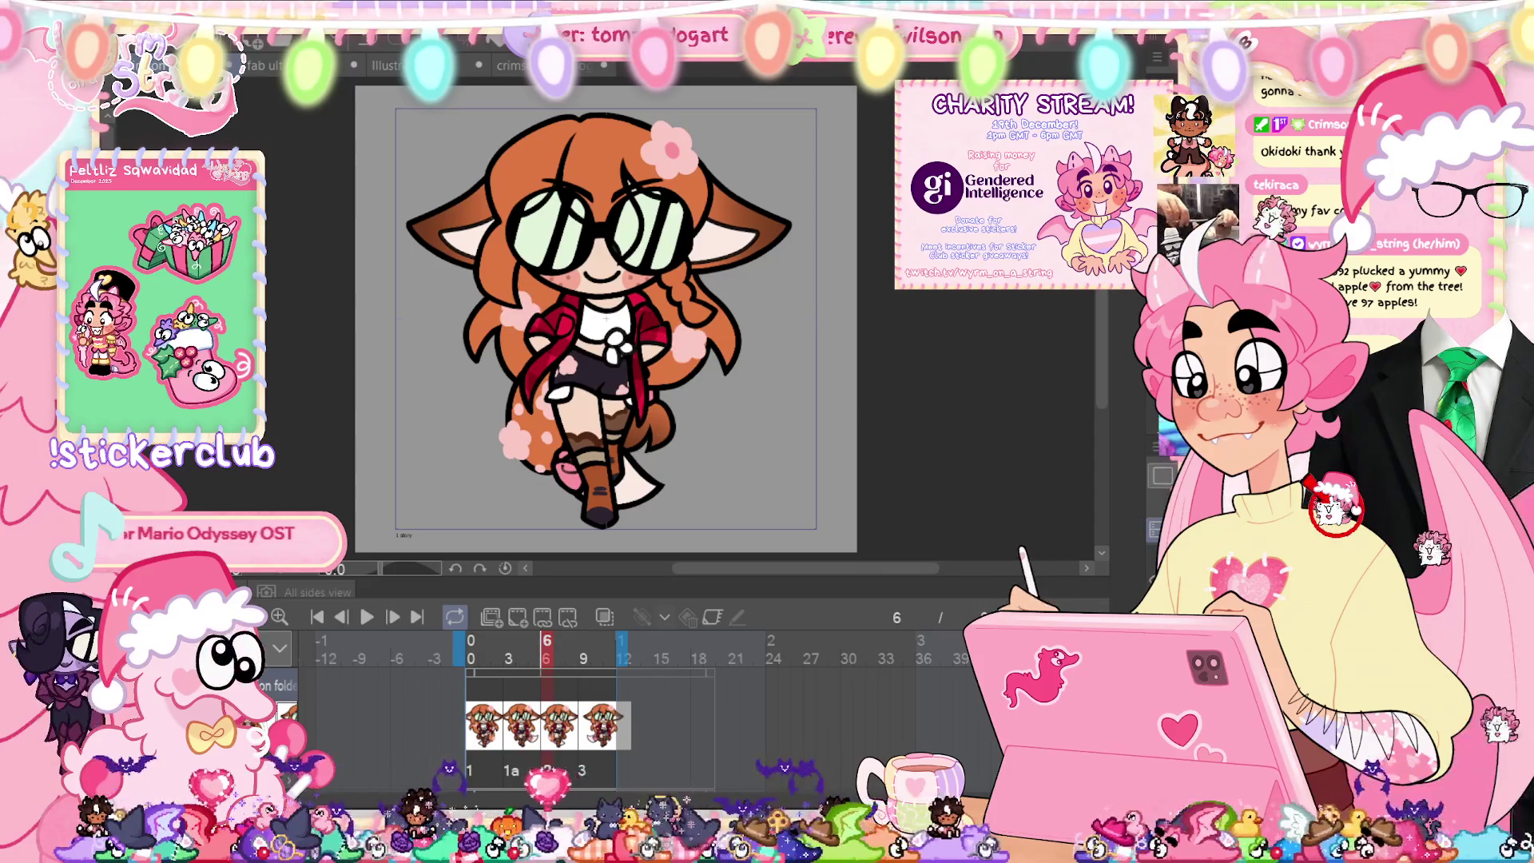
key(Delete)
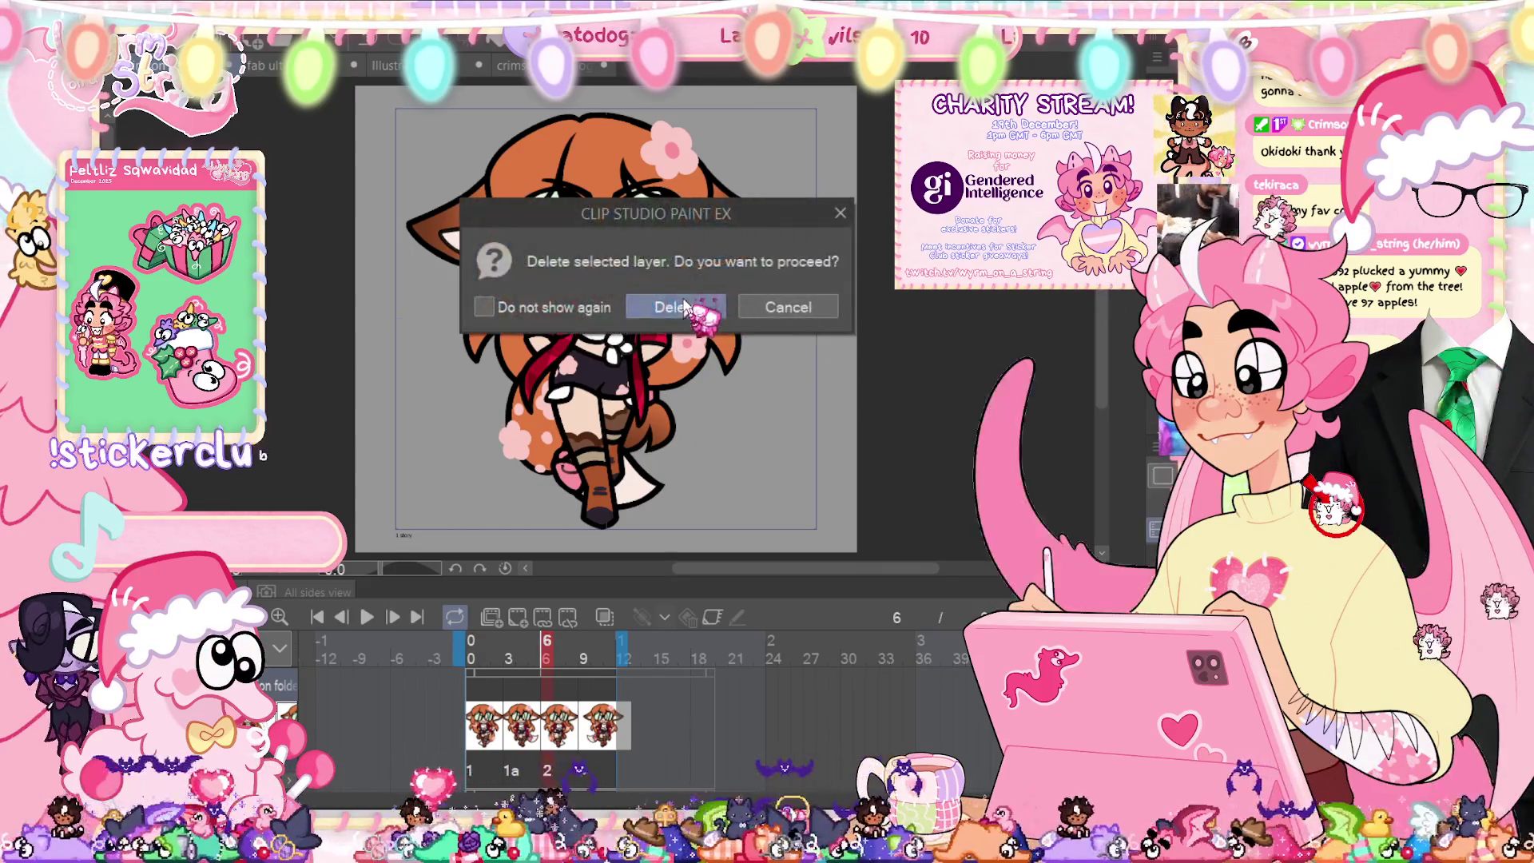
Step: Confirm the layer deletion, refine the pink flower spot, and show drawing 1a at frame 3
click(678, 303)
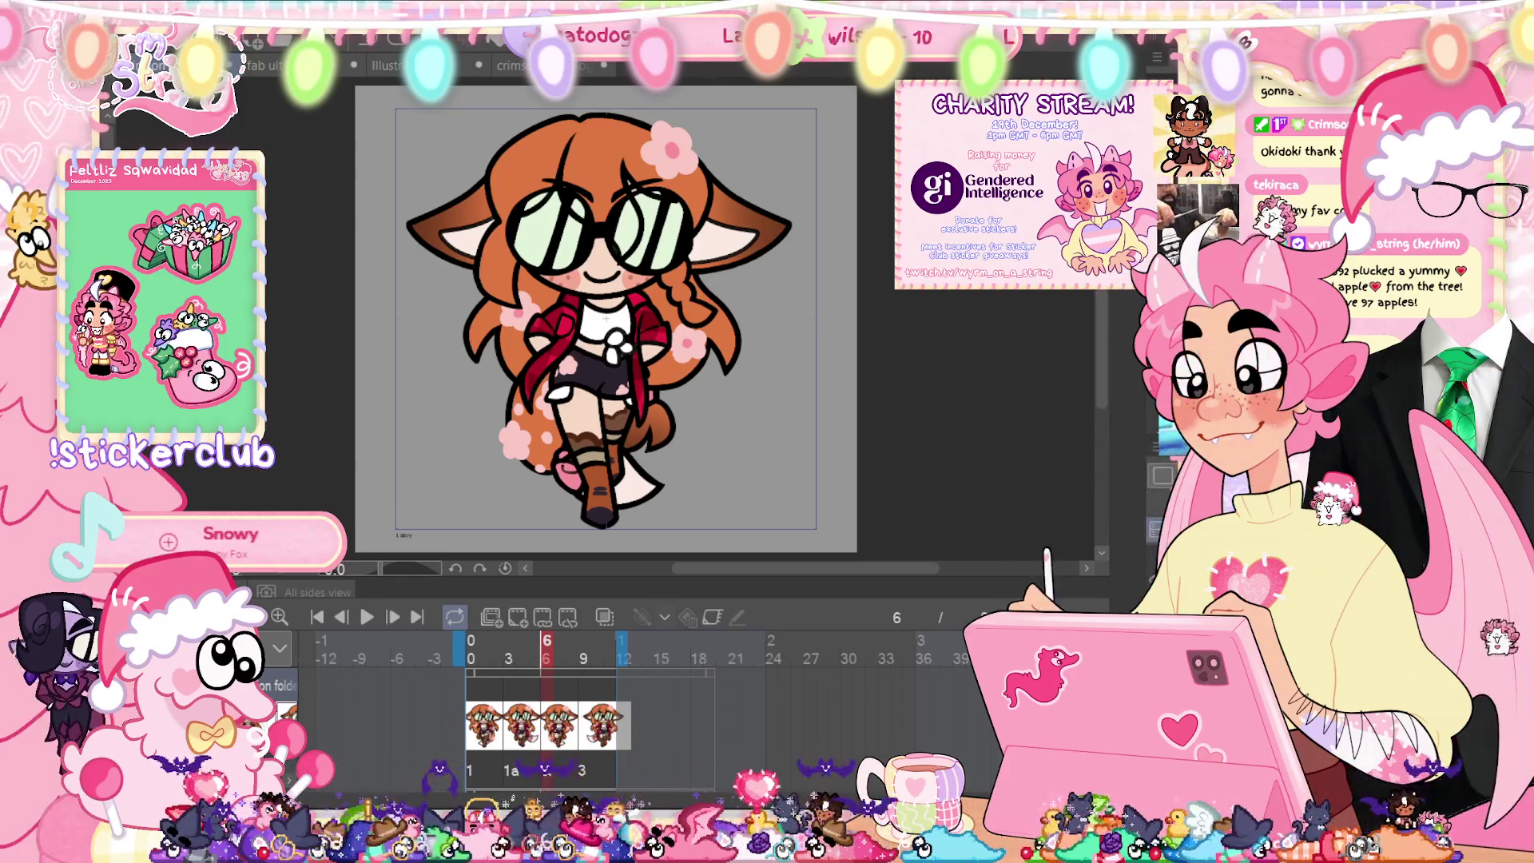
scroll(706, 348, up, 5)
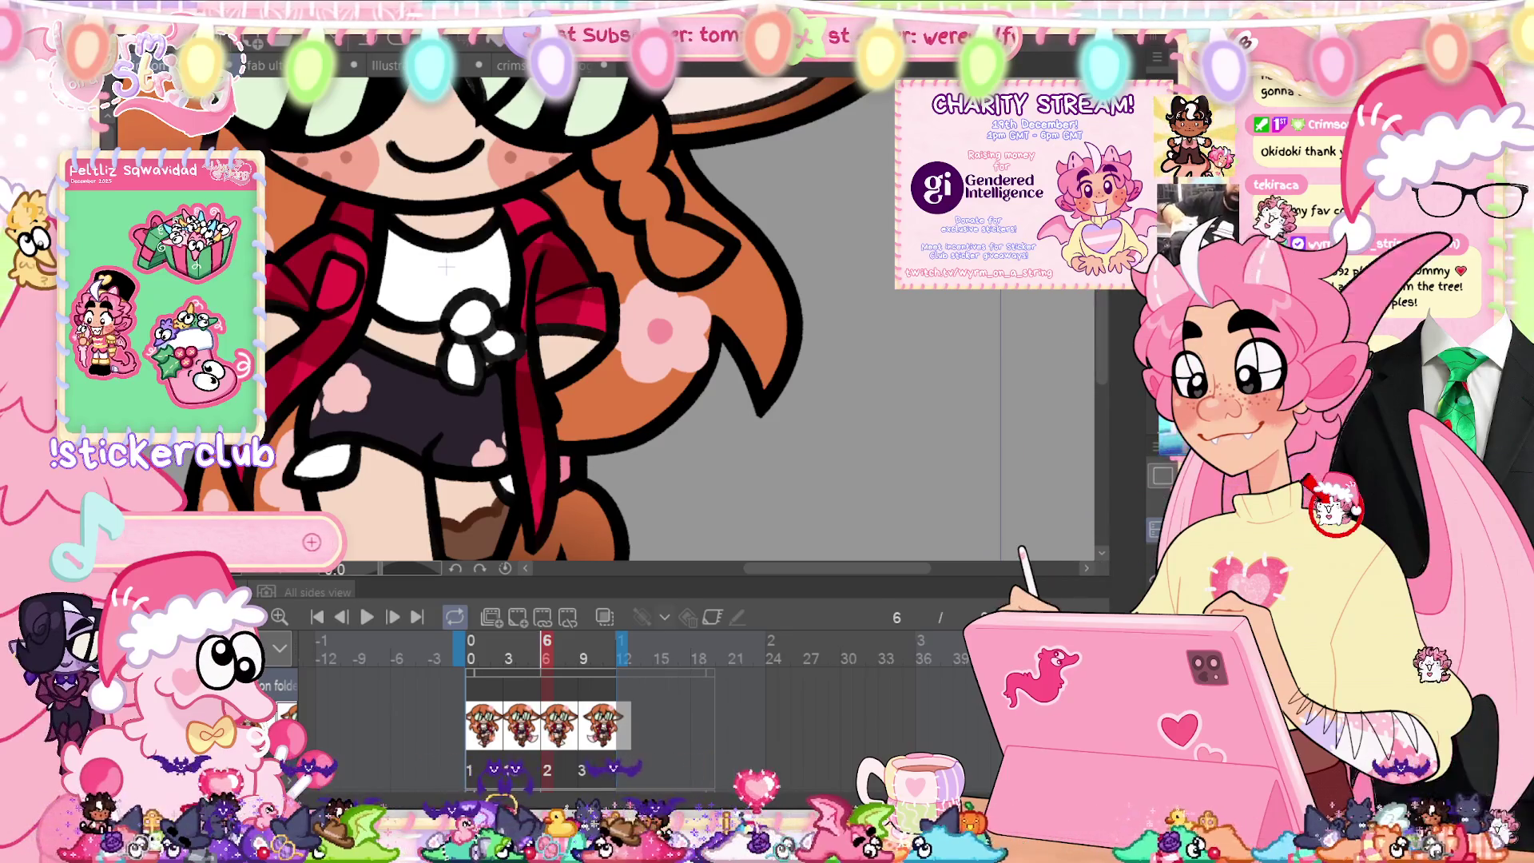
key(ctrl+z)
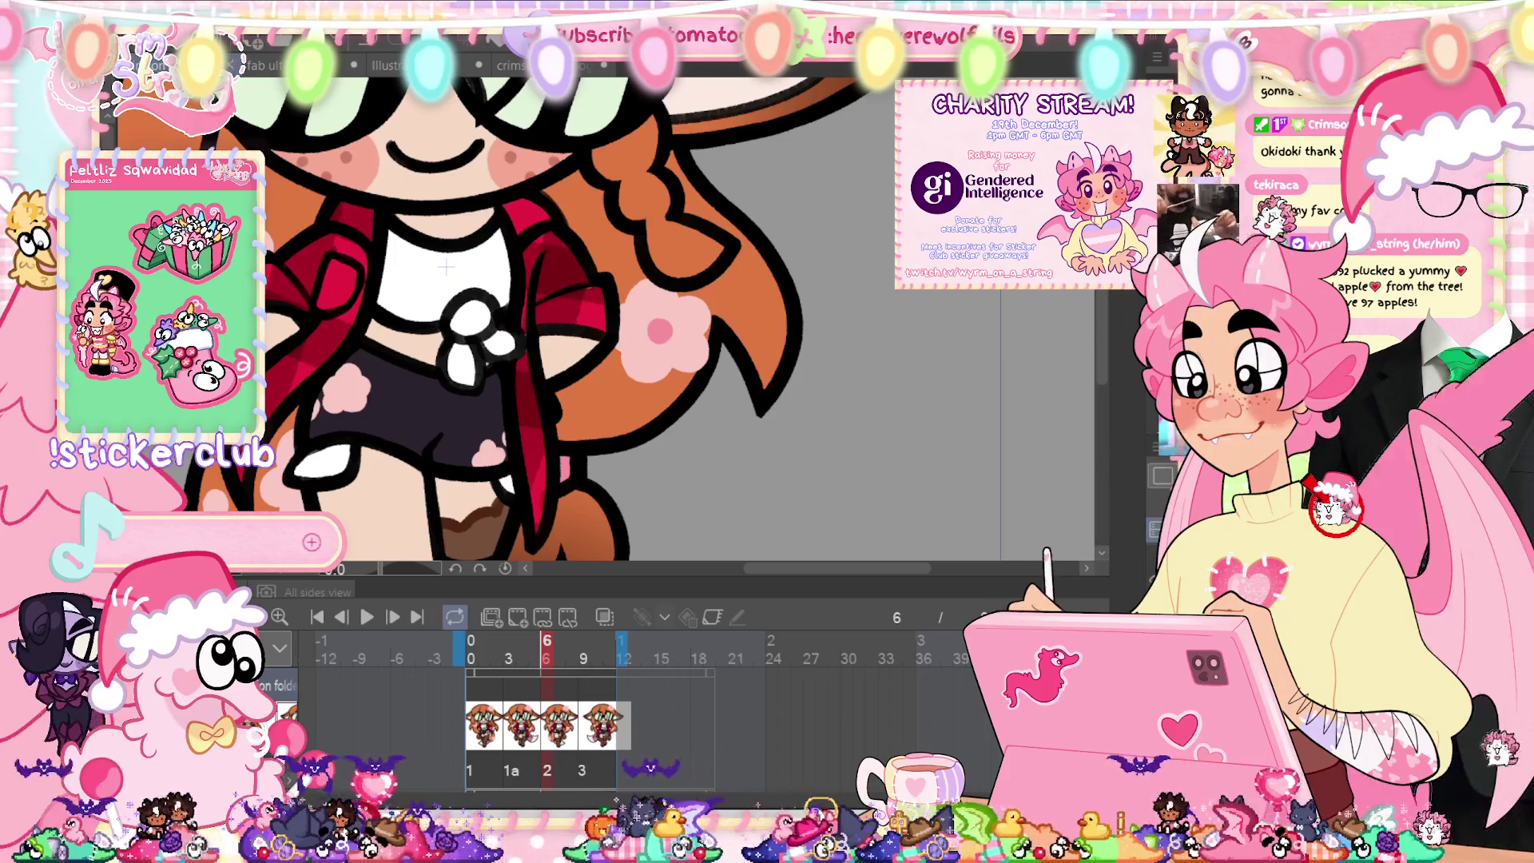
key(ctrl+0)
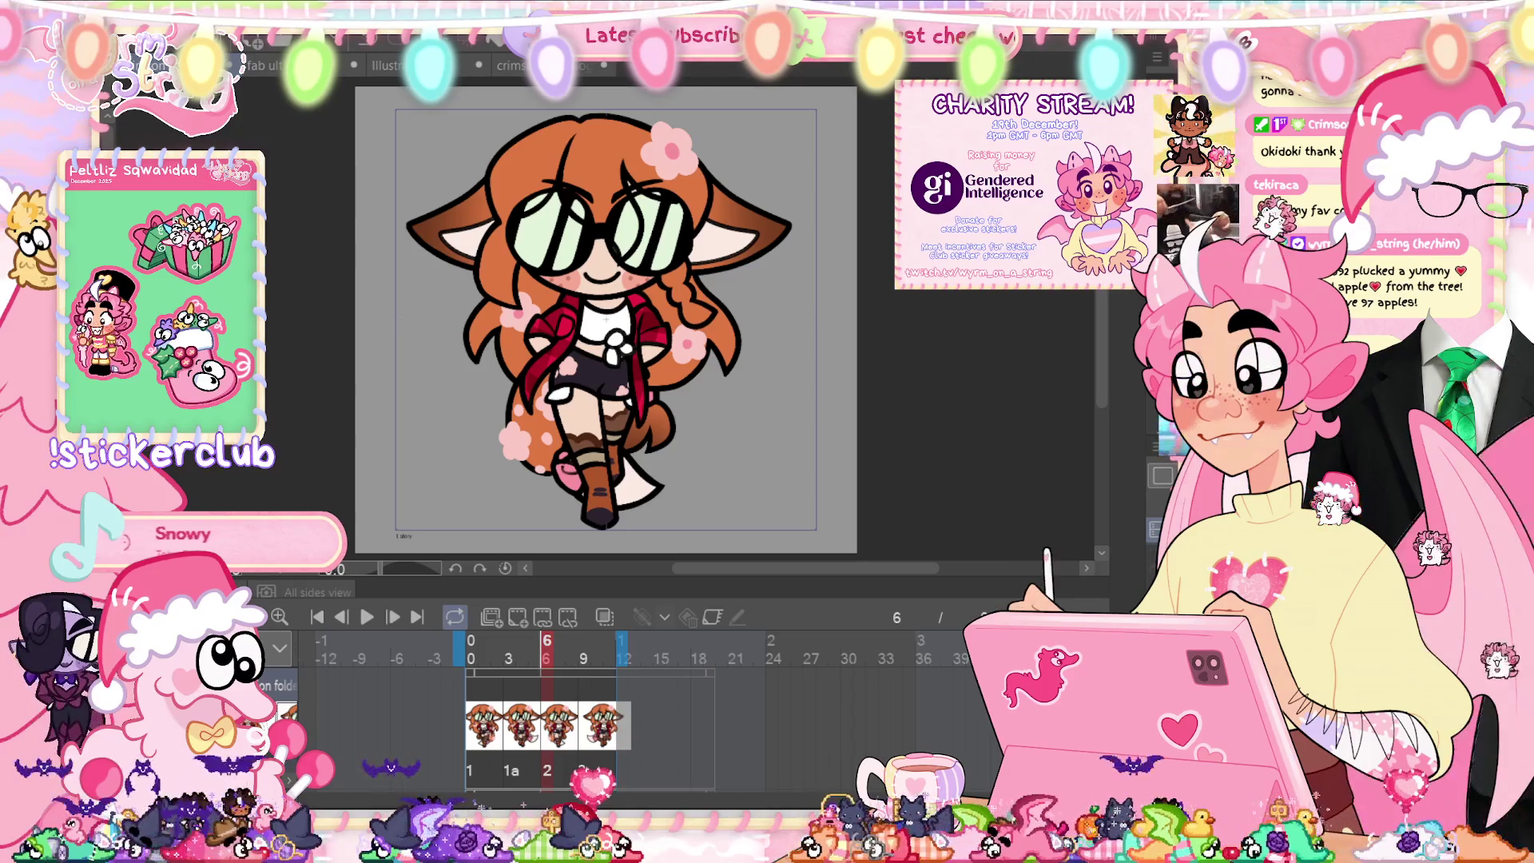
click(509, 643)
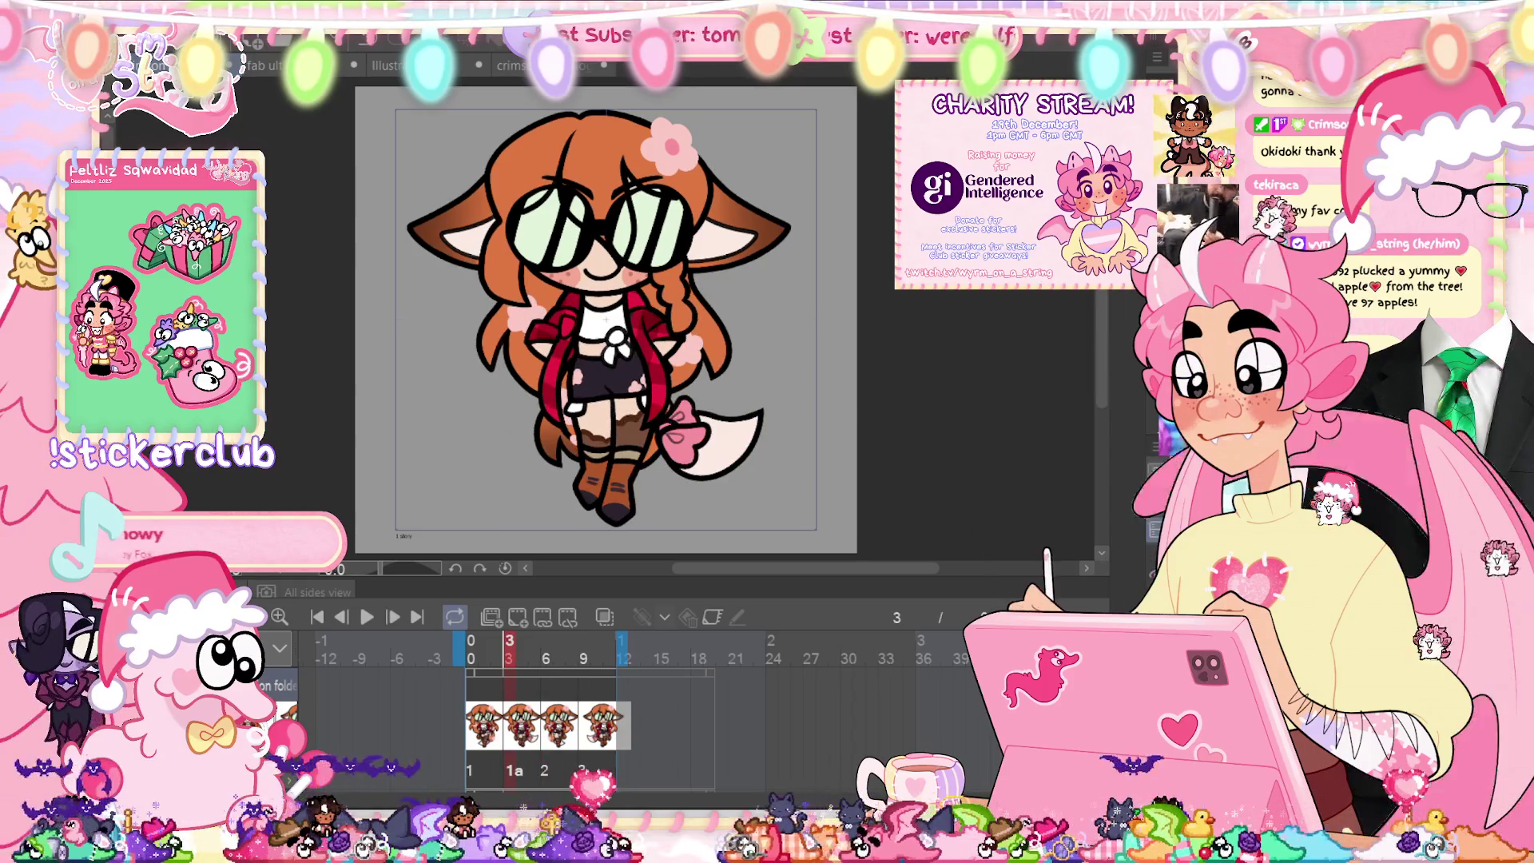
scroll(589, 303, up, 5)
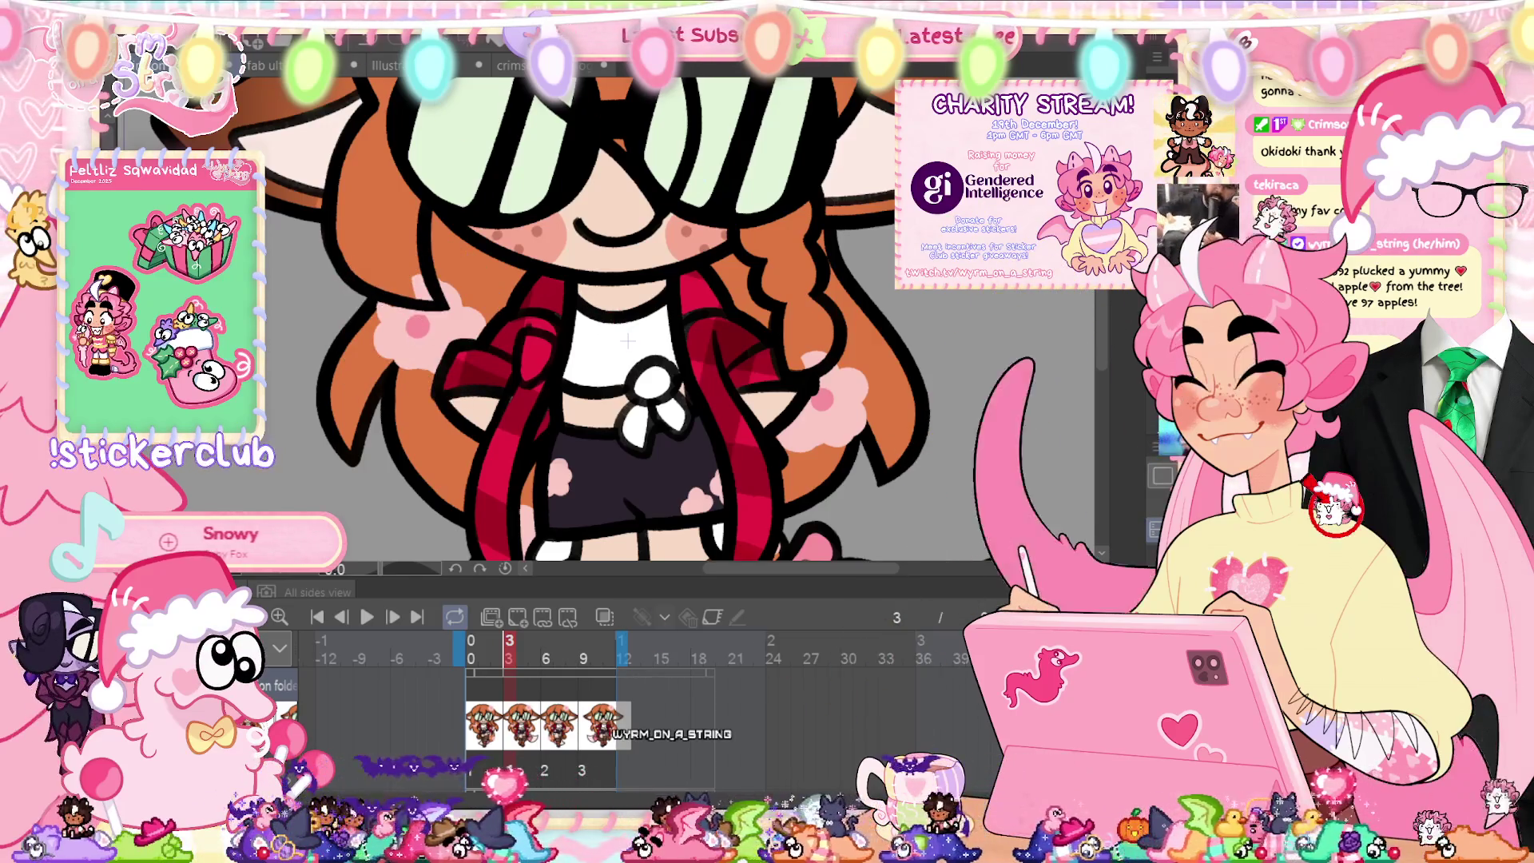
key(ctrl+0)
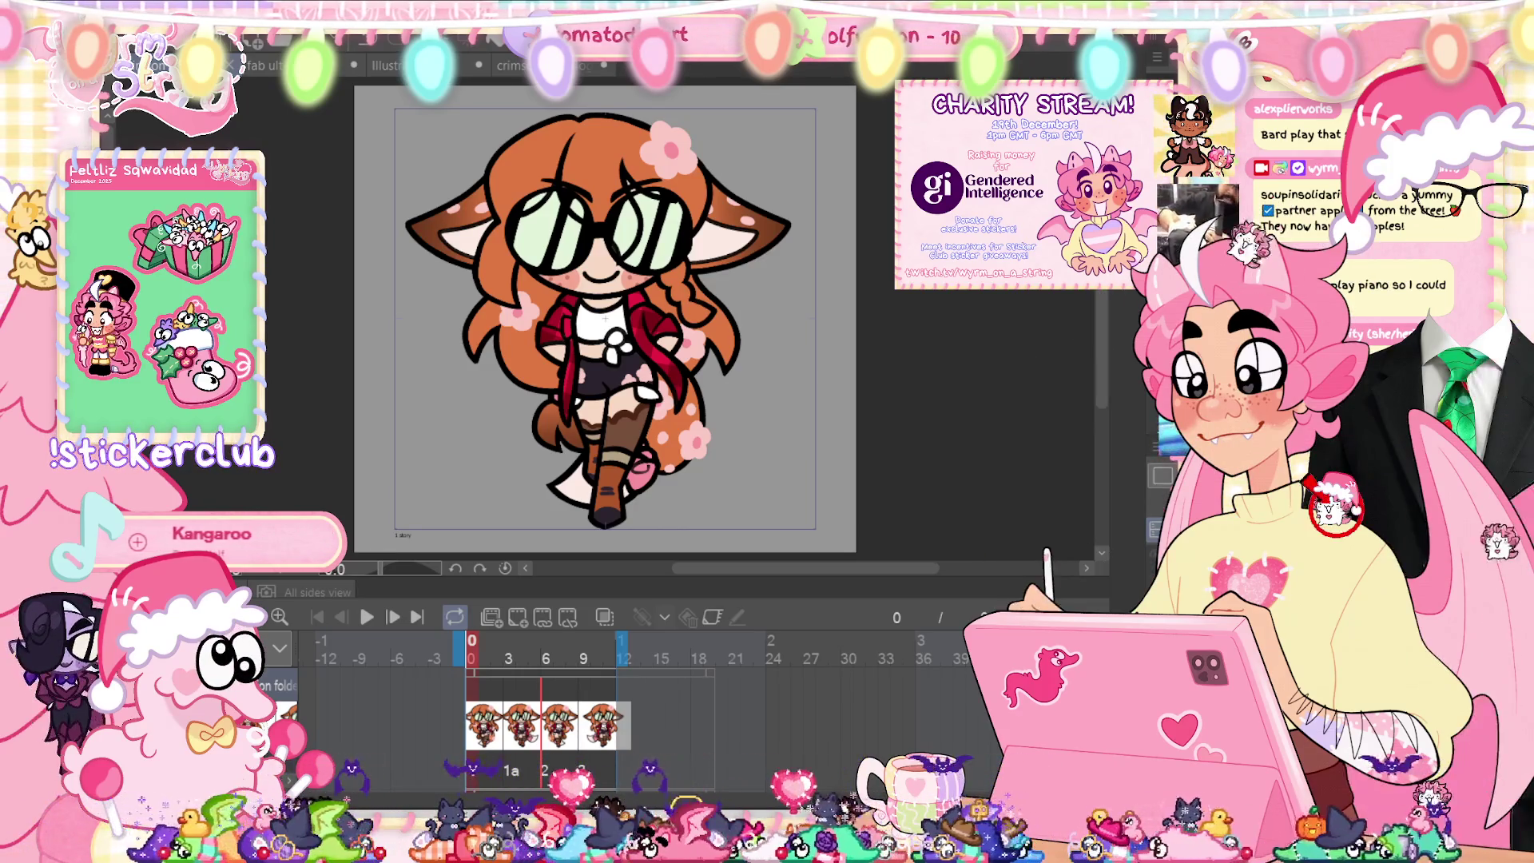
click(546, 657)
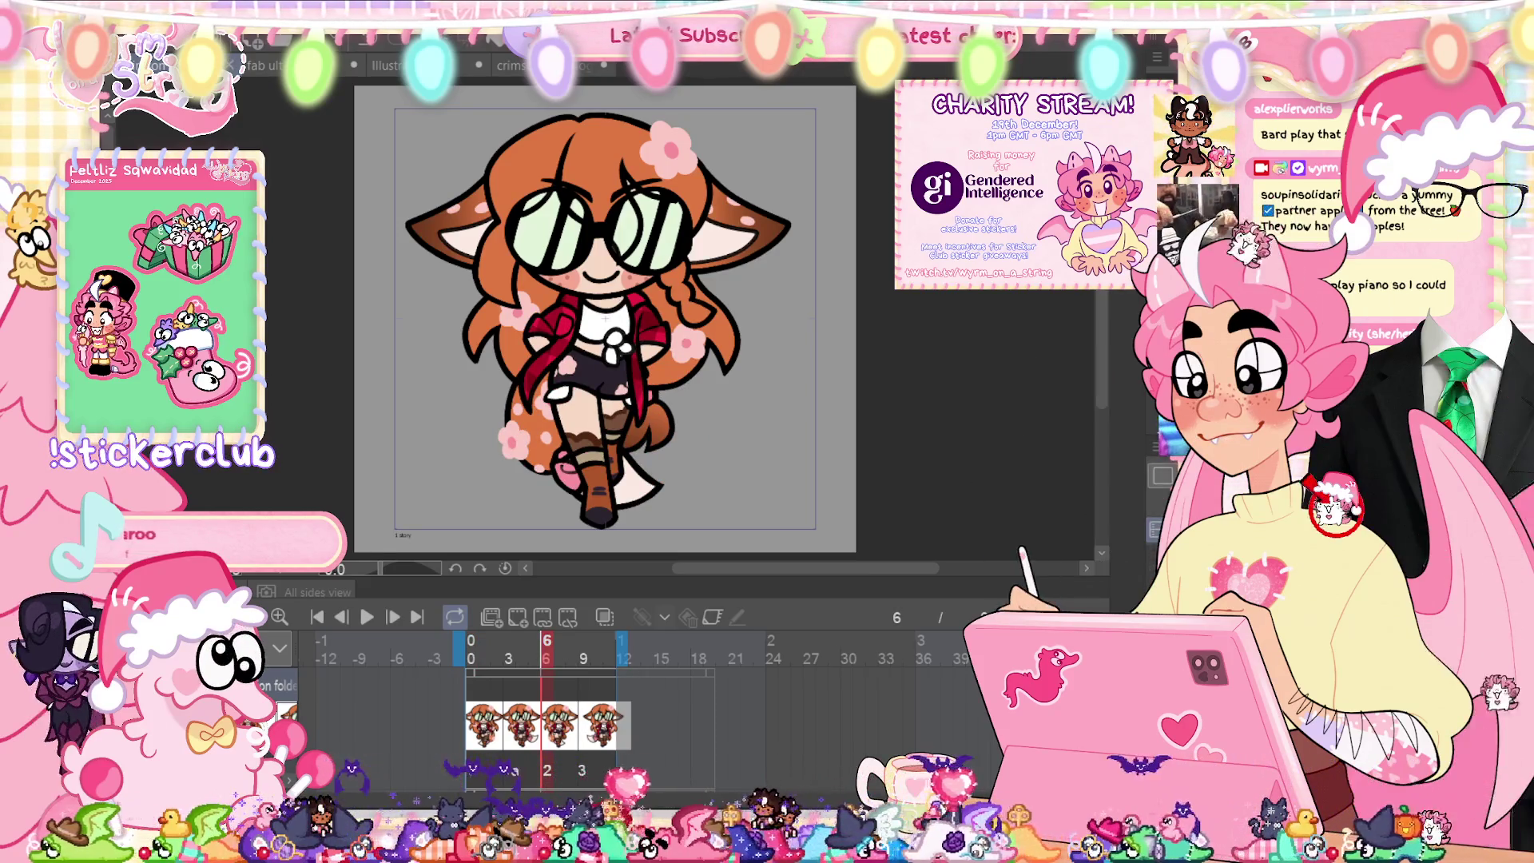
key(ctrl+Left)
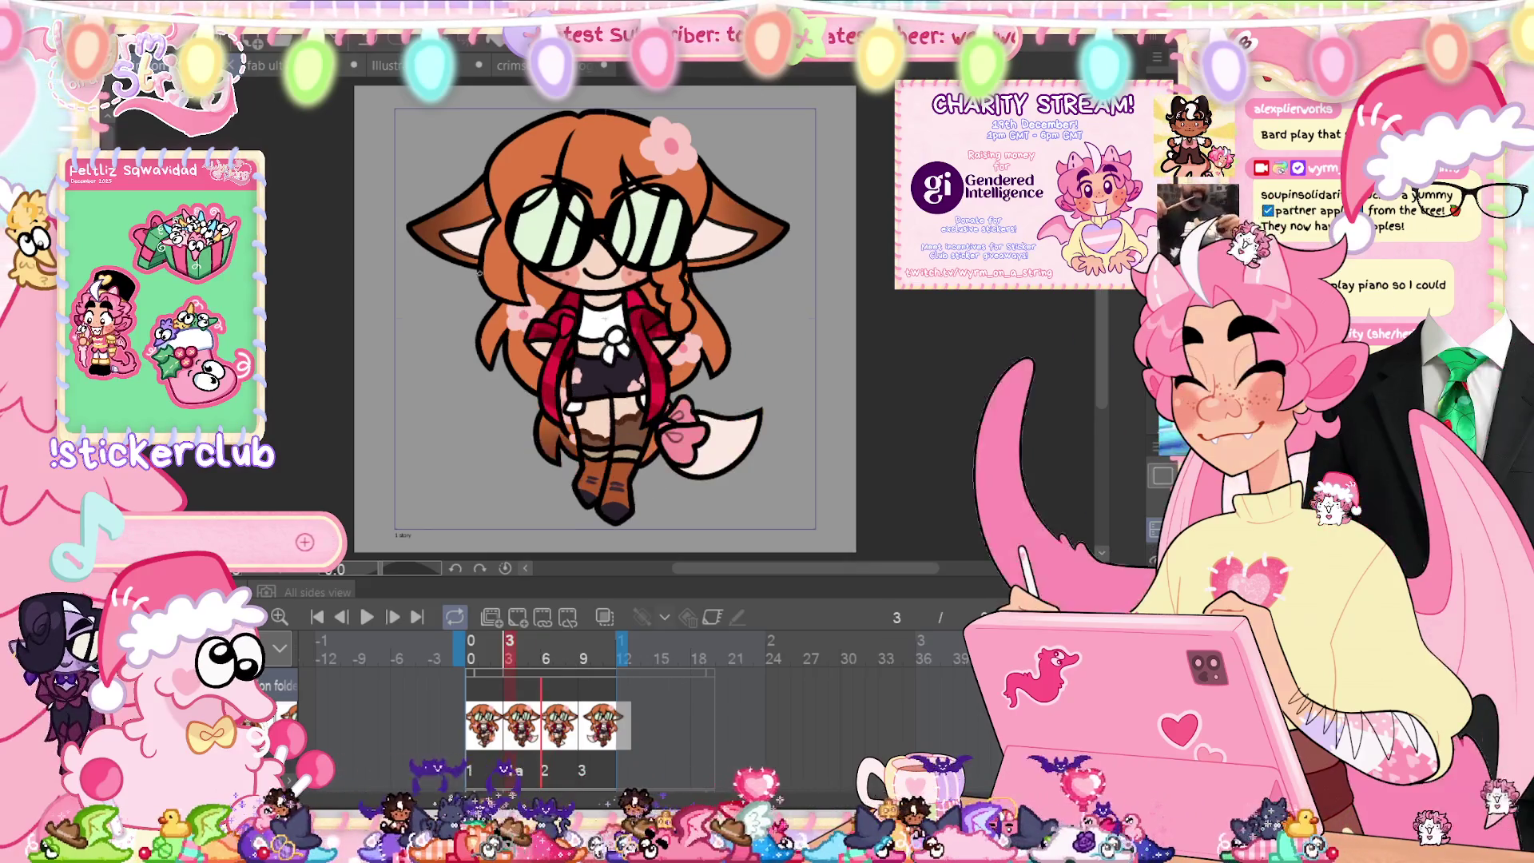
Step: Tilt and shift the lassoed deer ear, apply it, then play the walk to check it
scroll(511, 189, up, 3)
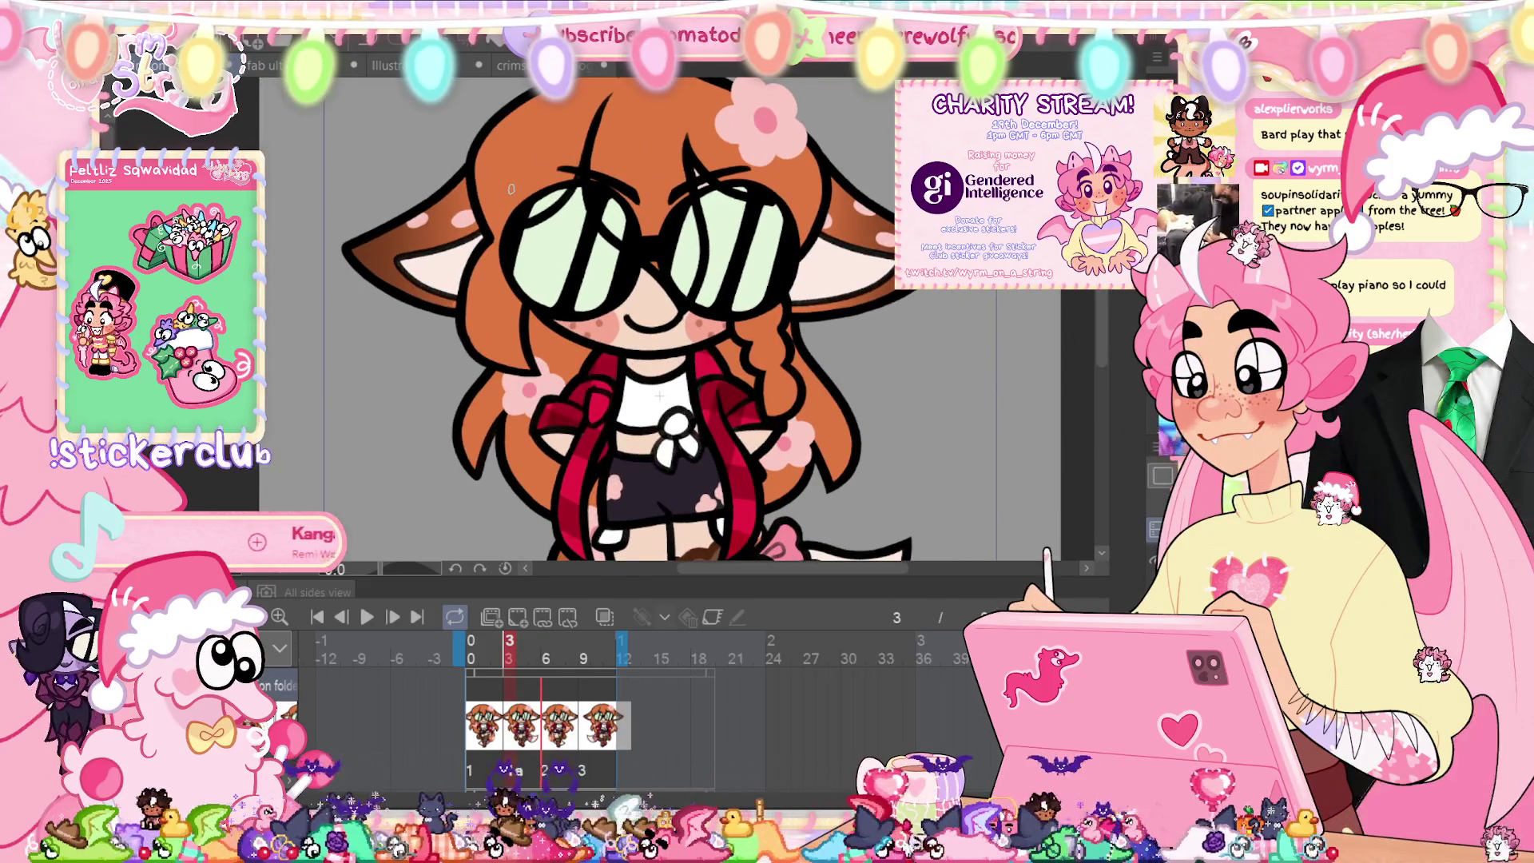
key(ctrl+t)
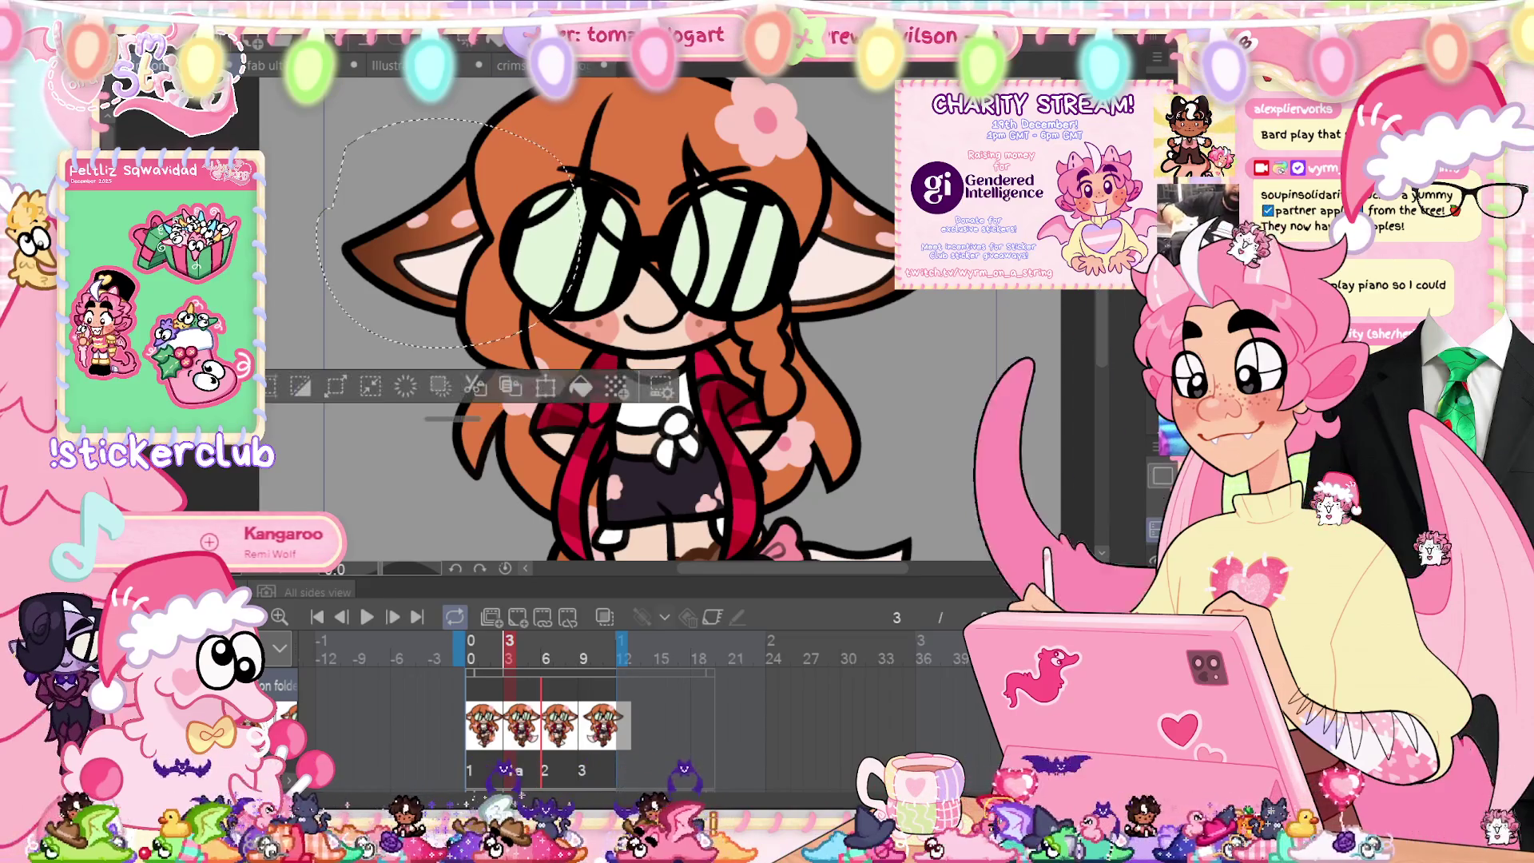
drag(644, 127, 635, 129)
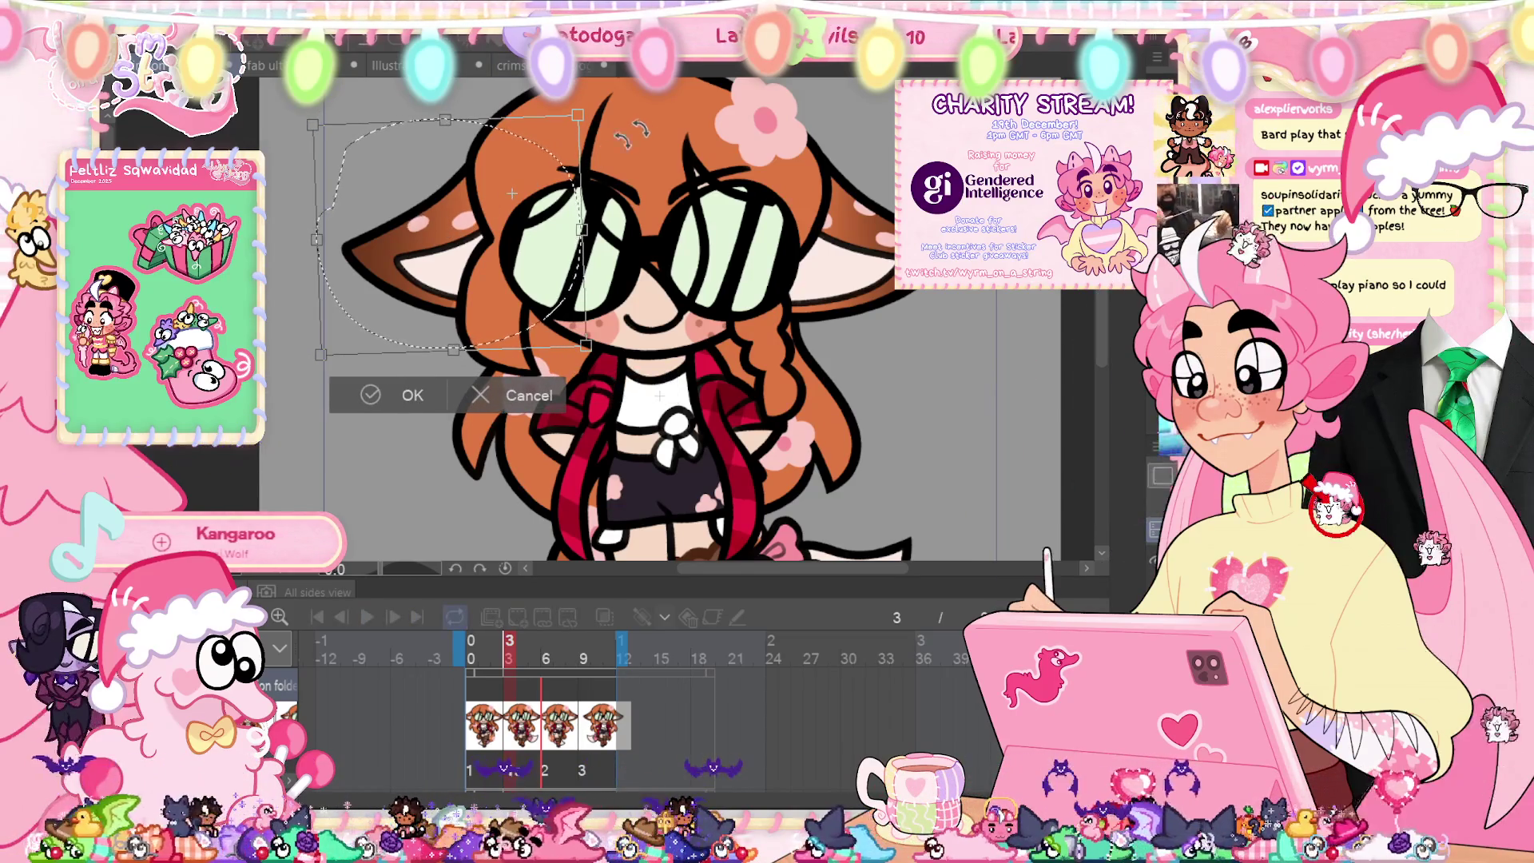
mouse_move(464, 236)
mouse_down()
mouse_move(858, 224)
mouse_move(823, 198)
mouse_up()
click(794, 409)
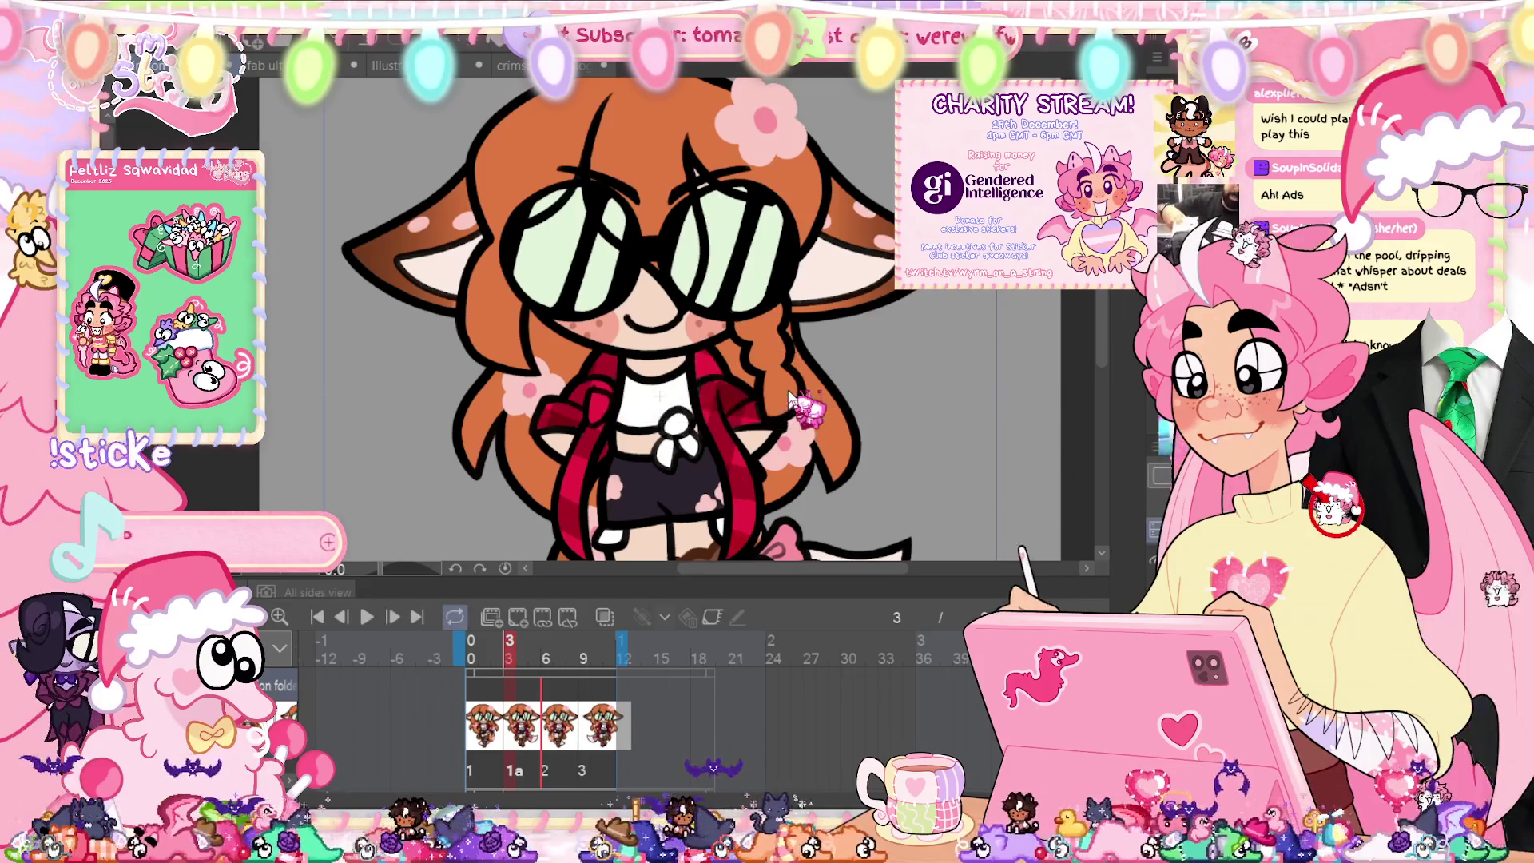
key(ctrl+0)
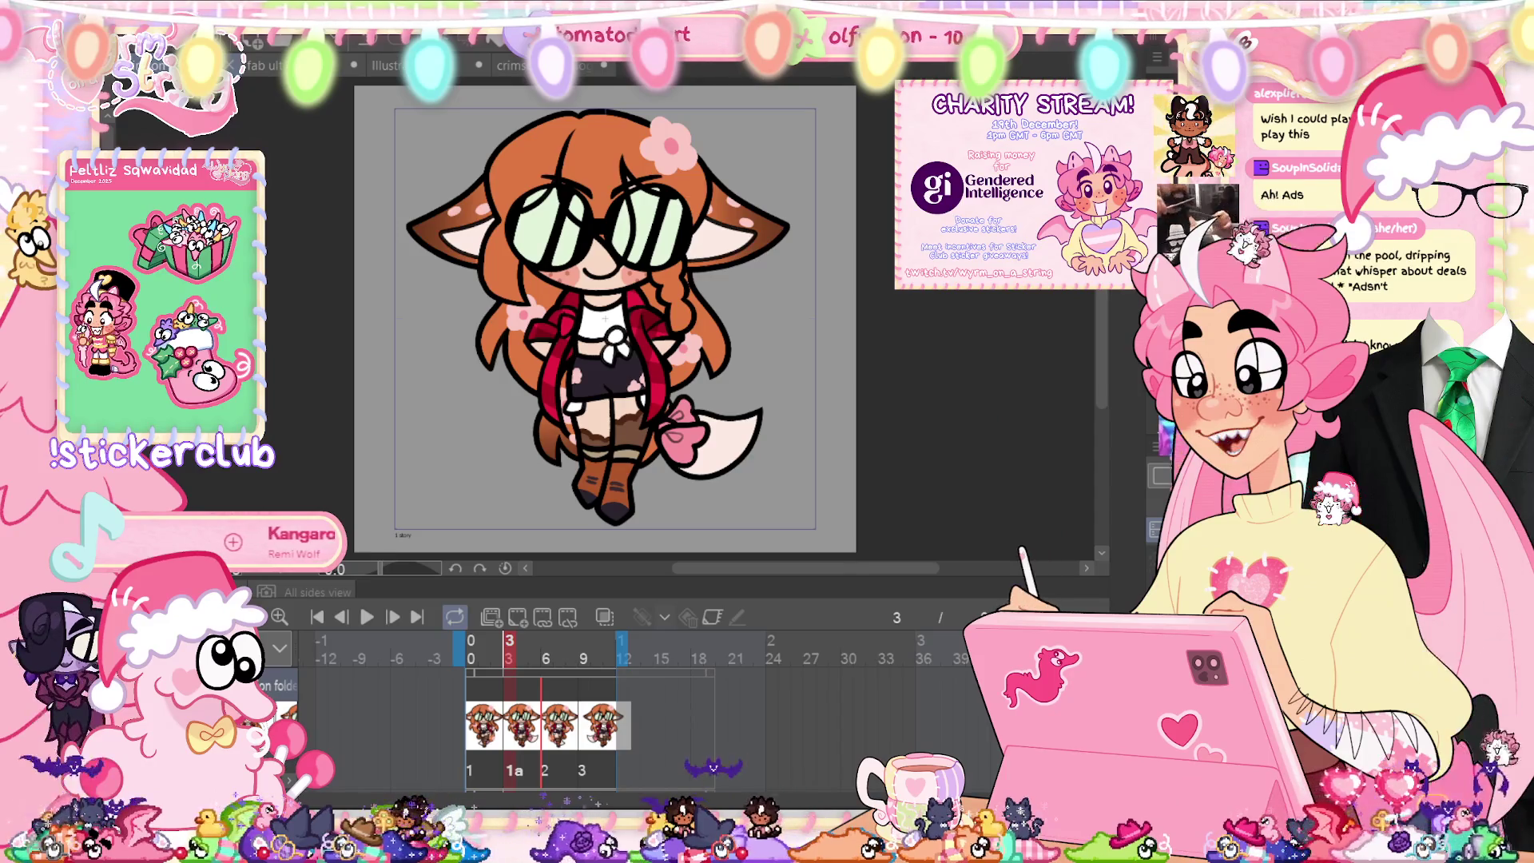
key(Return)
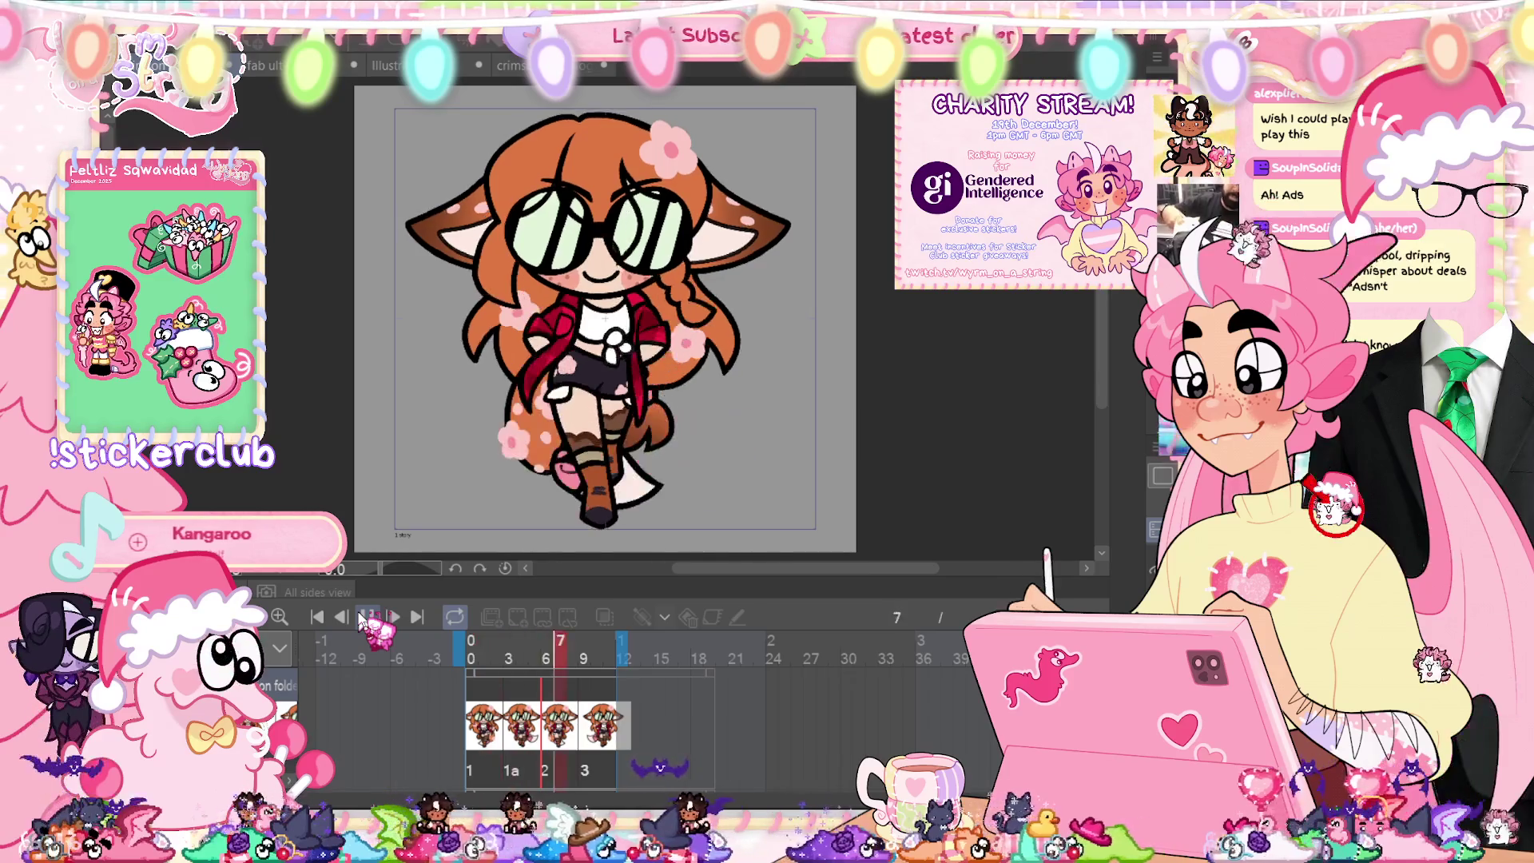
click(365, 619)
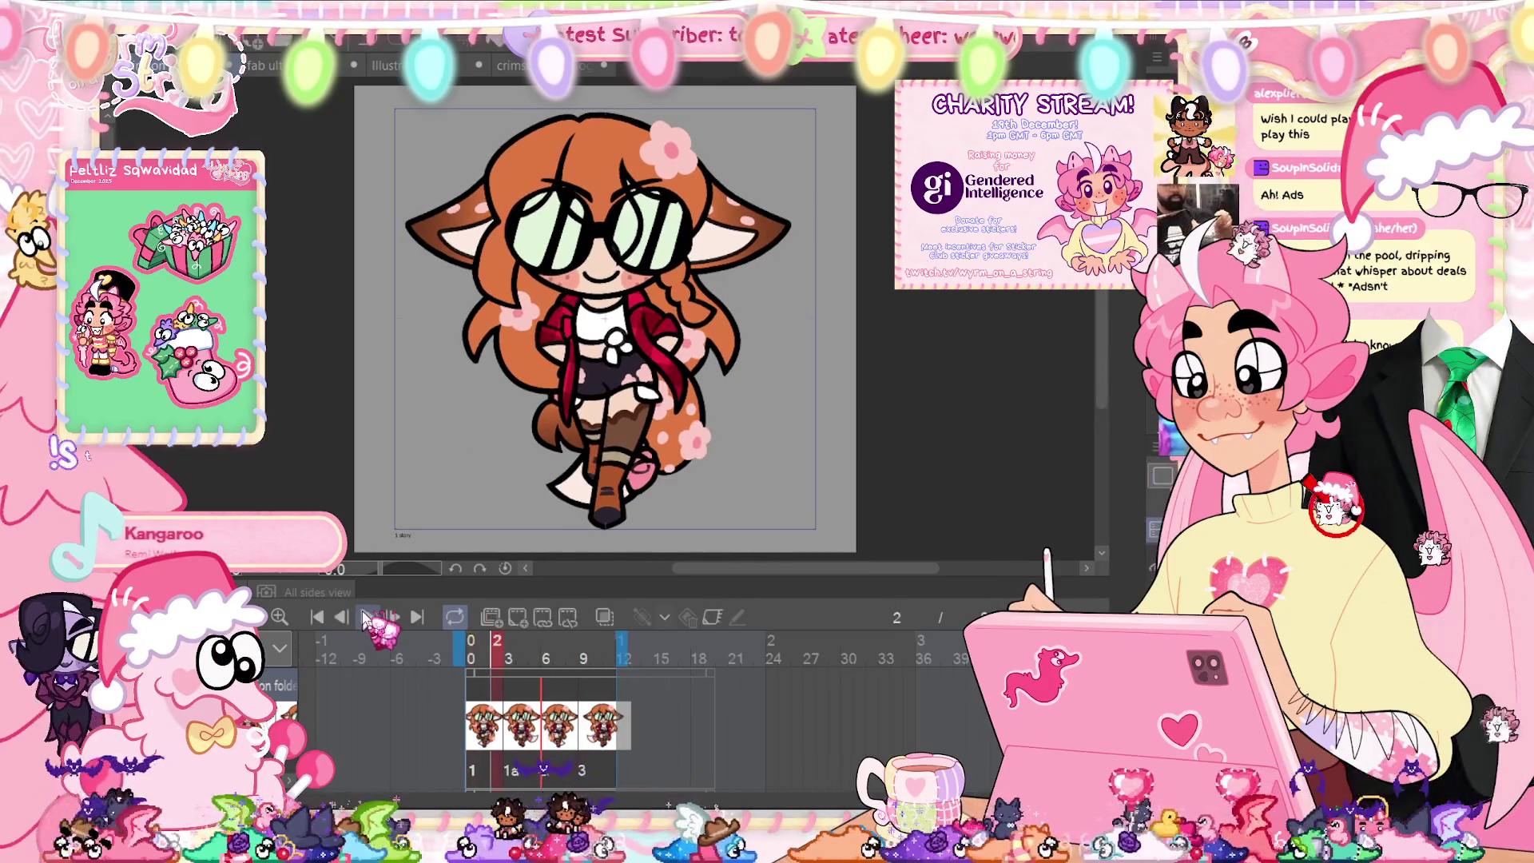
Step: On the next frame, select the left ear for transforming, then discard it and deselect
key(Right)
key(Left)
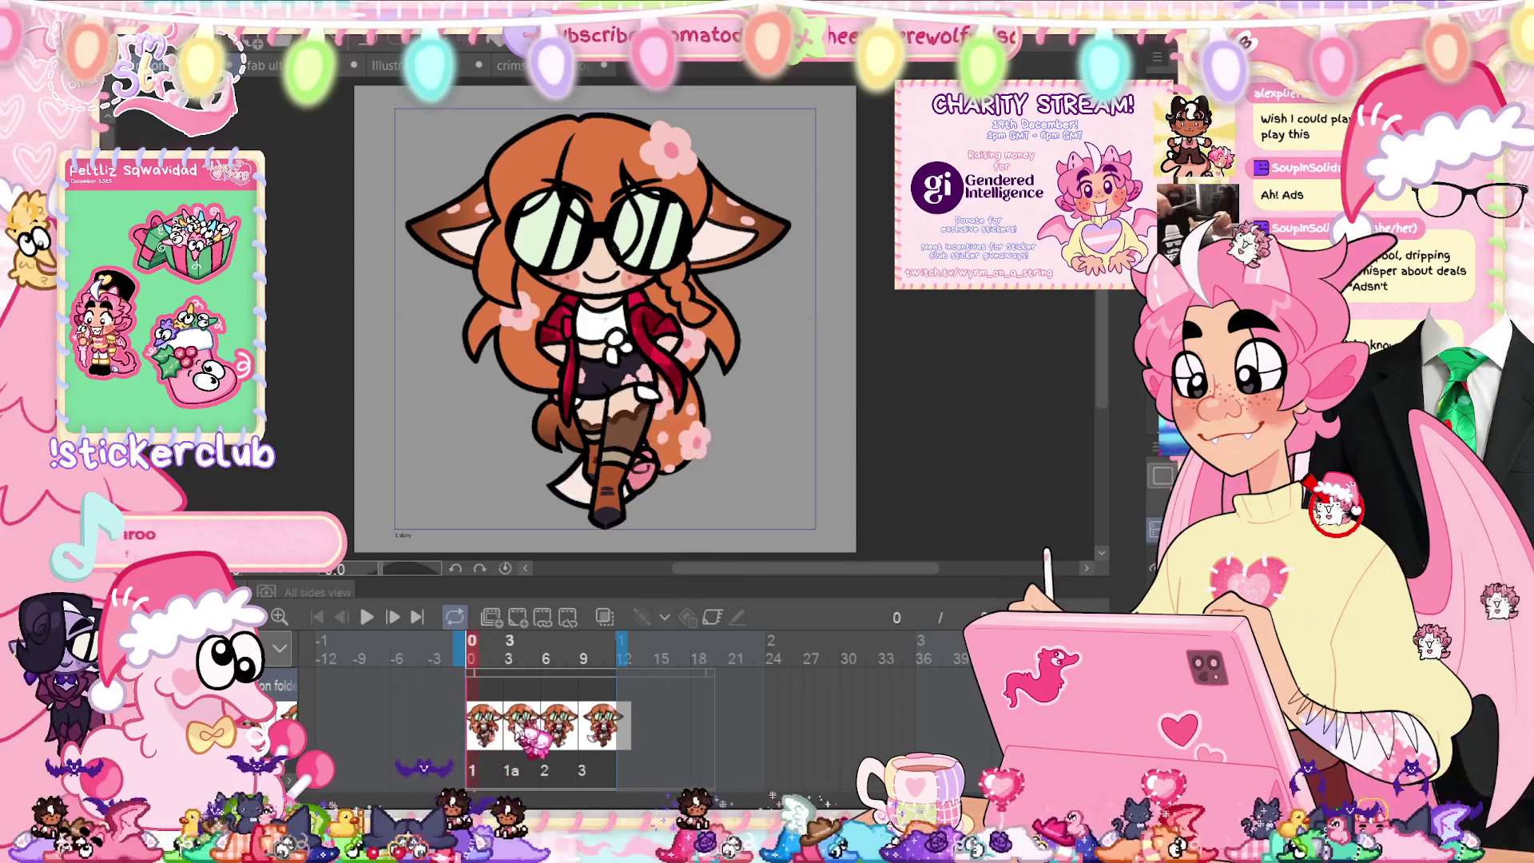
key(Right)
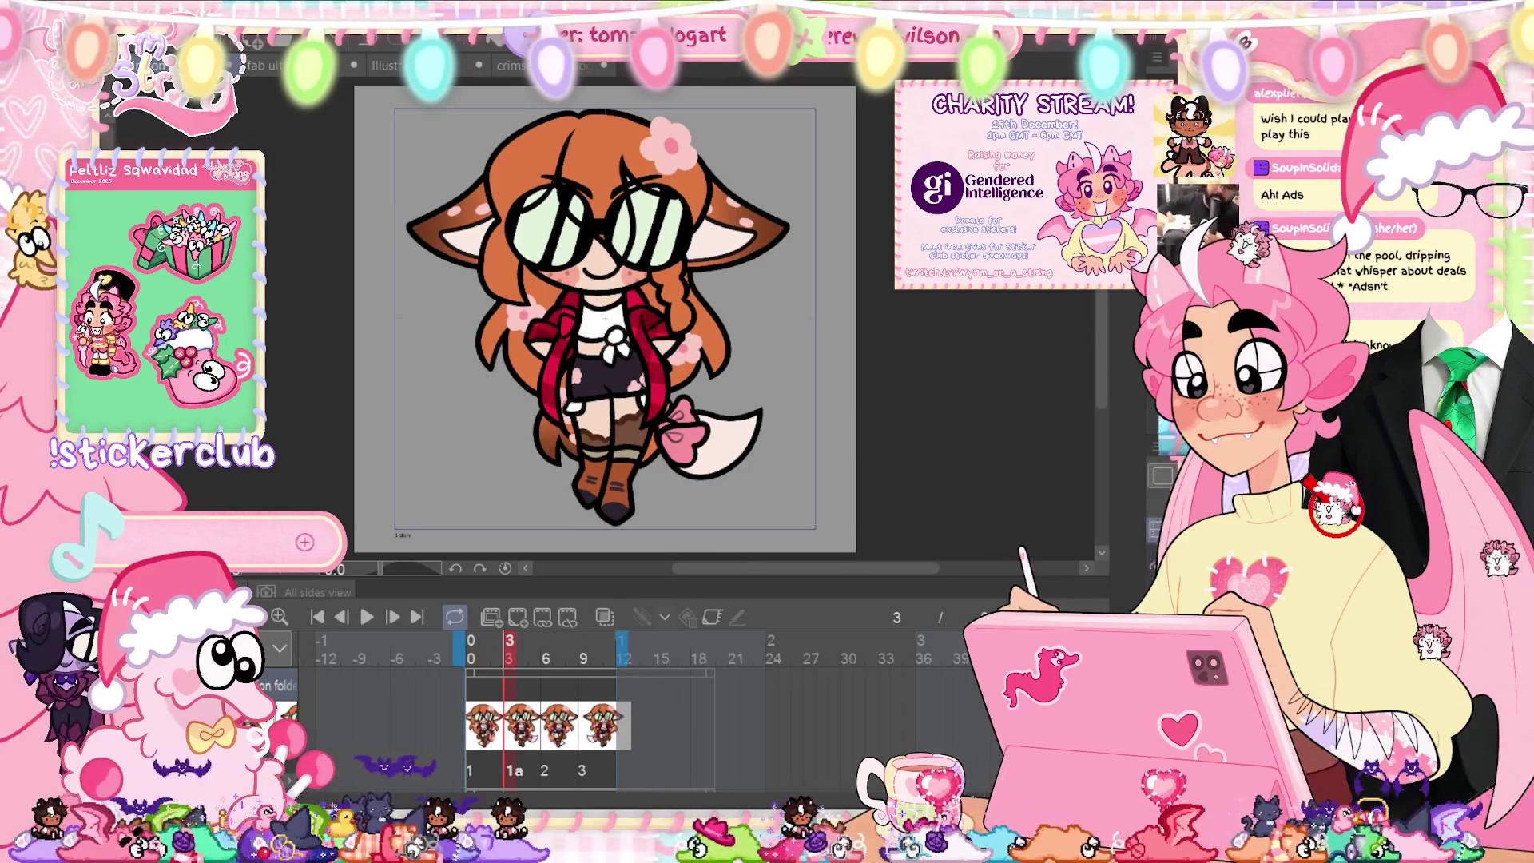
drag(392, 134, 571, 288)
key(ctrl+t)
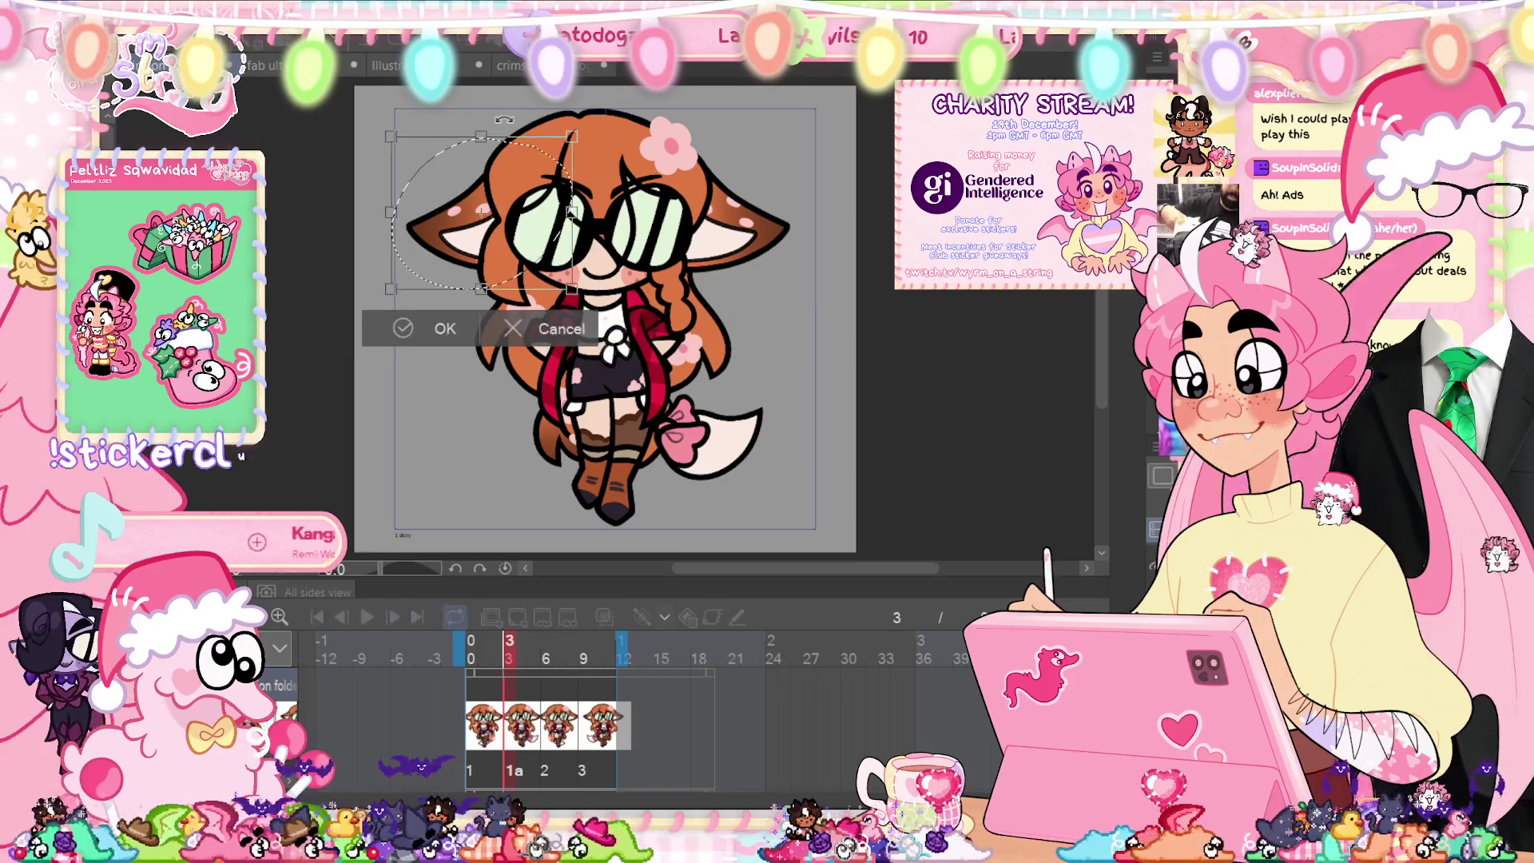
key(Return)
key(ctrl+d)
Step: On another frame, transform the selected right ear, then clear the selection
key(Left)
key(Left)
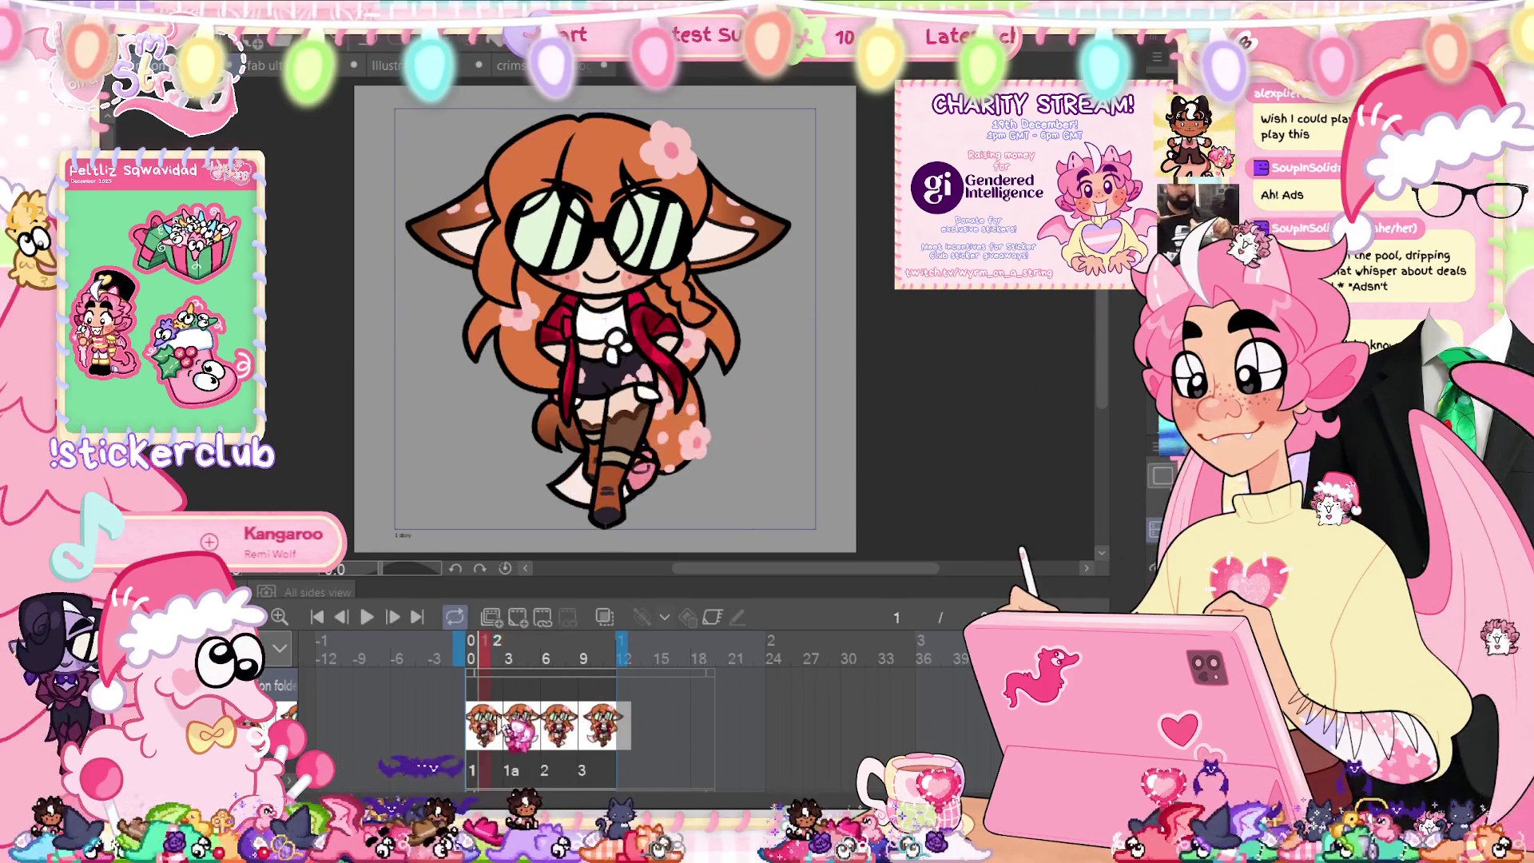
key(Right)
key(Right)
key(Right)
drag(651, 140, 833, 293)
key(ctrl+t)
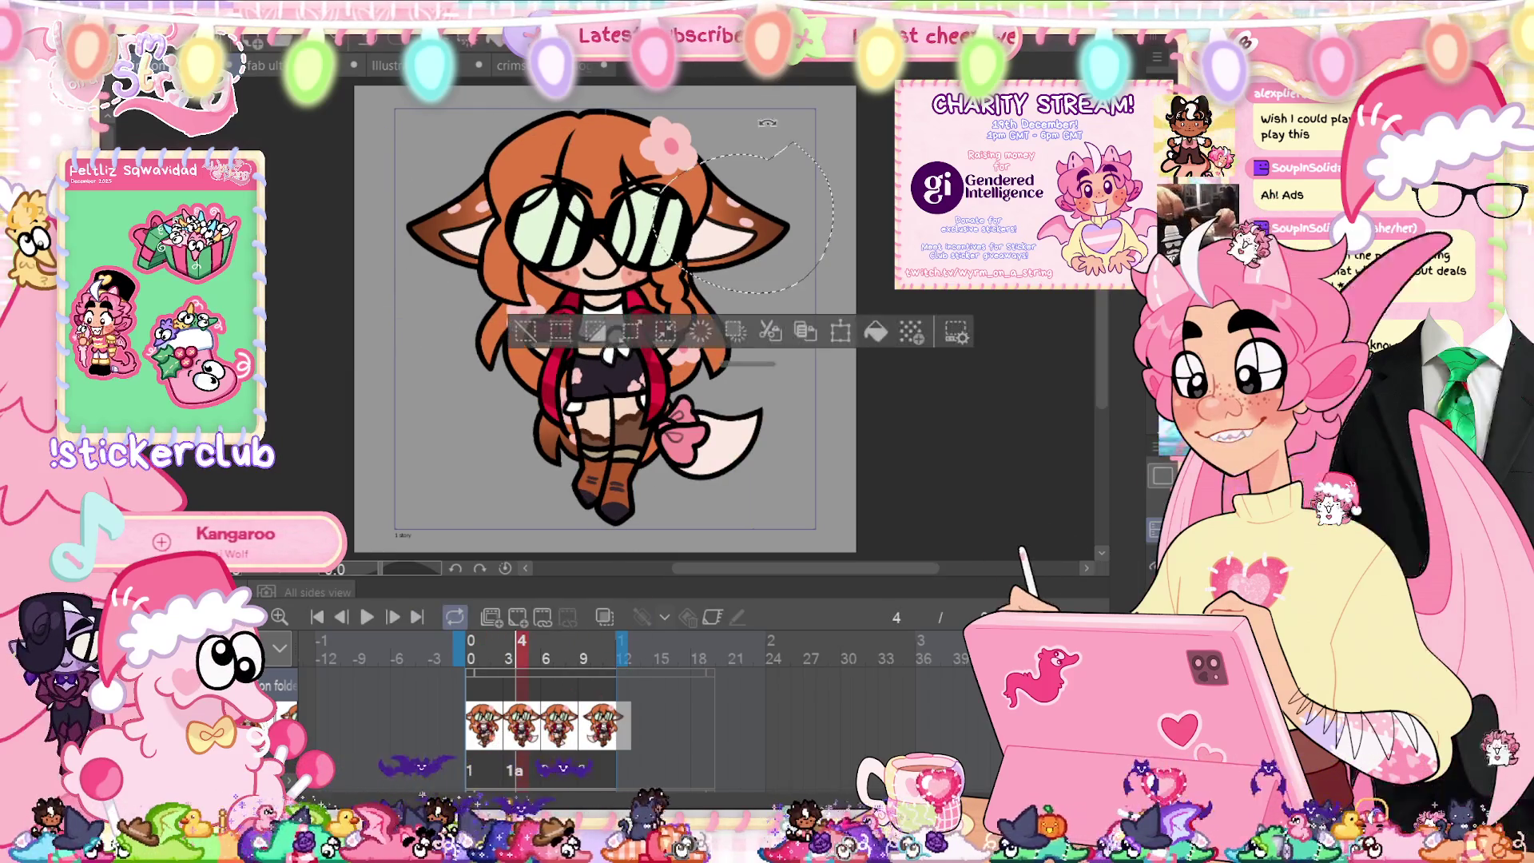
key(Return)
key(Right)
key(Right)
key(Left)
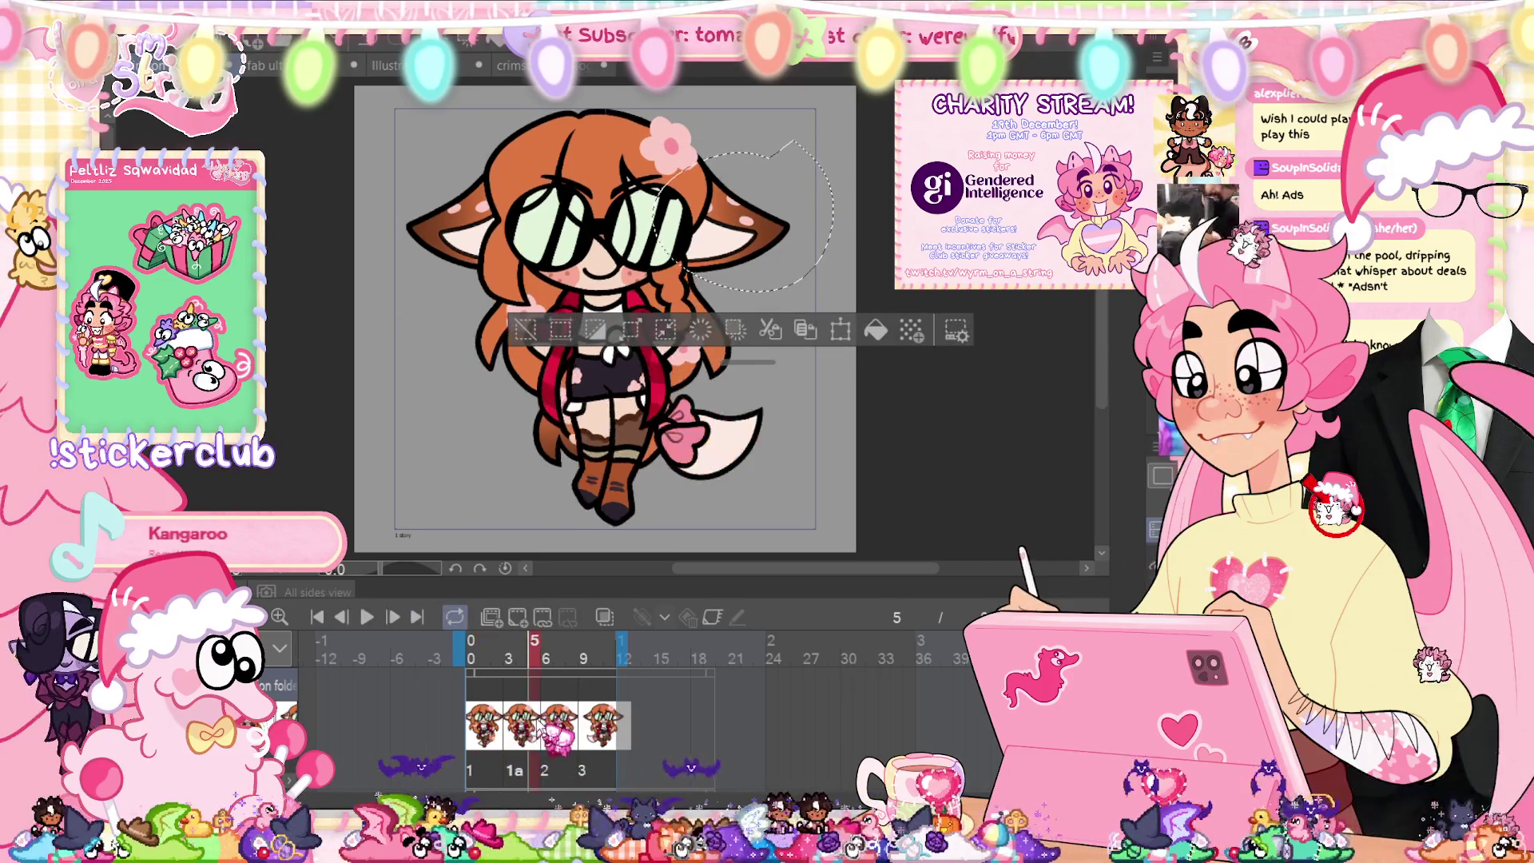
key(ctrl+d)
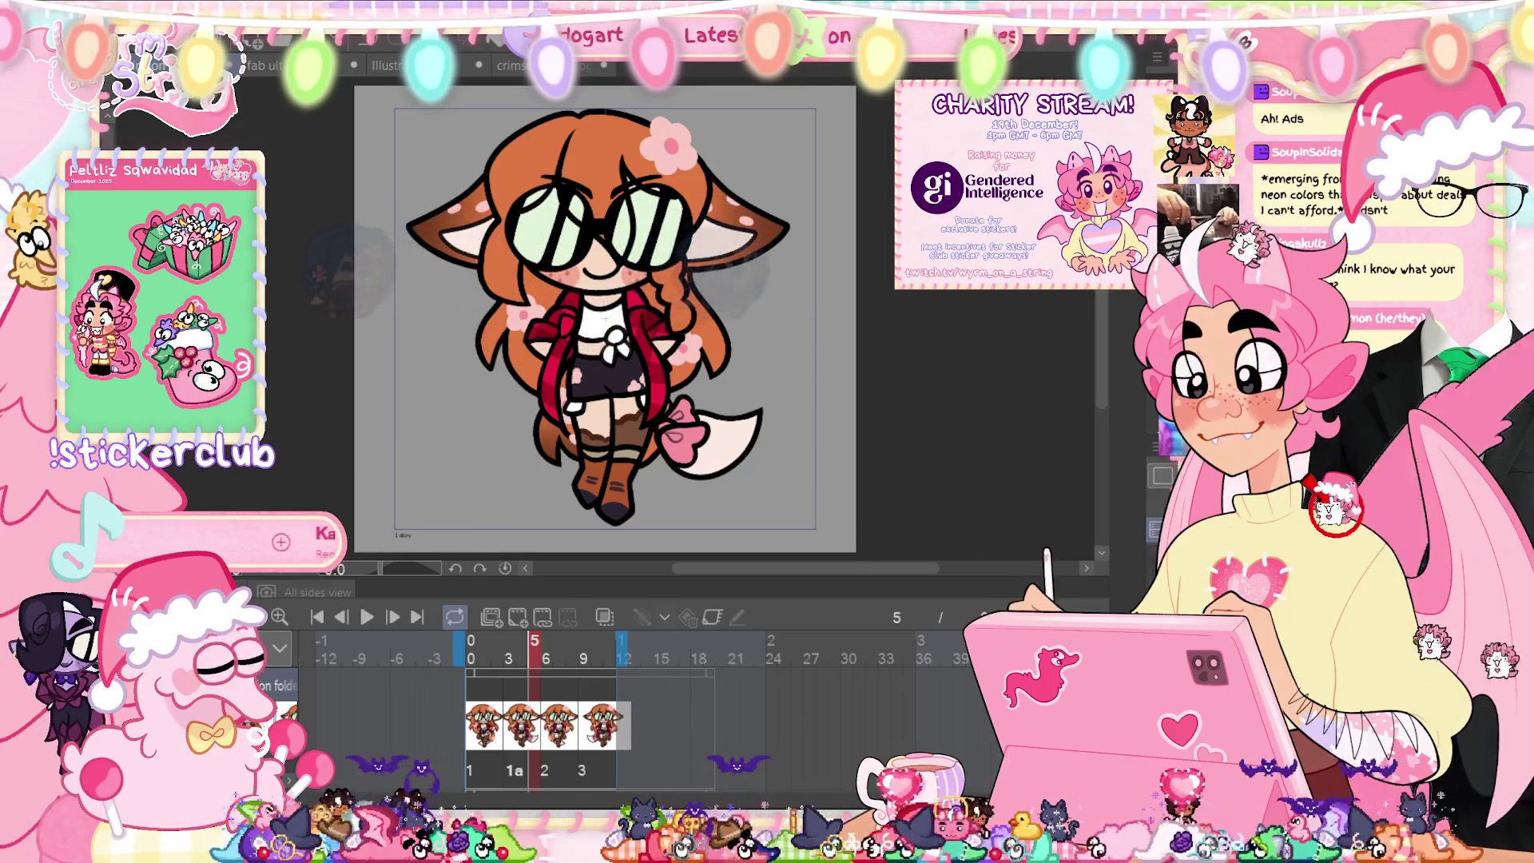
click(583, 657)
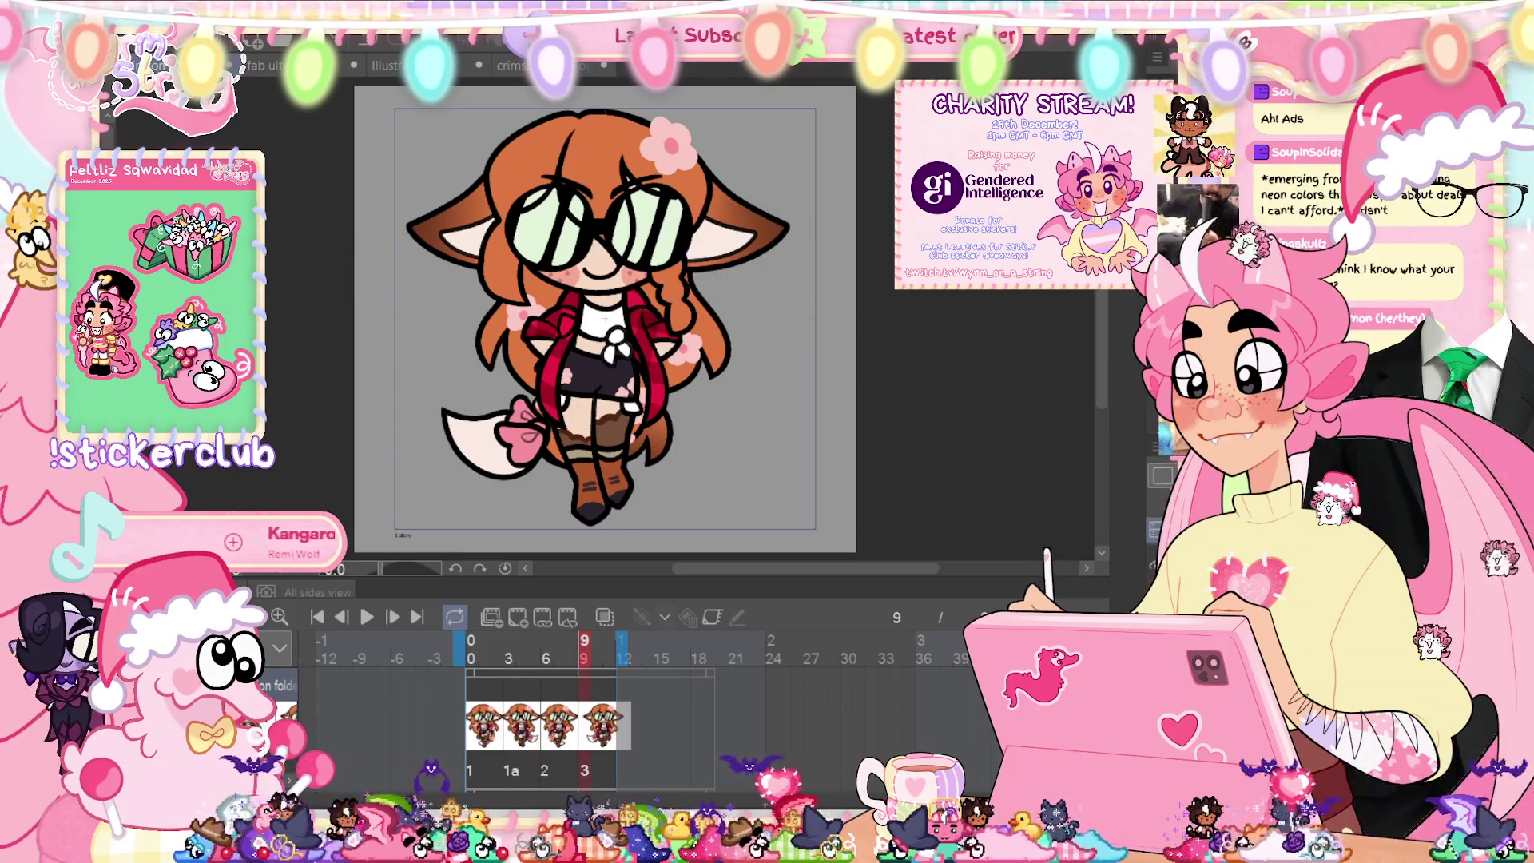
key(Delete)
key(Escape)
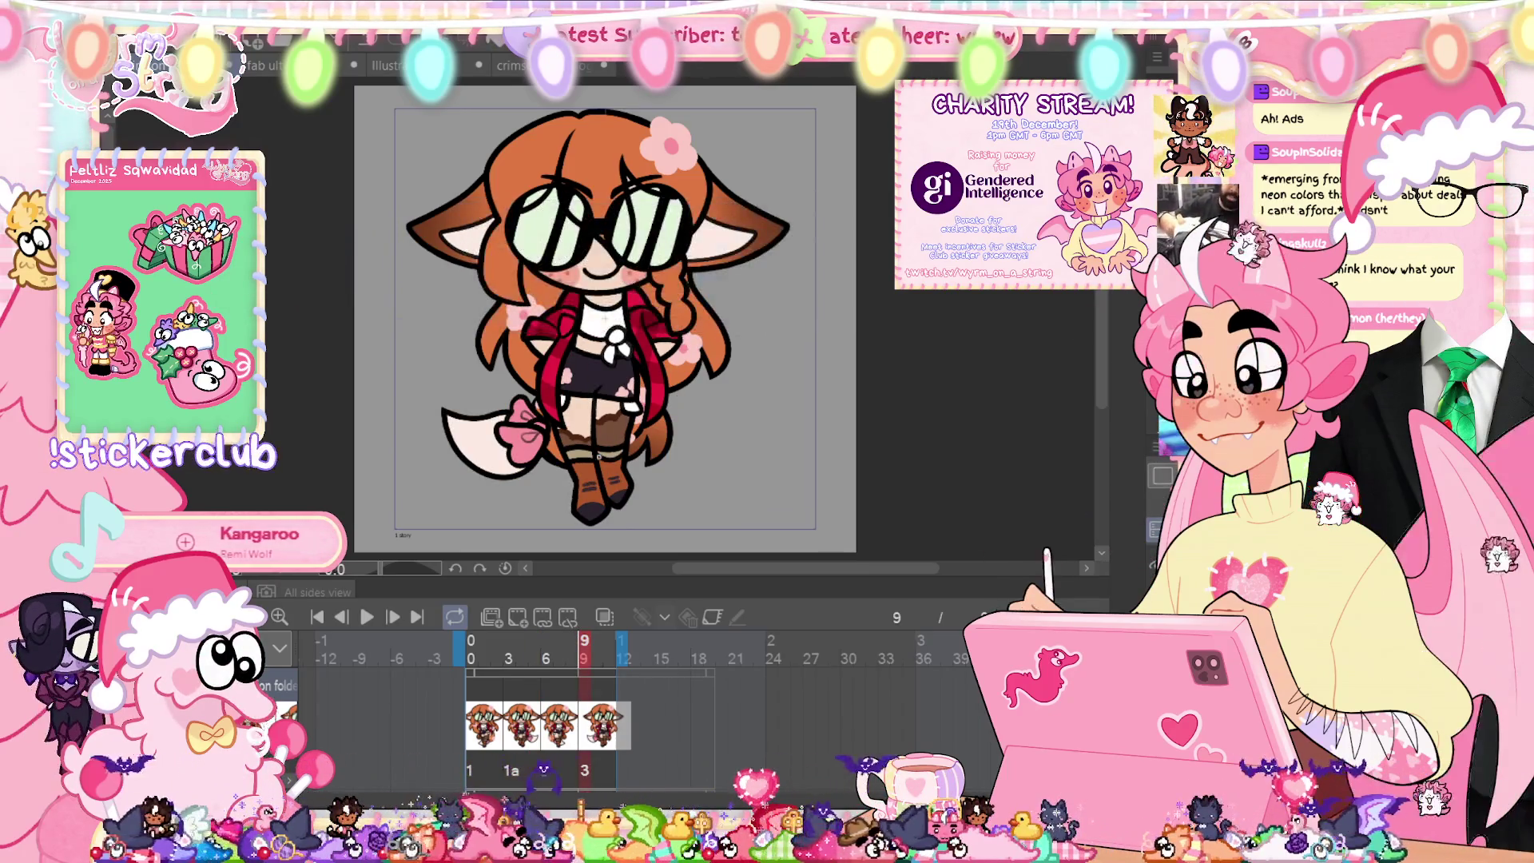
click(367, 615)
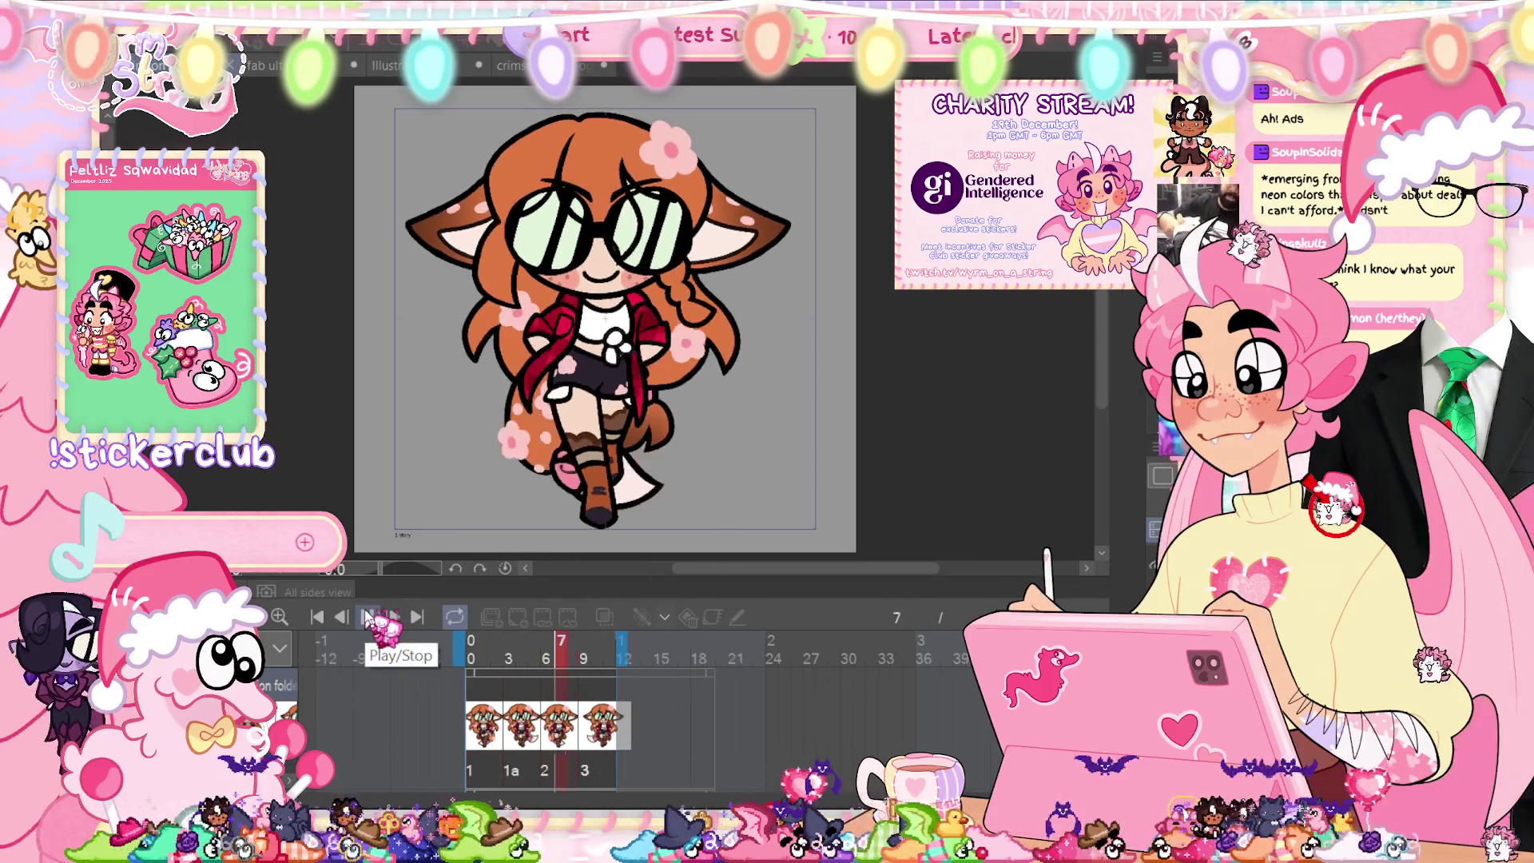
click(367, 618)
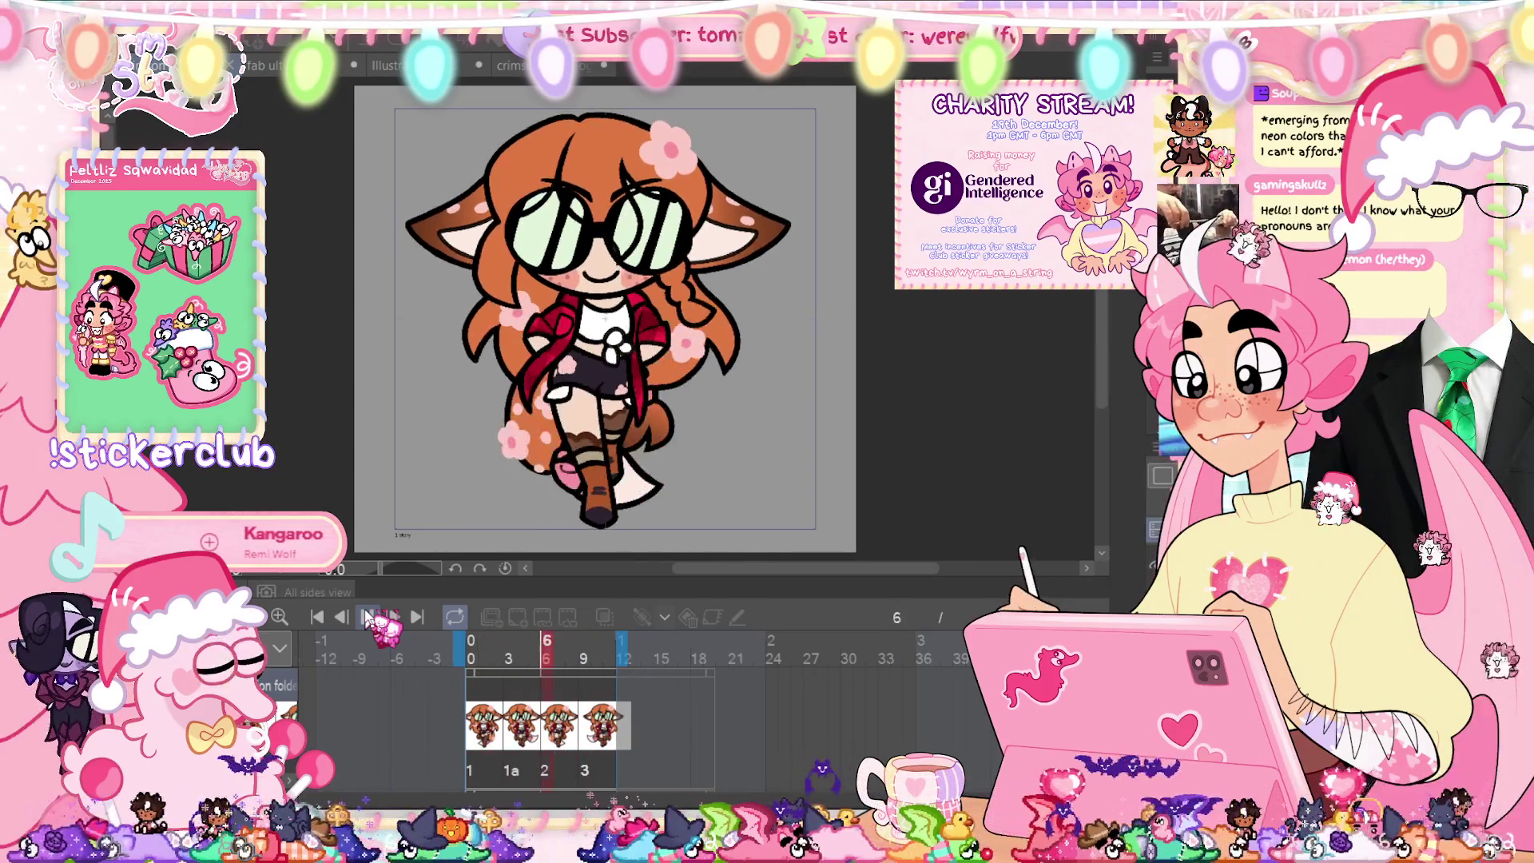
click(367, 617)
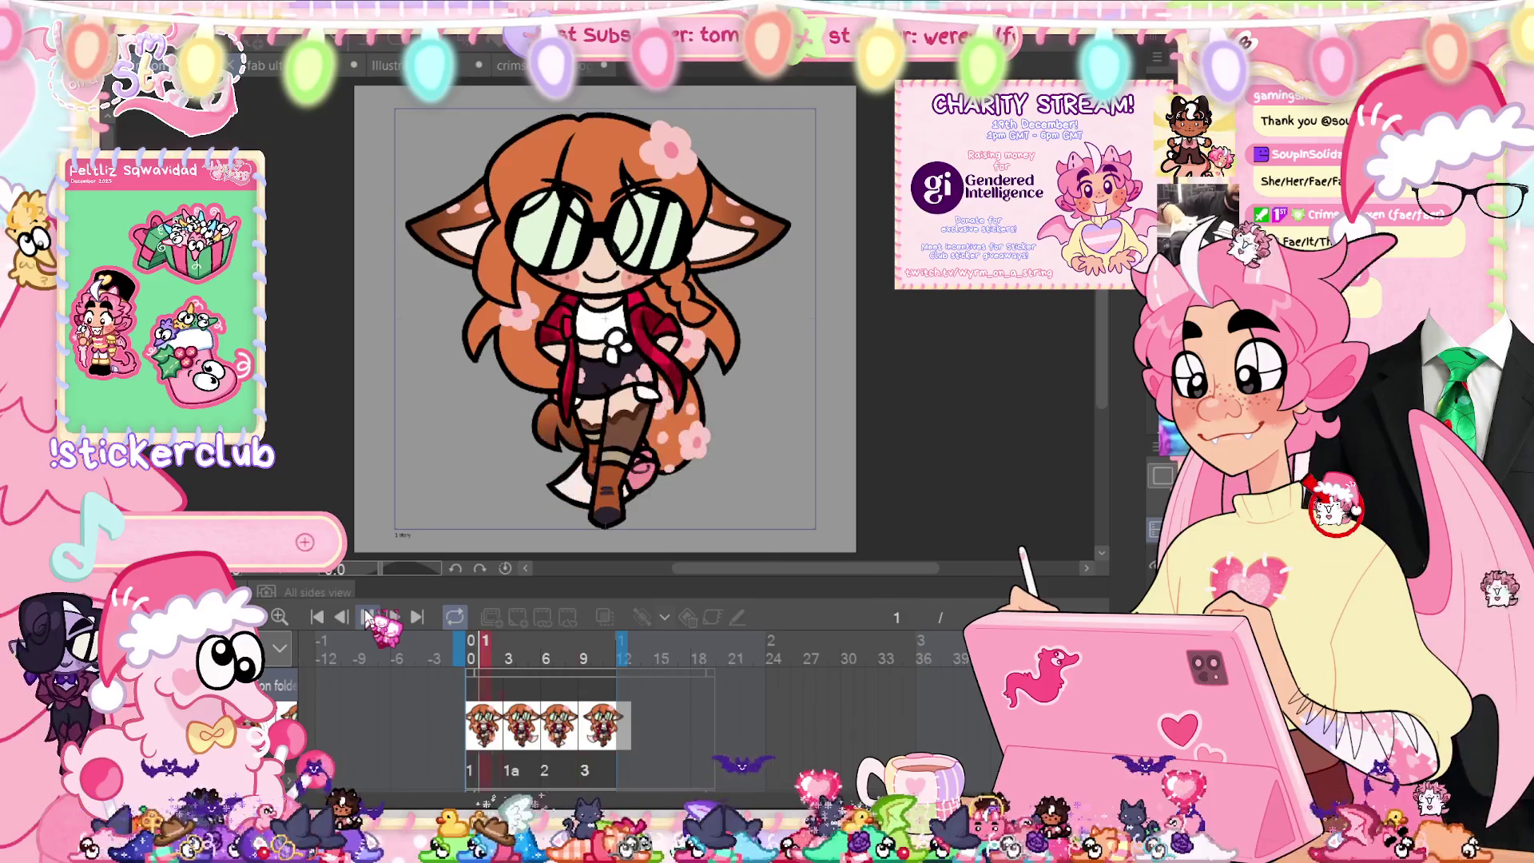
key(Tab)
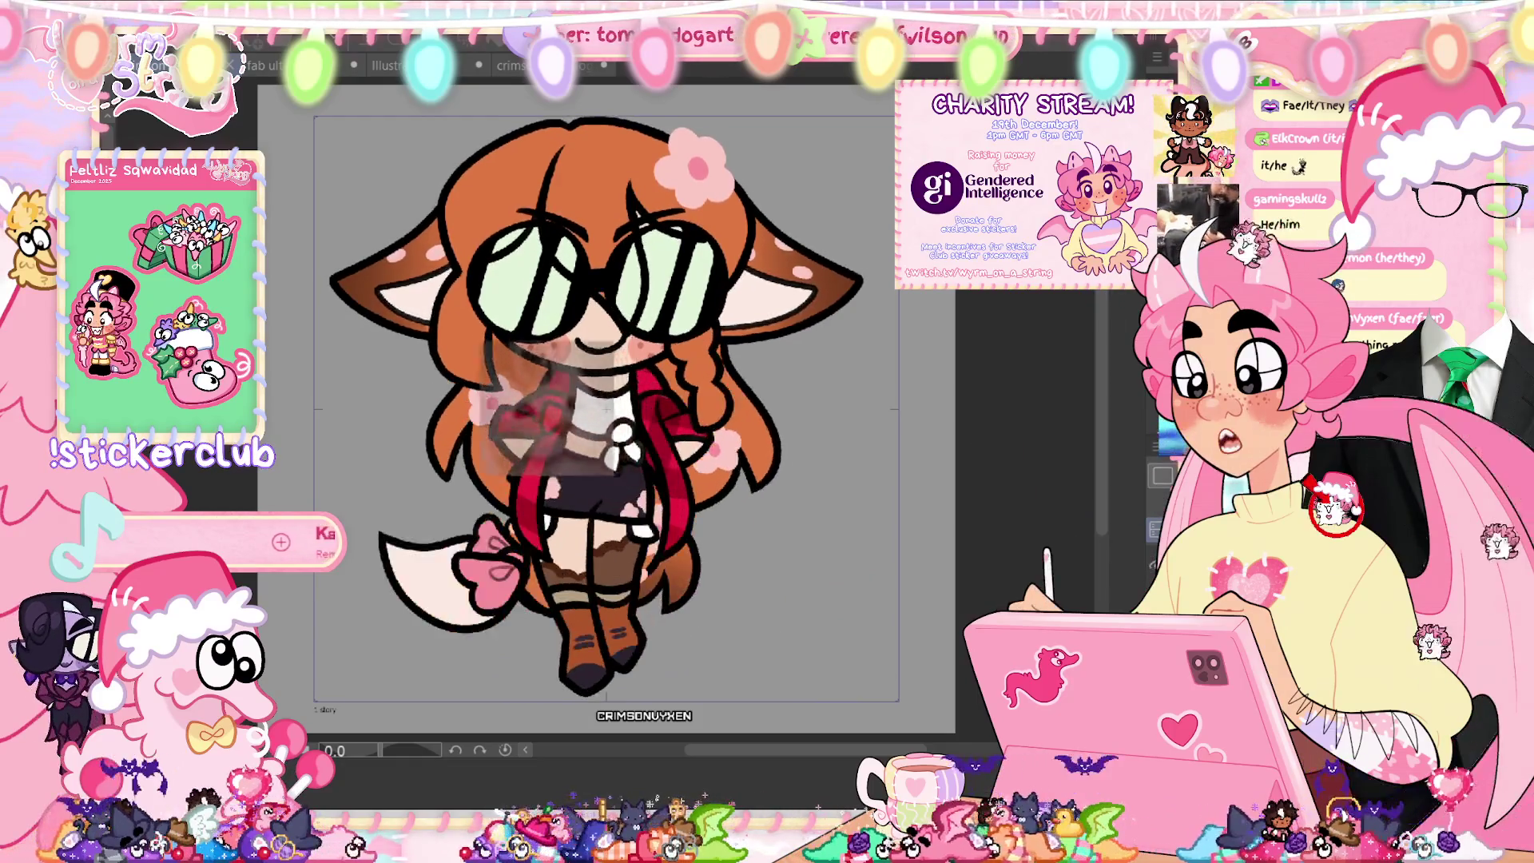
key(Tab)
click(367, 617)
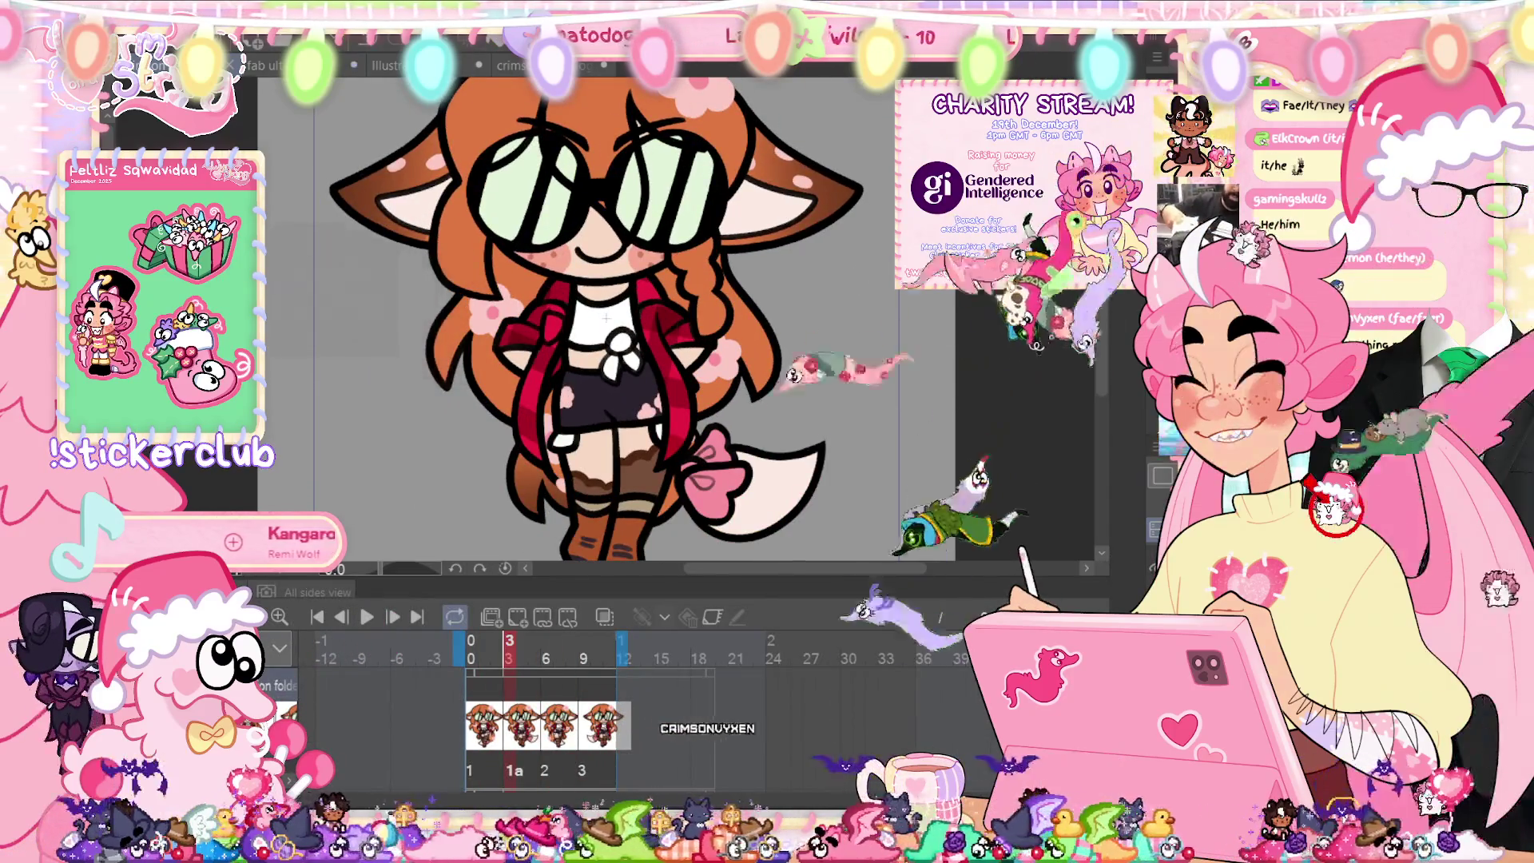
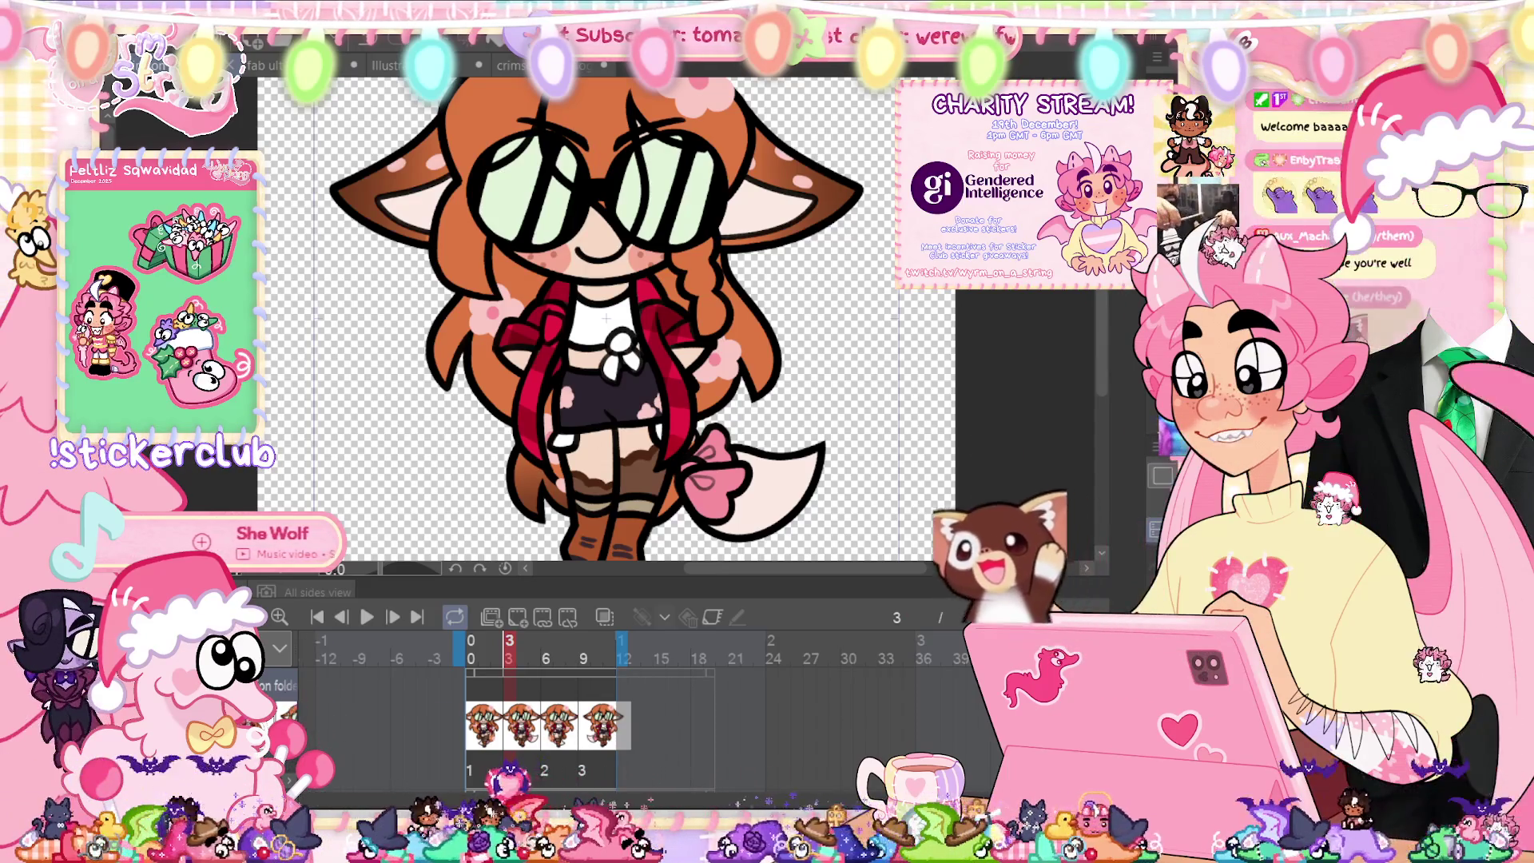
Step: On frame 0, fill the forehead hair highlight light orange, then lasso the top-left hair
click(471, 648)
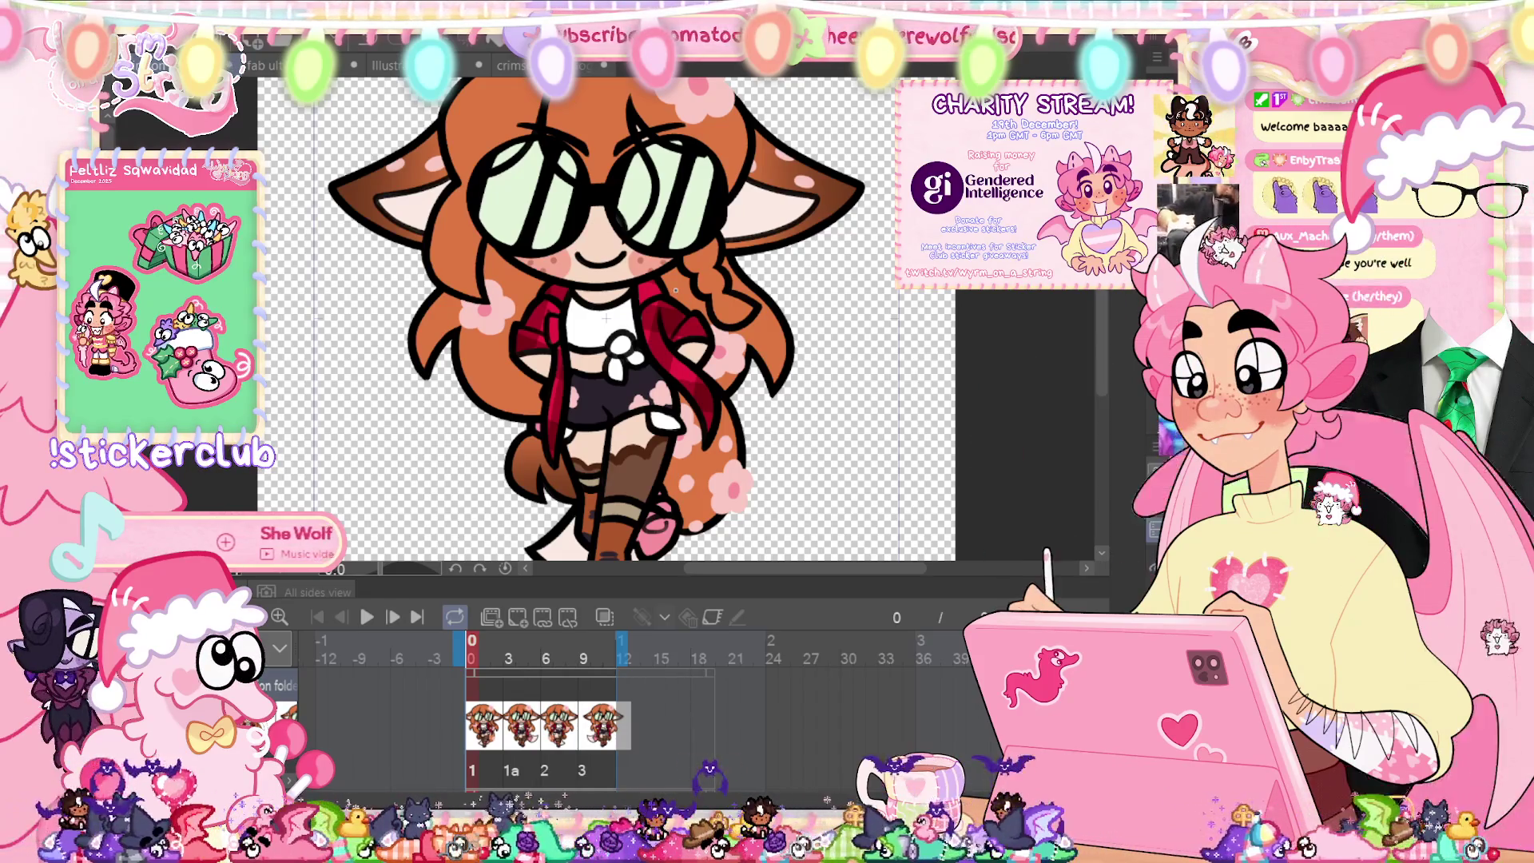
scroll(631, 216, up, 2)
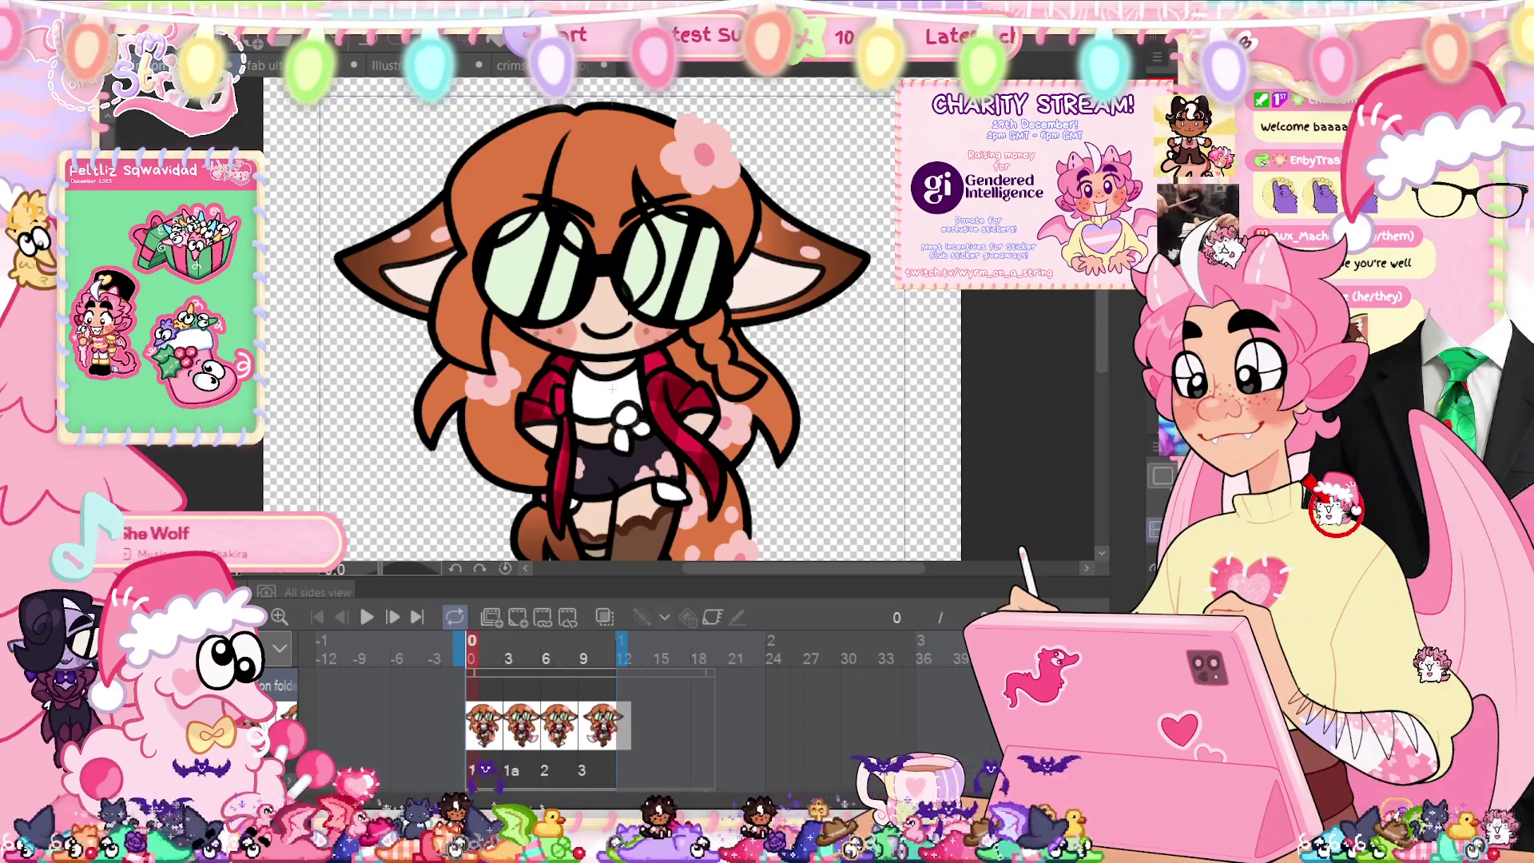
click(589, 160)
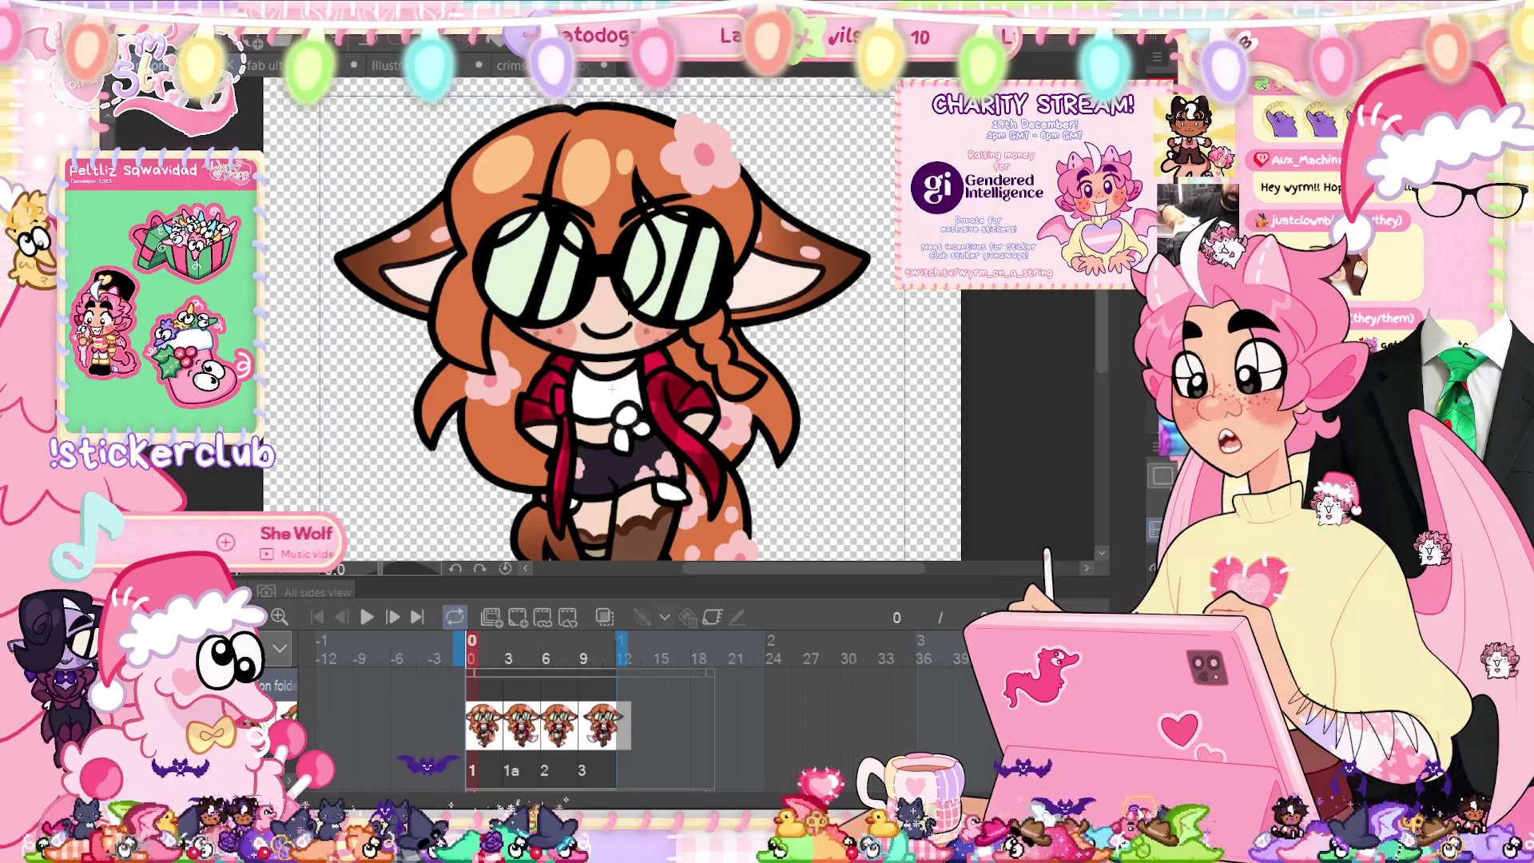
drag(446, 109, 452, 217)
Step: Nudge and straighten the lassoed top-left hair in two transforms, deselect, and fit the canvas
key(ctrl+t)
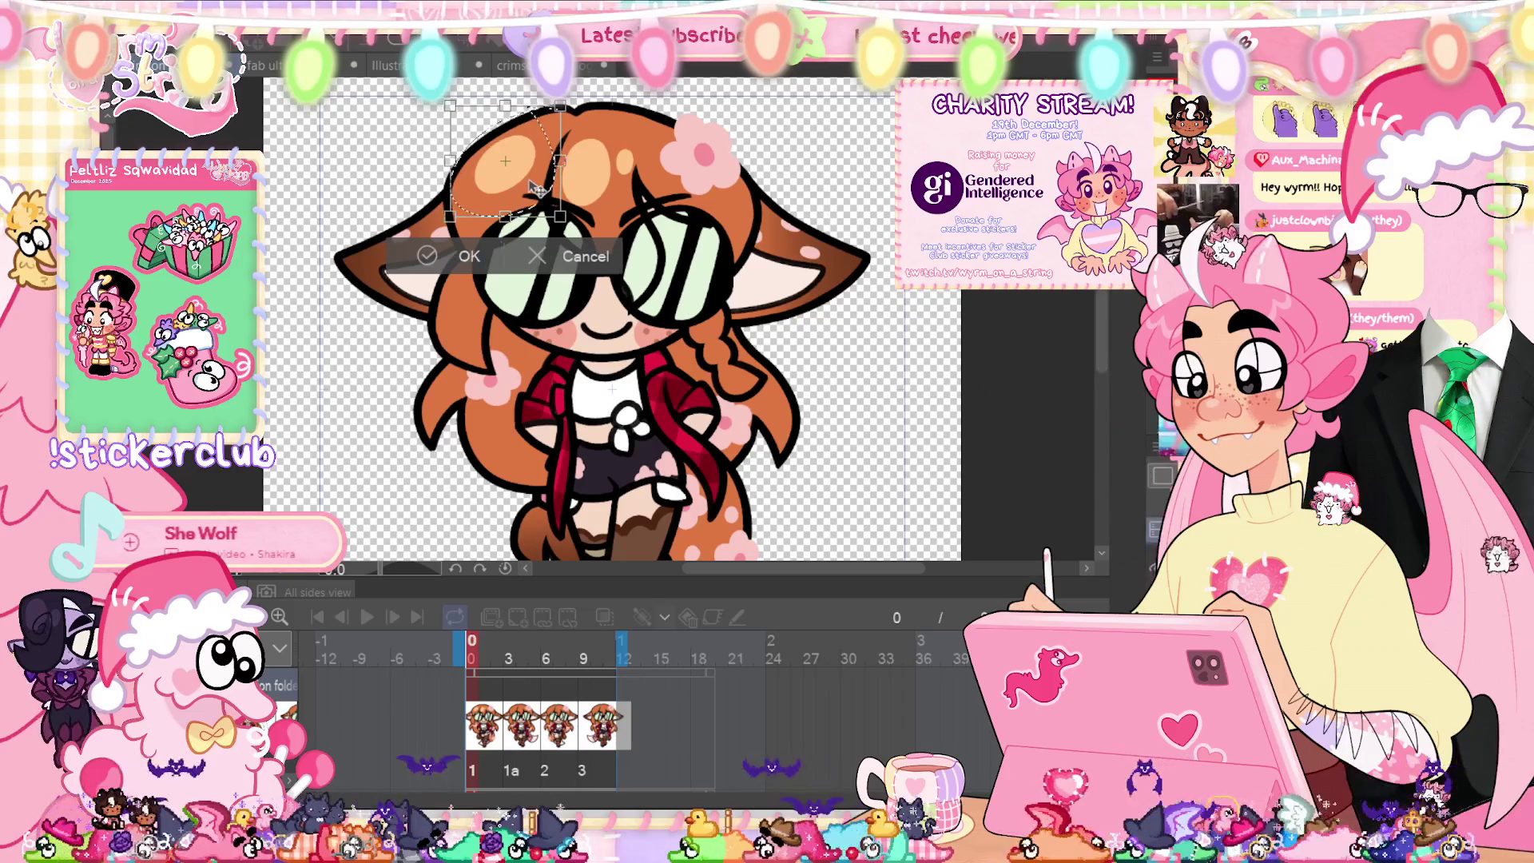
drag(500, 162, 506, 160)
click(447, 255)
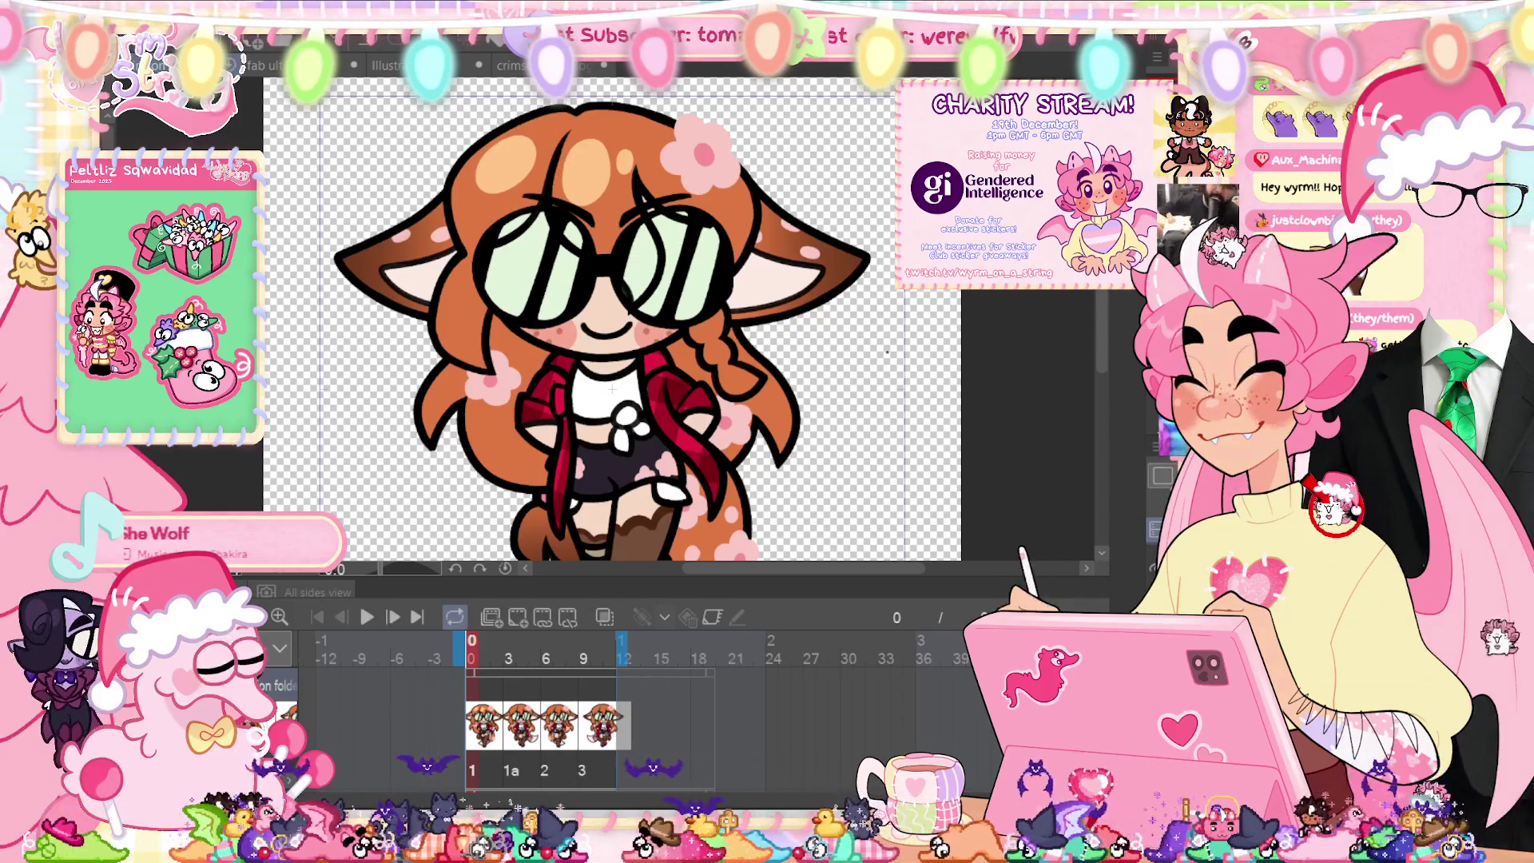
key(ctrl+t)
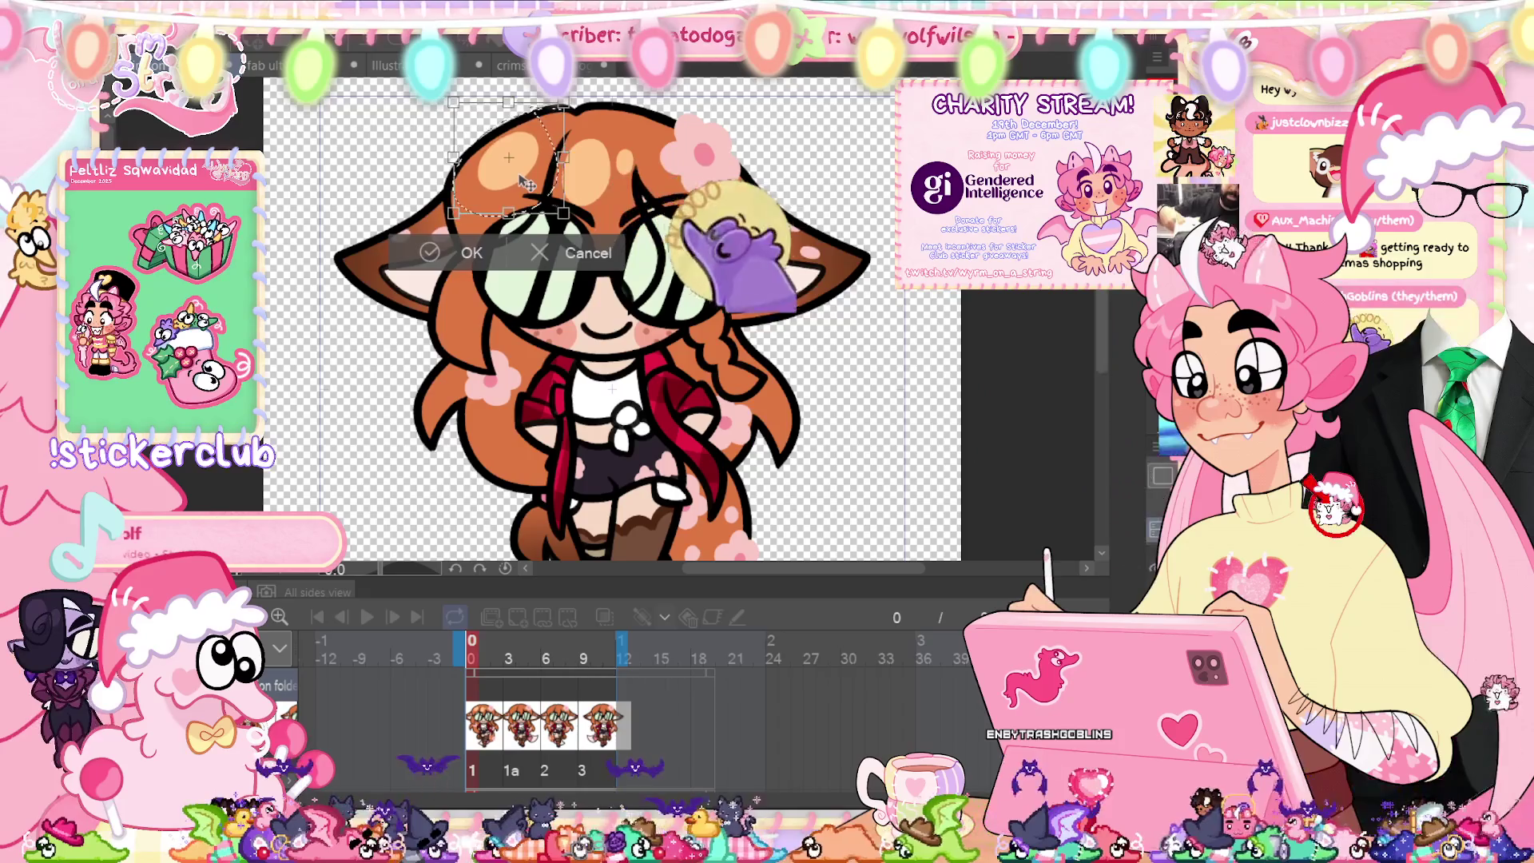
click(472, 253)
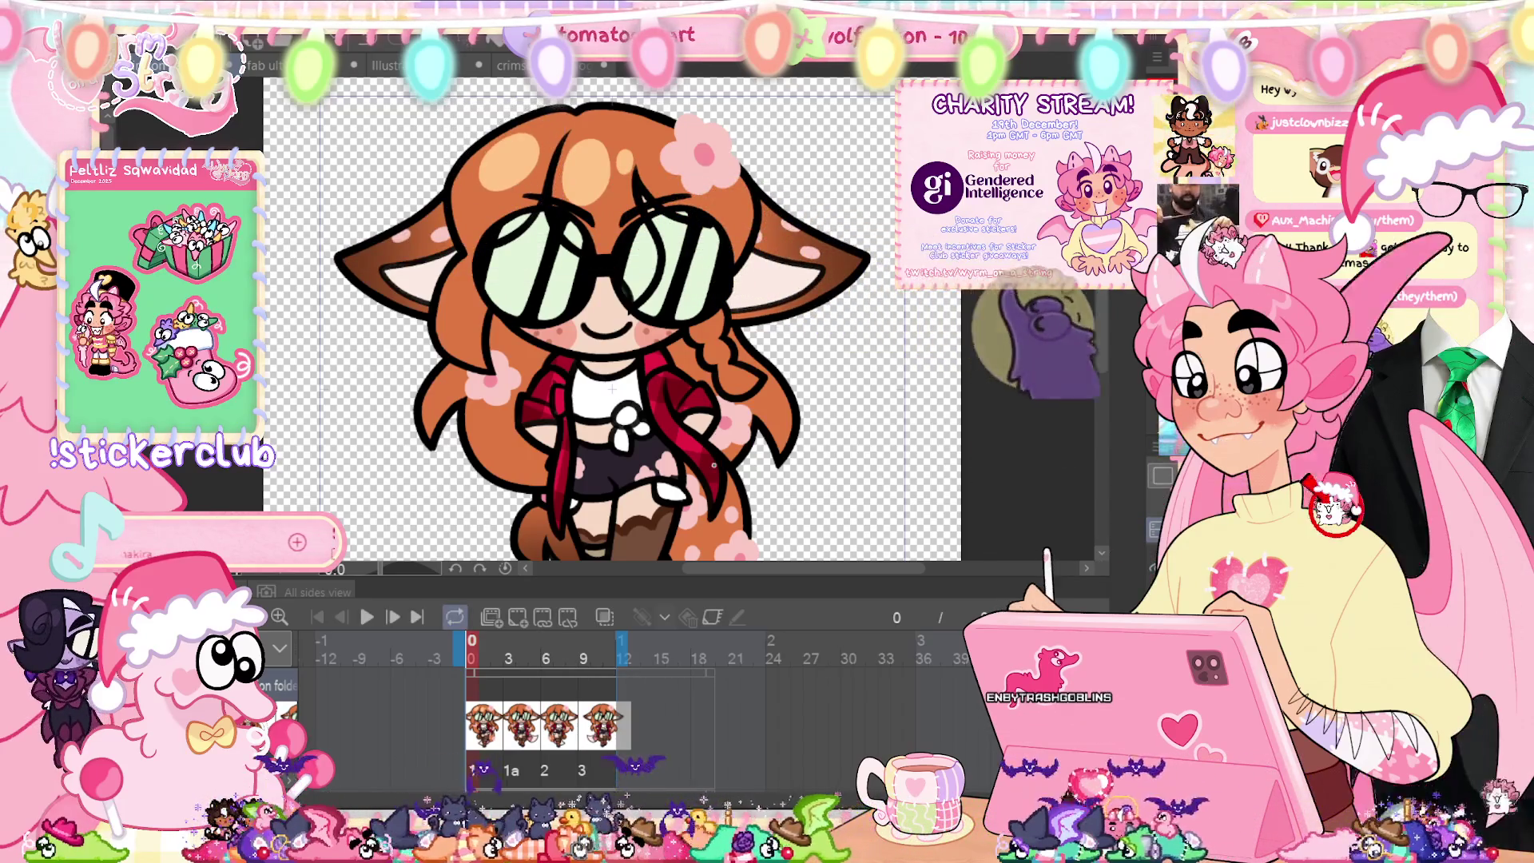
key(ctrl+d)
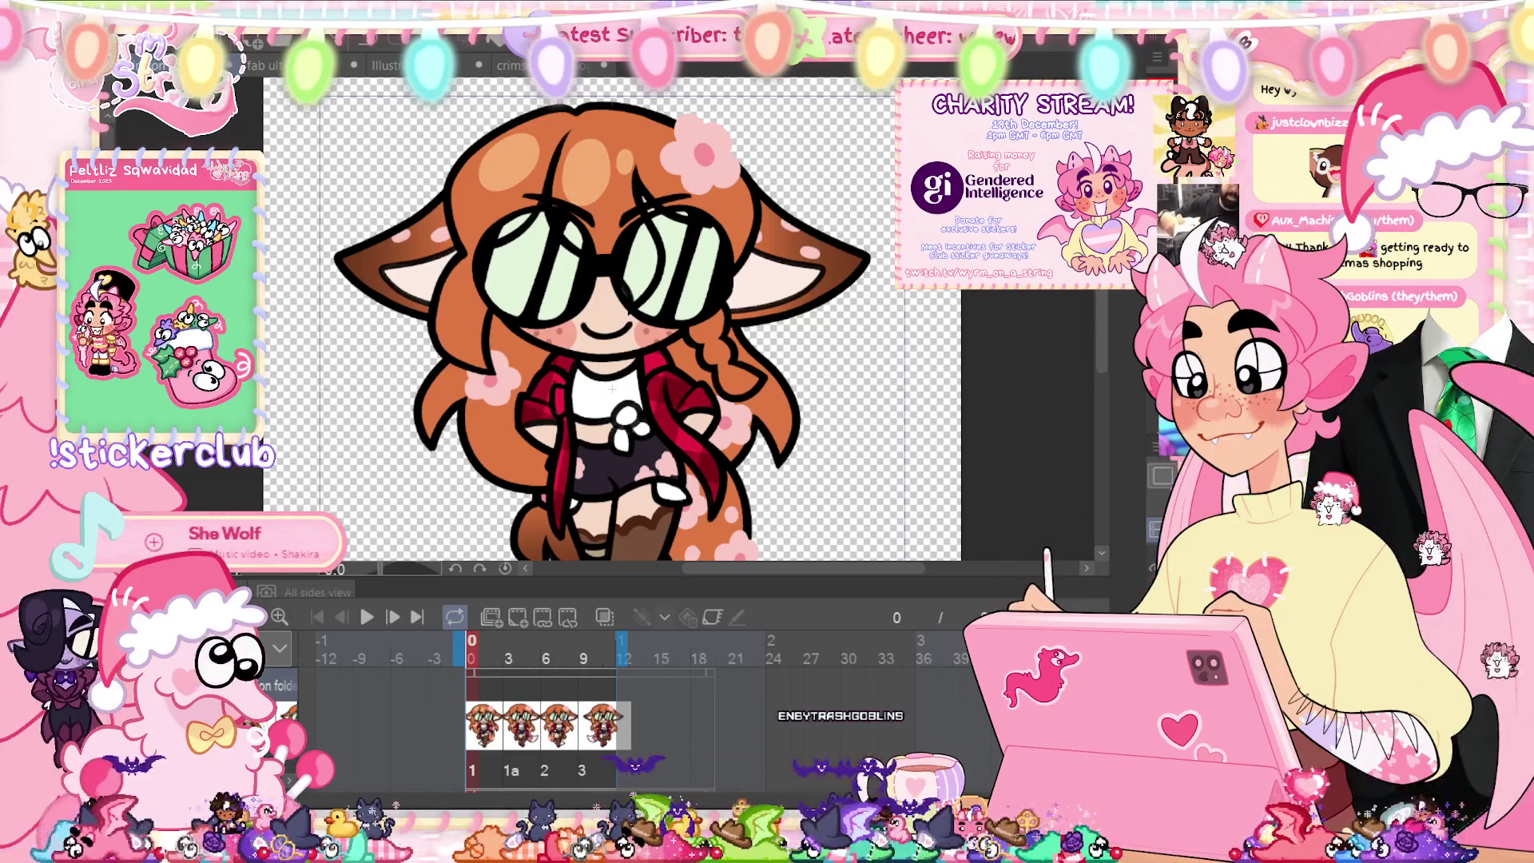
key(ctrl+0)
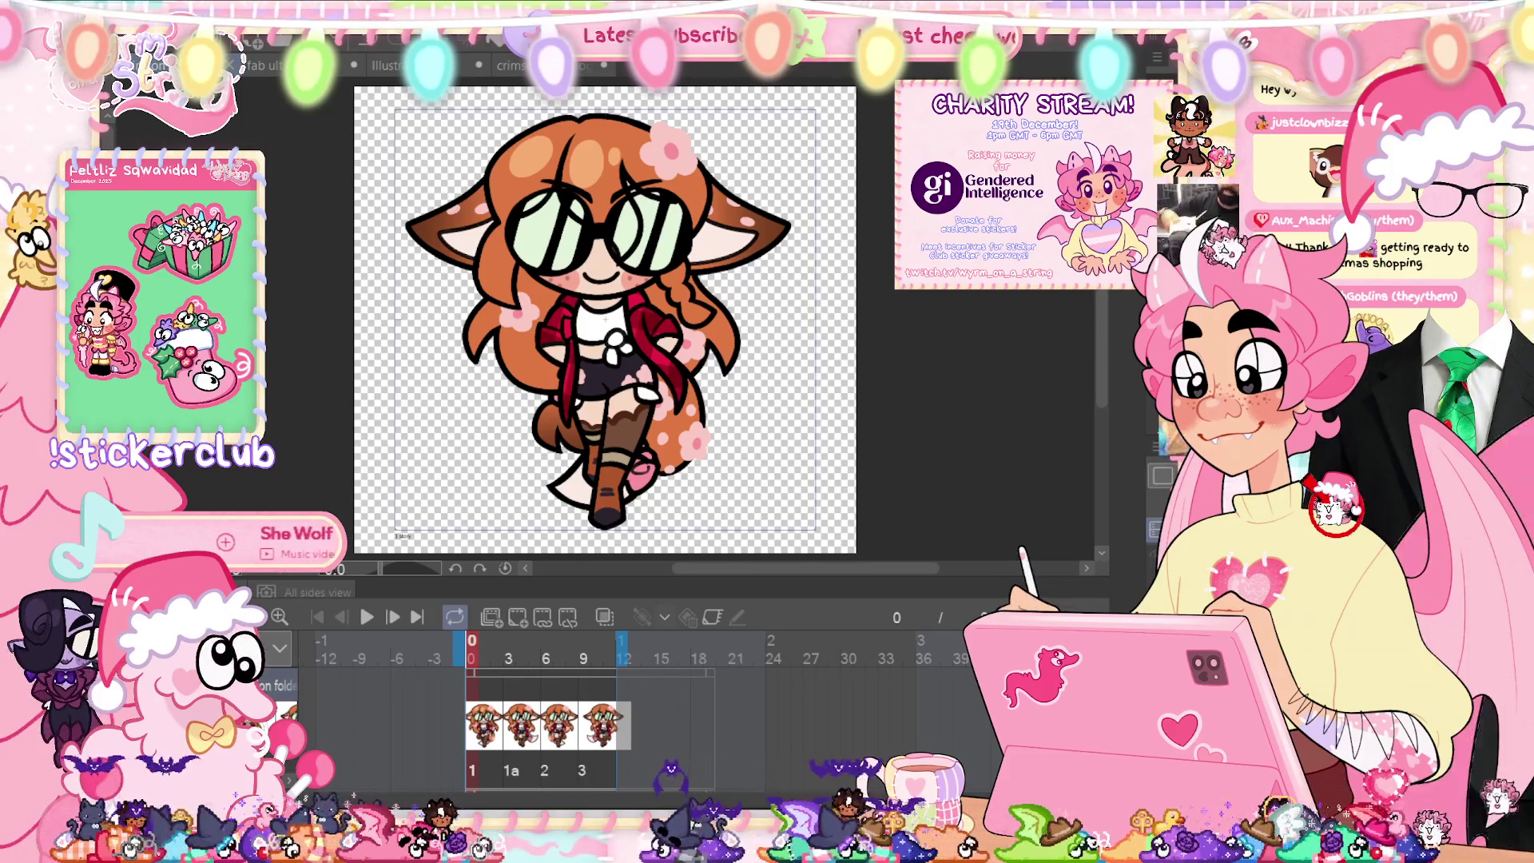
Step: On the frame-3 drawing, lasso the top-left hair and transform it
click(547, 649)
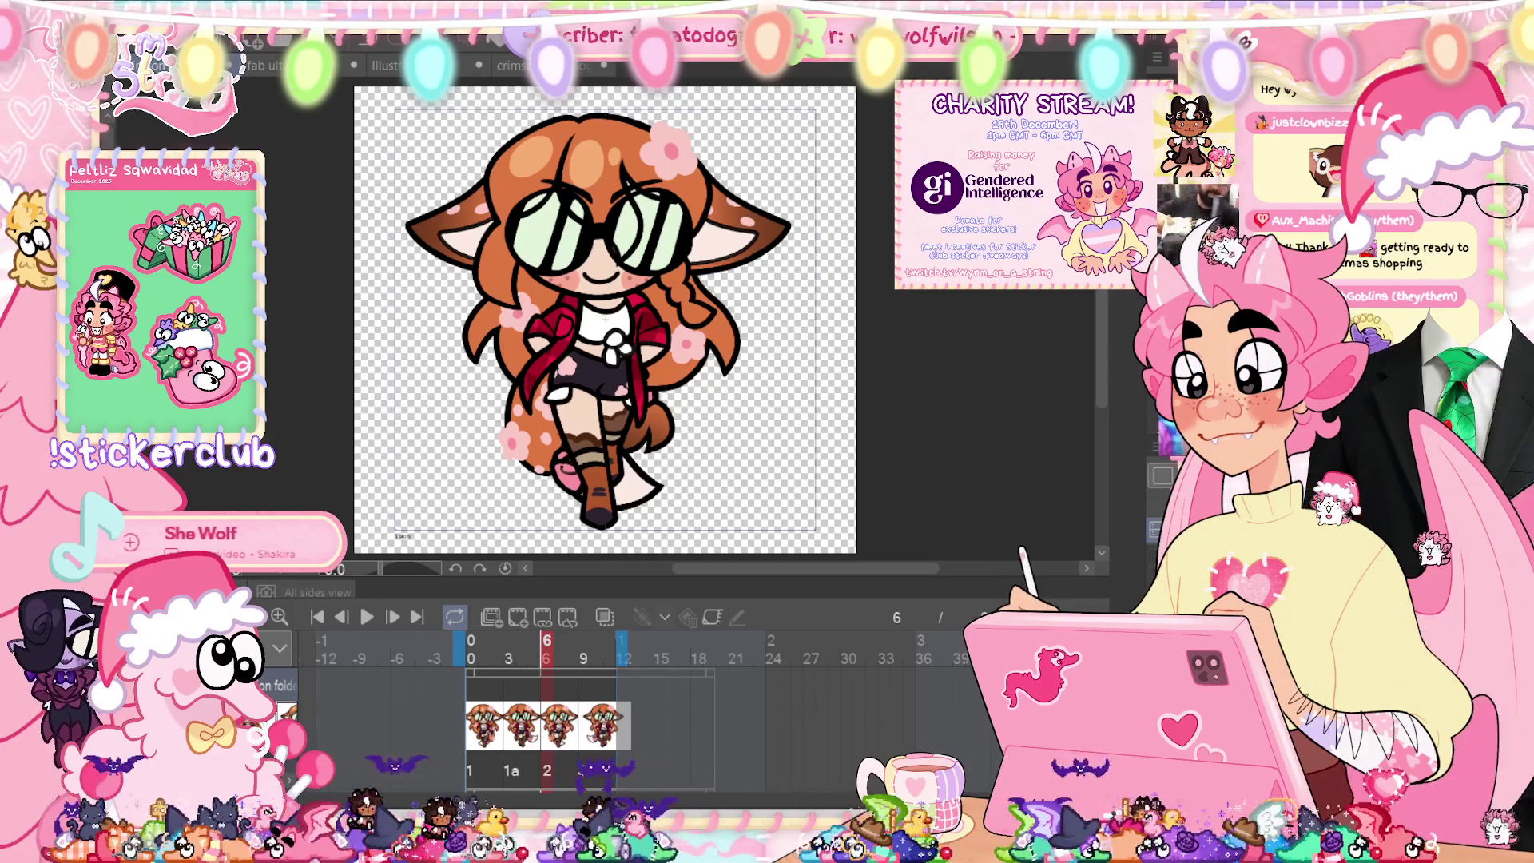
click(509, 648)
drag(508, 136, 621, 187)
key(ctrl+t)
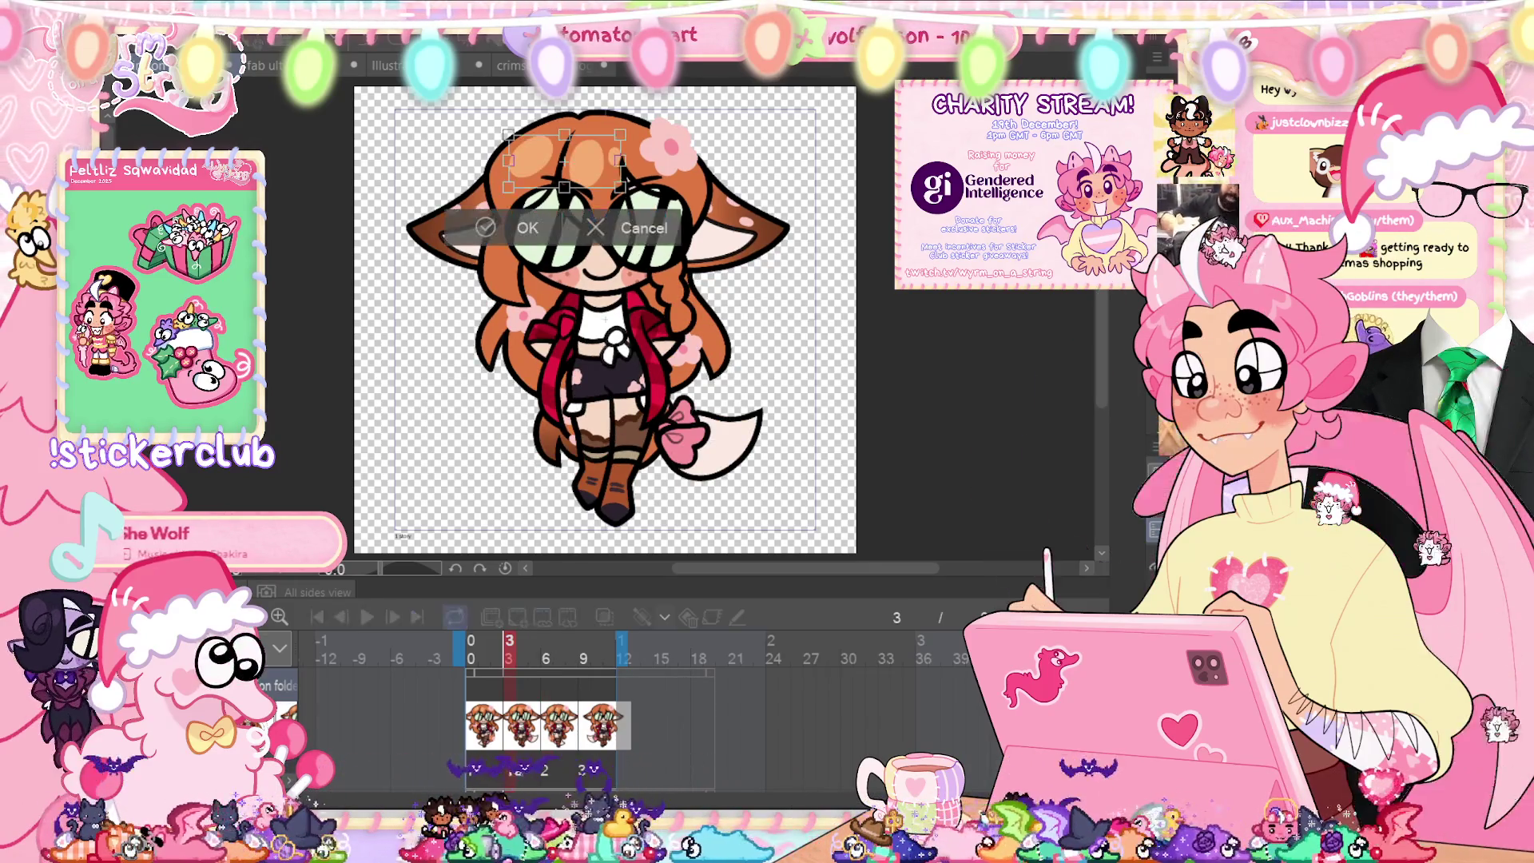
click(513, 227)
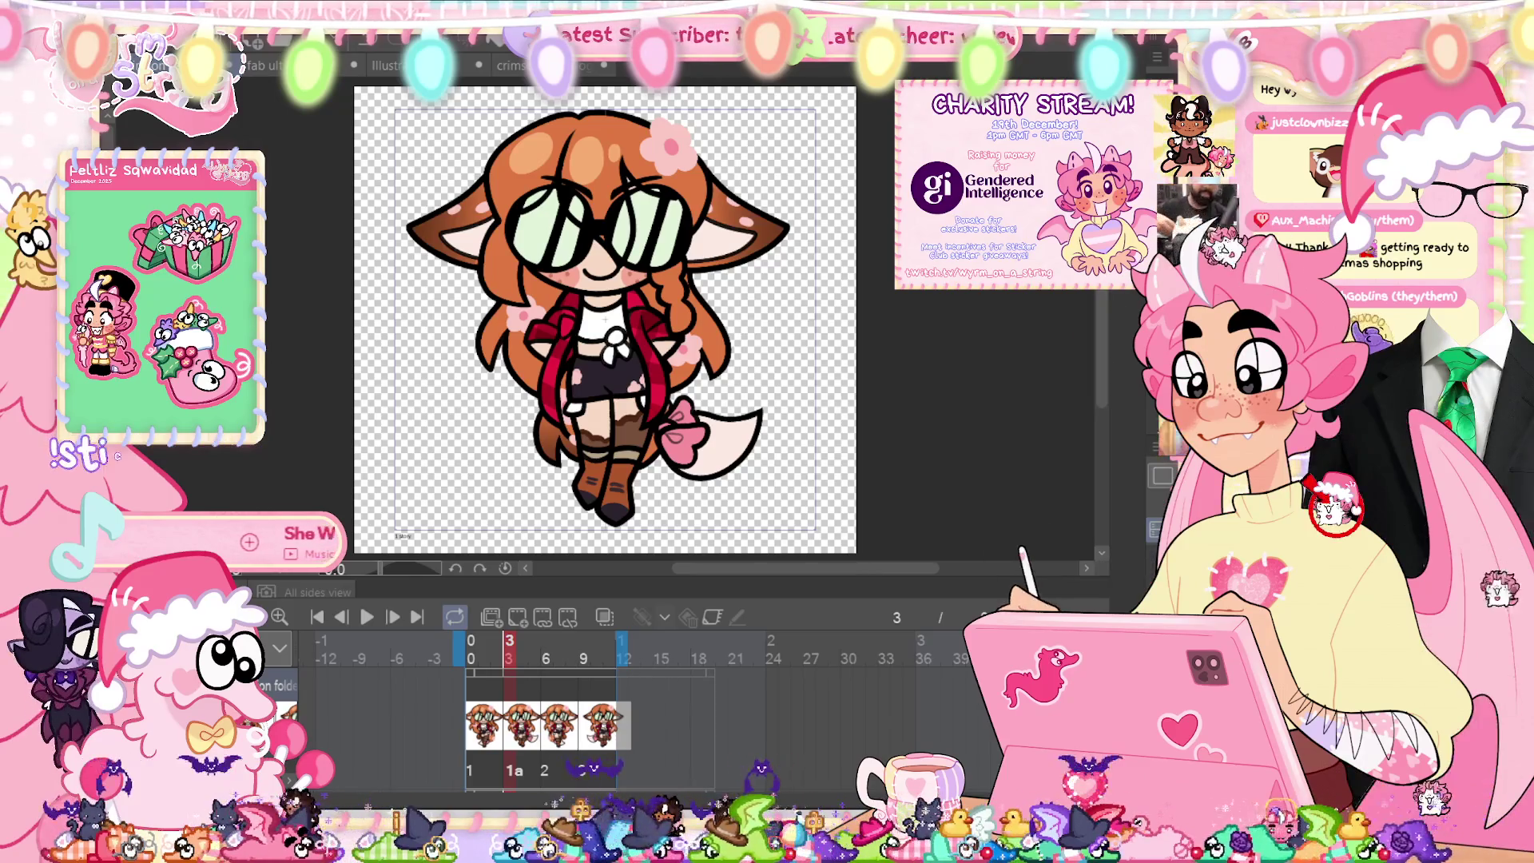
Step: Play and stop the walk cycle, step through frames 9, 0 and 3, then open the logo tab
click(584, 648)
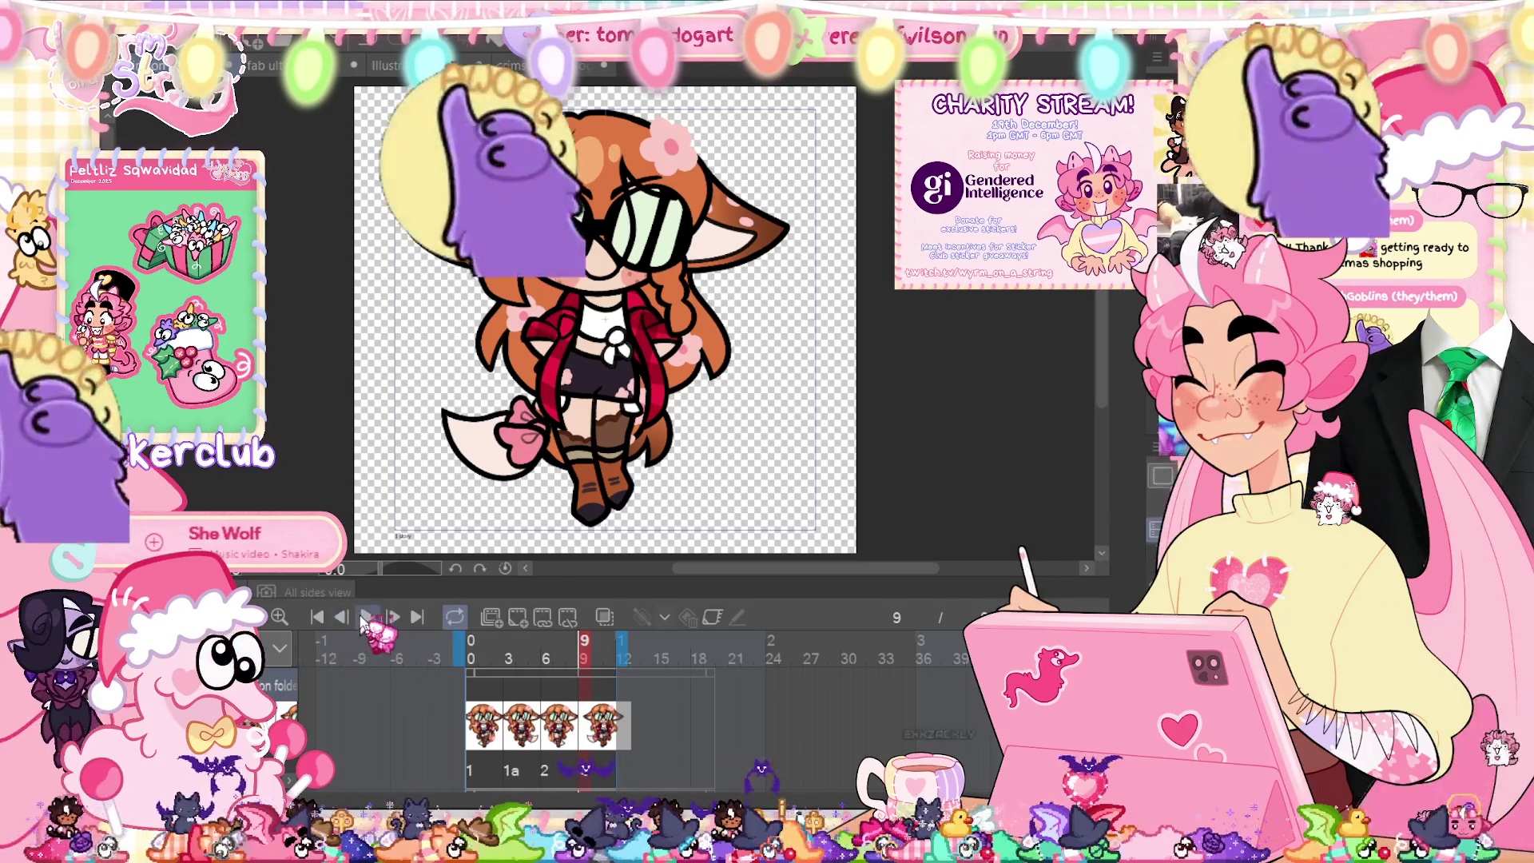
click(367, 617)
click(367, 616)
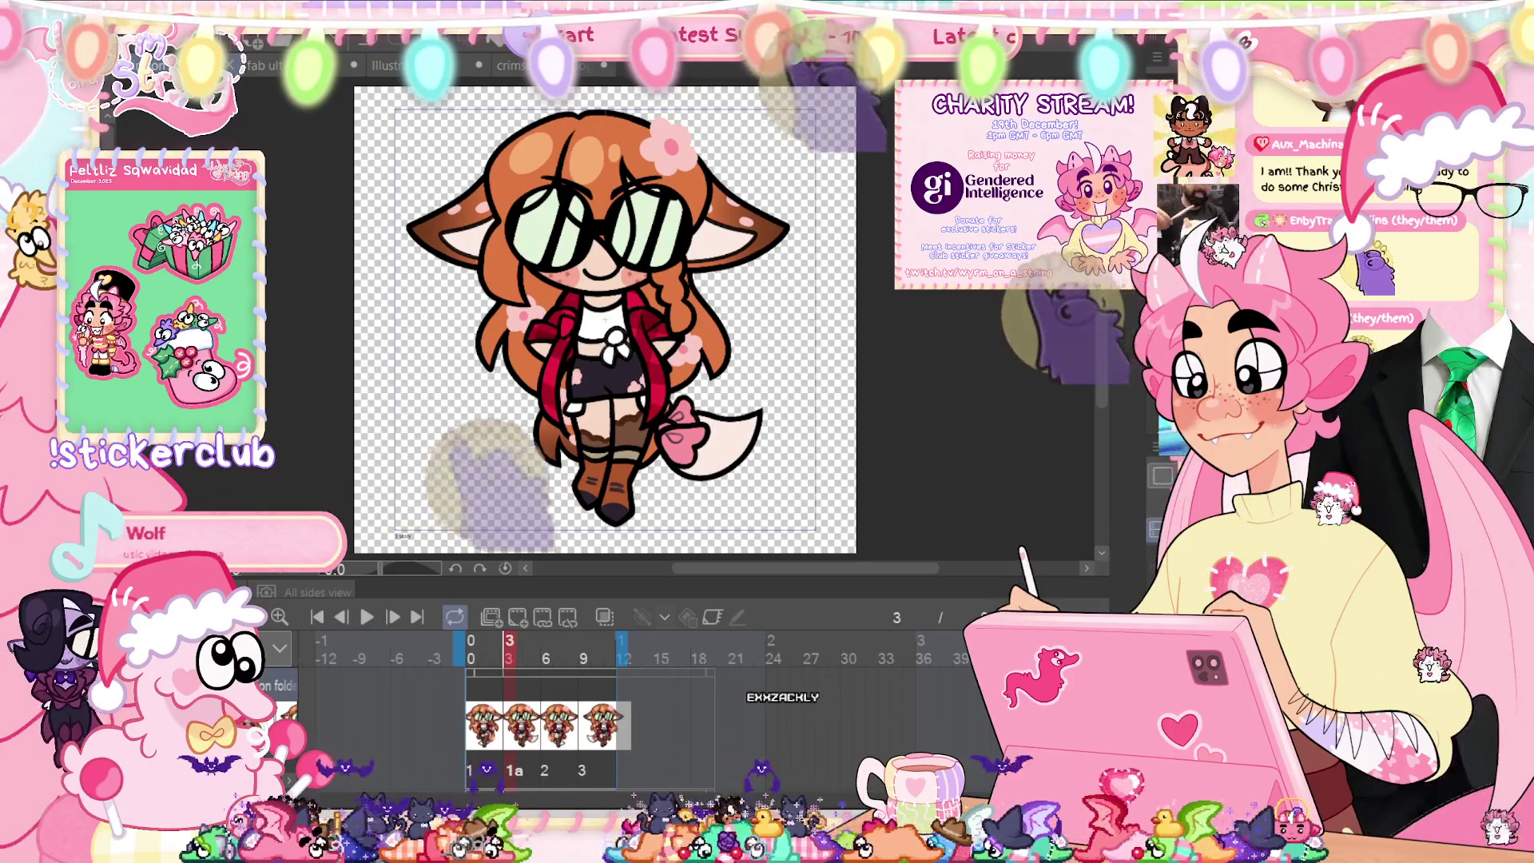
click(471, 649)
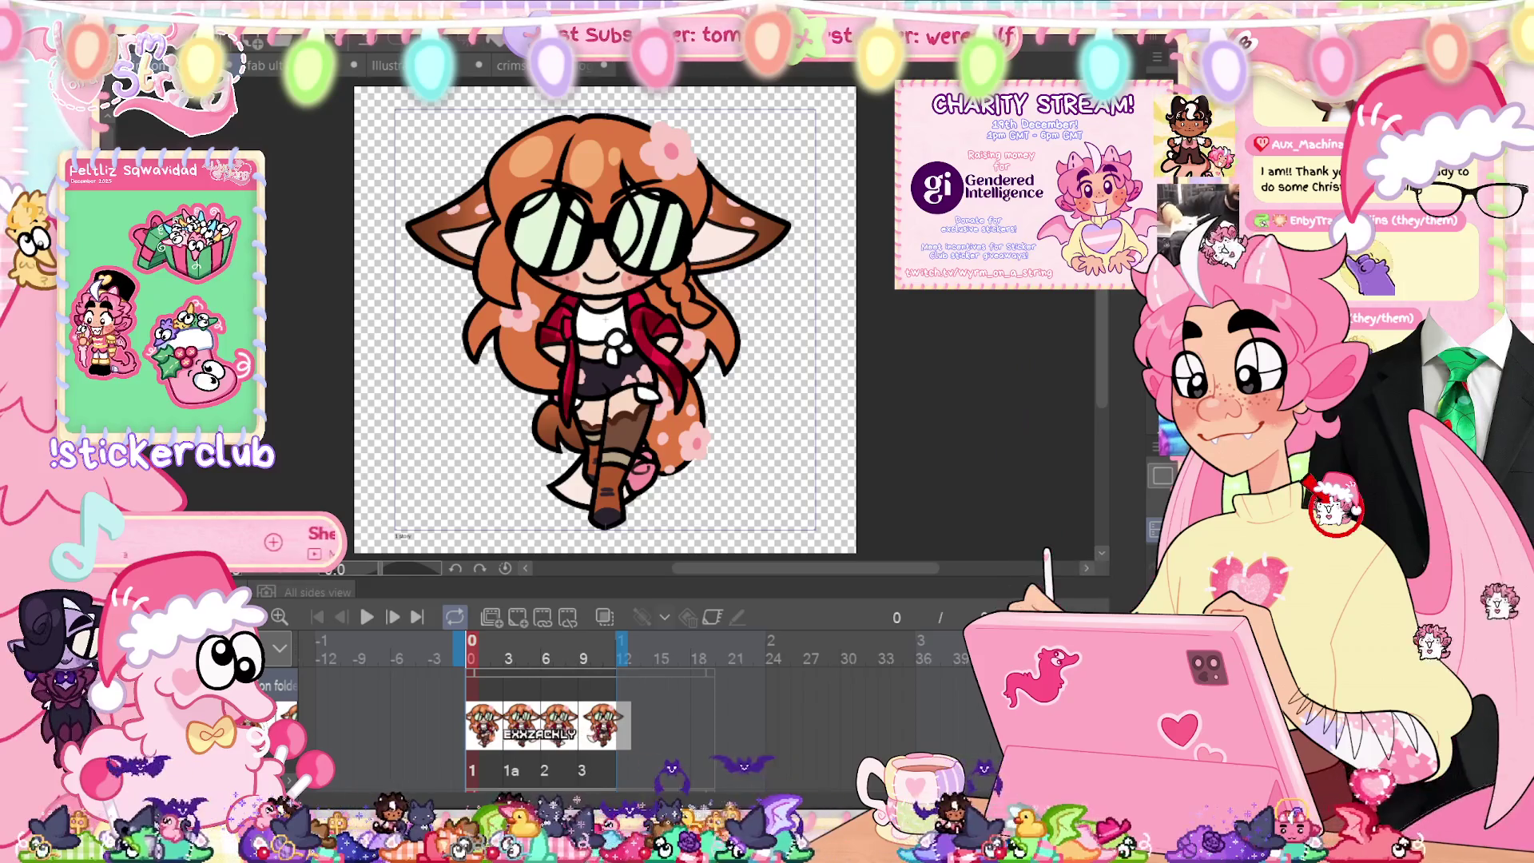
click(509, 649)
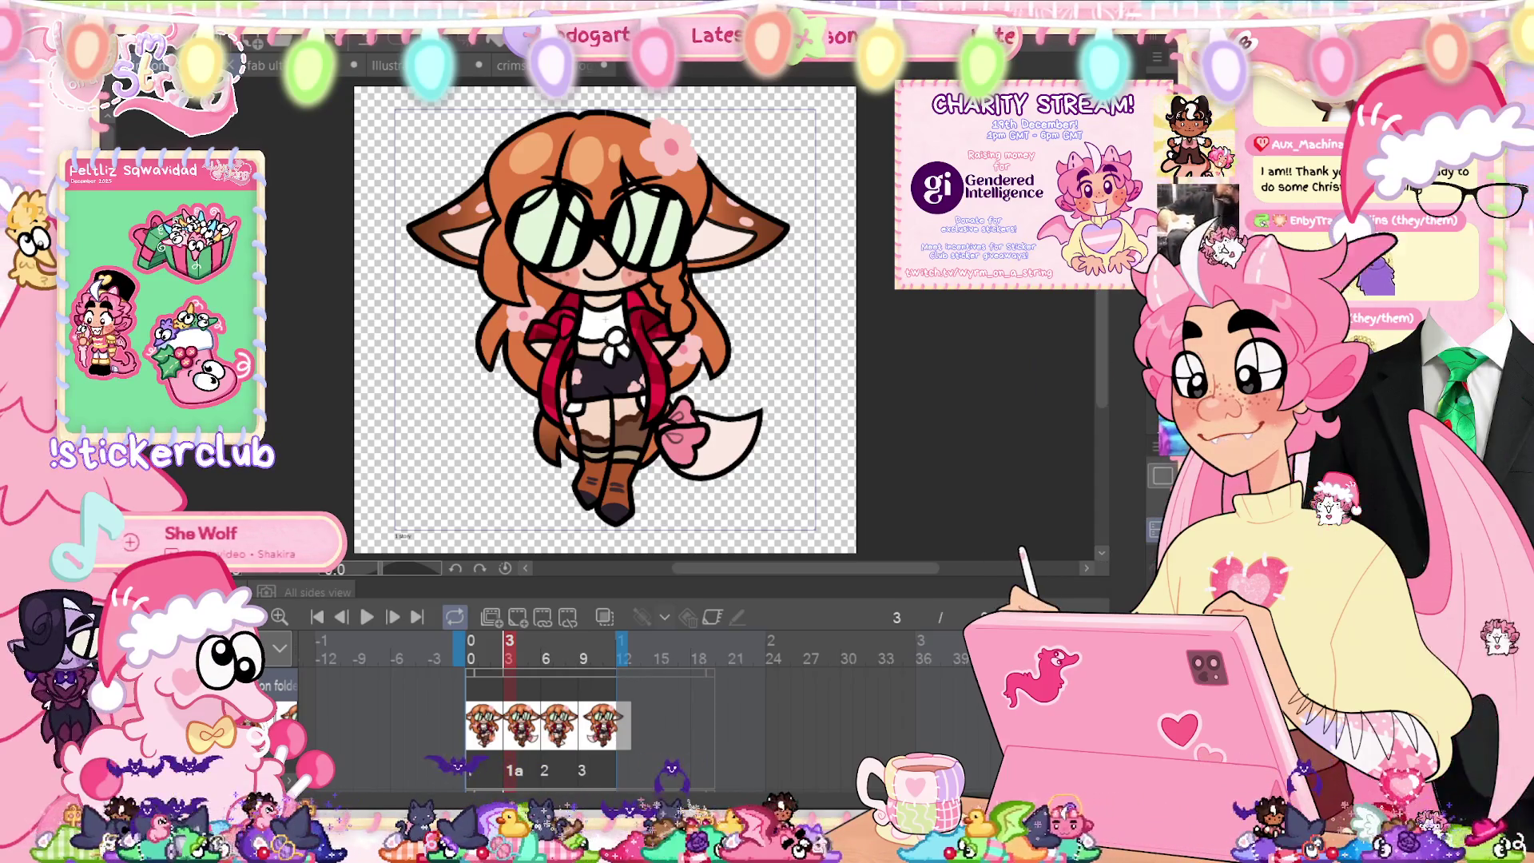
key(ctrl+Tab)
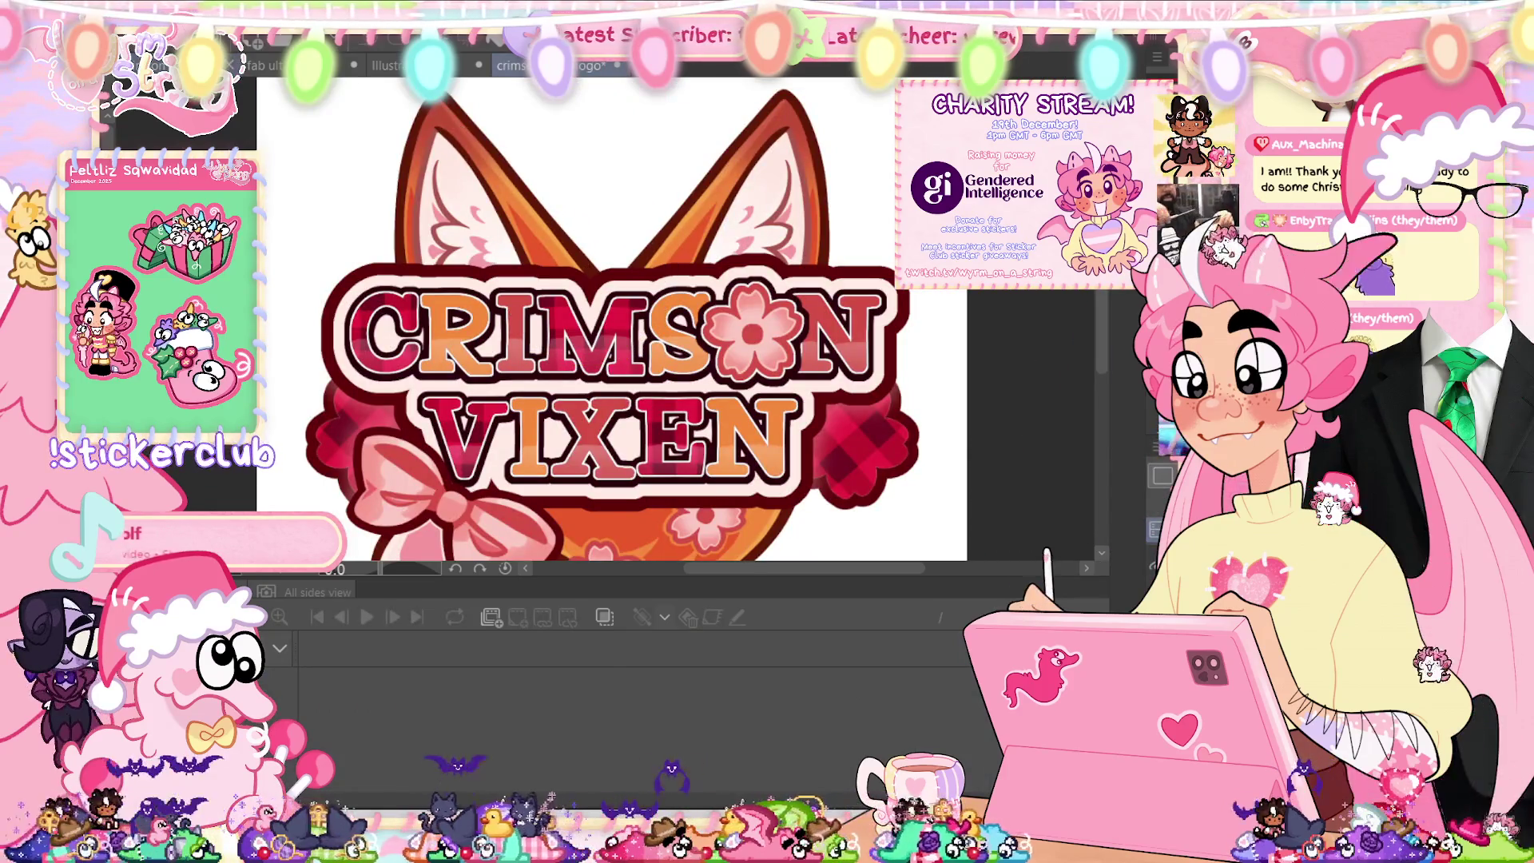
Step: Switch back to the walk-cycle document and step back to frame 0
key(ctrl+Tab)
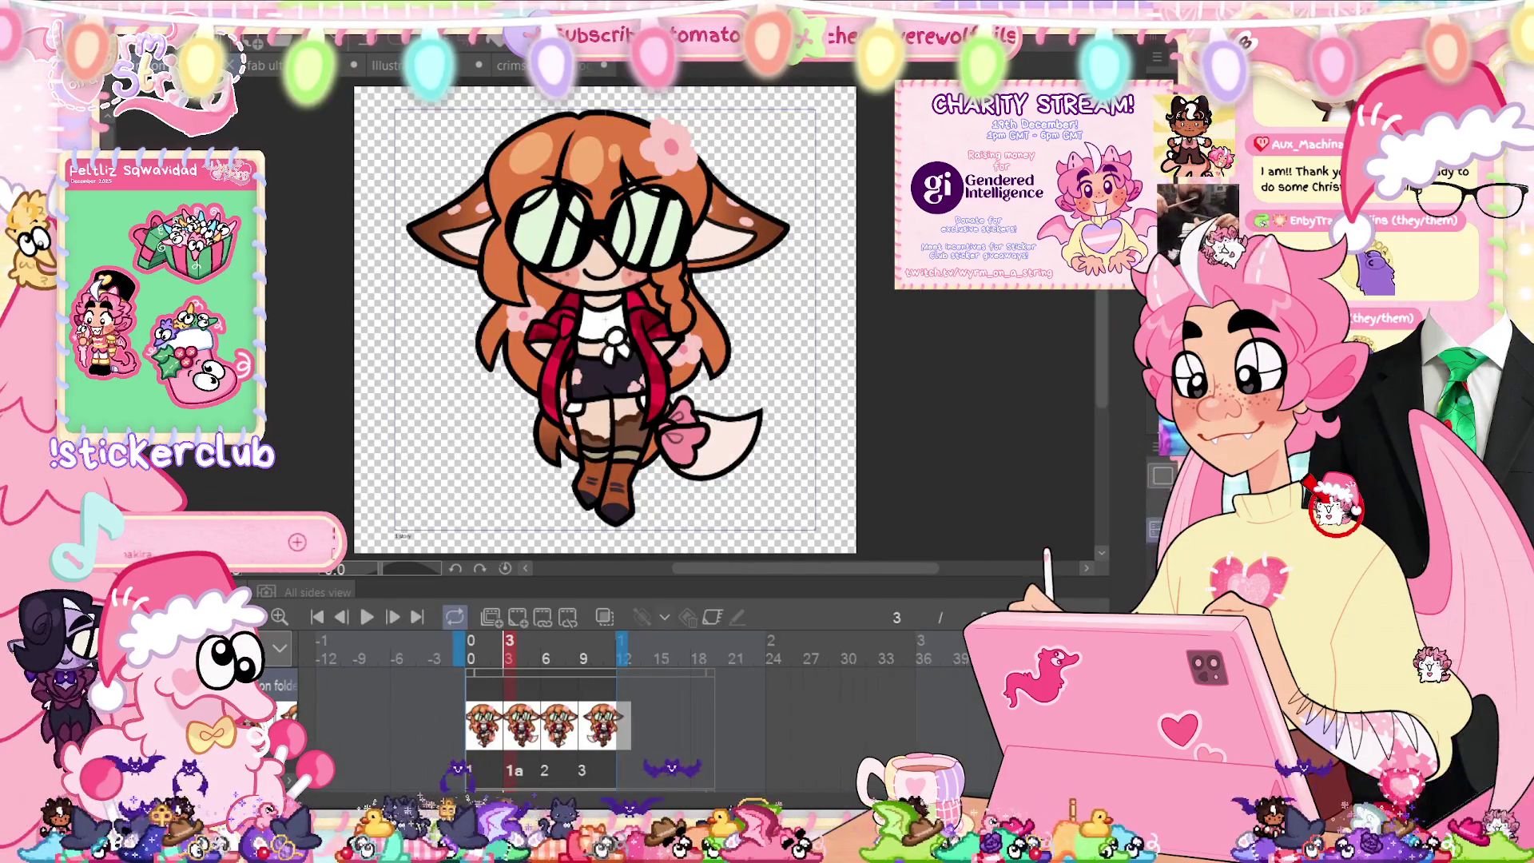
key(Left)
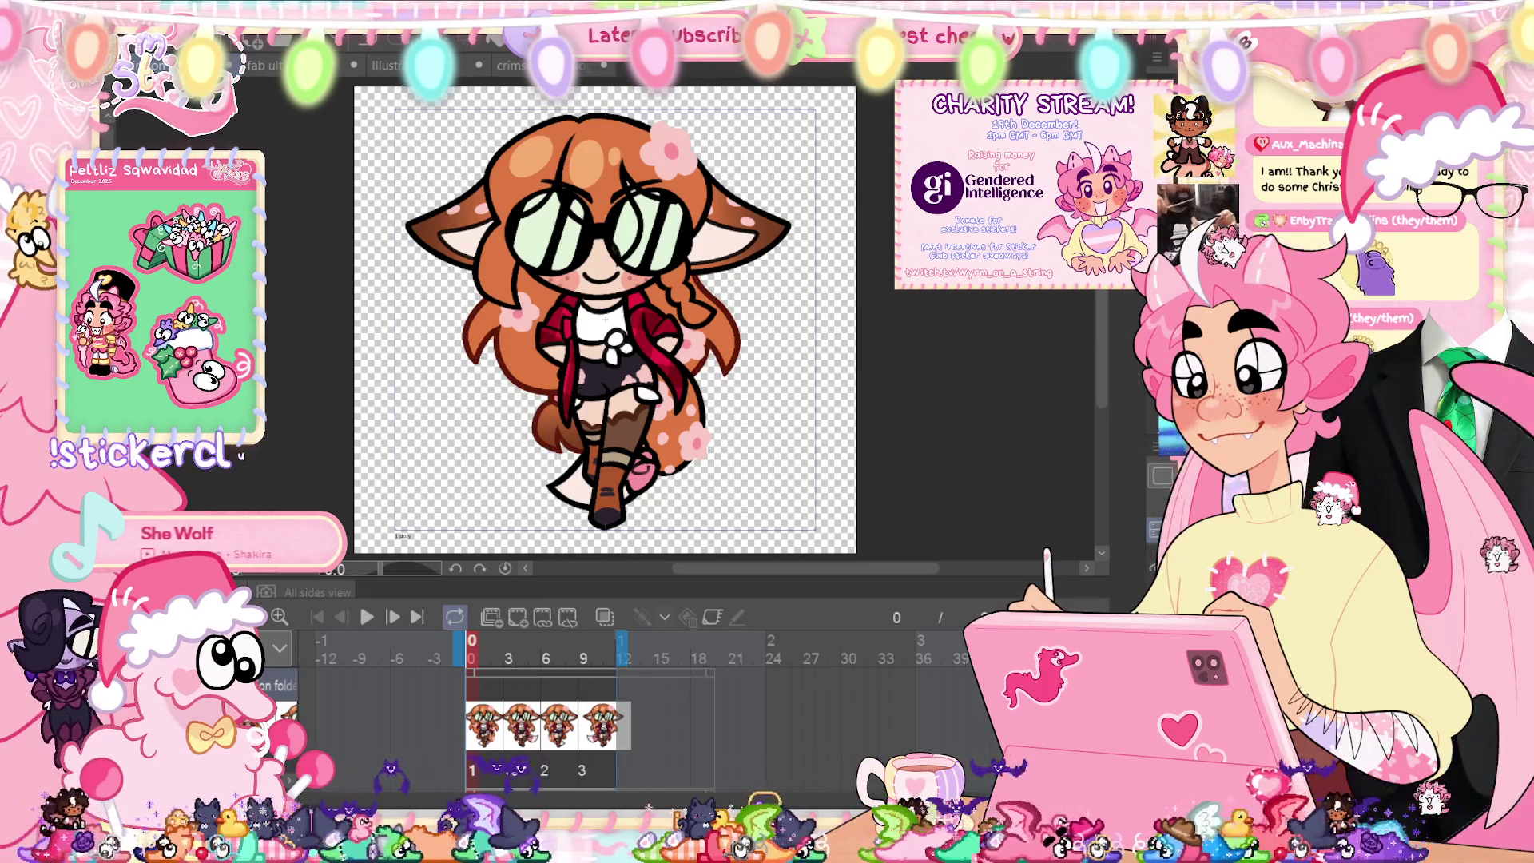
scroll(757, 190, down, 1)
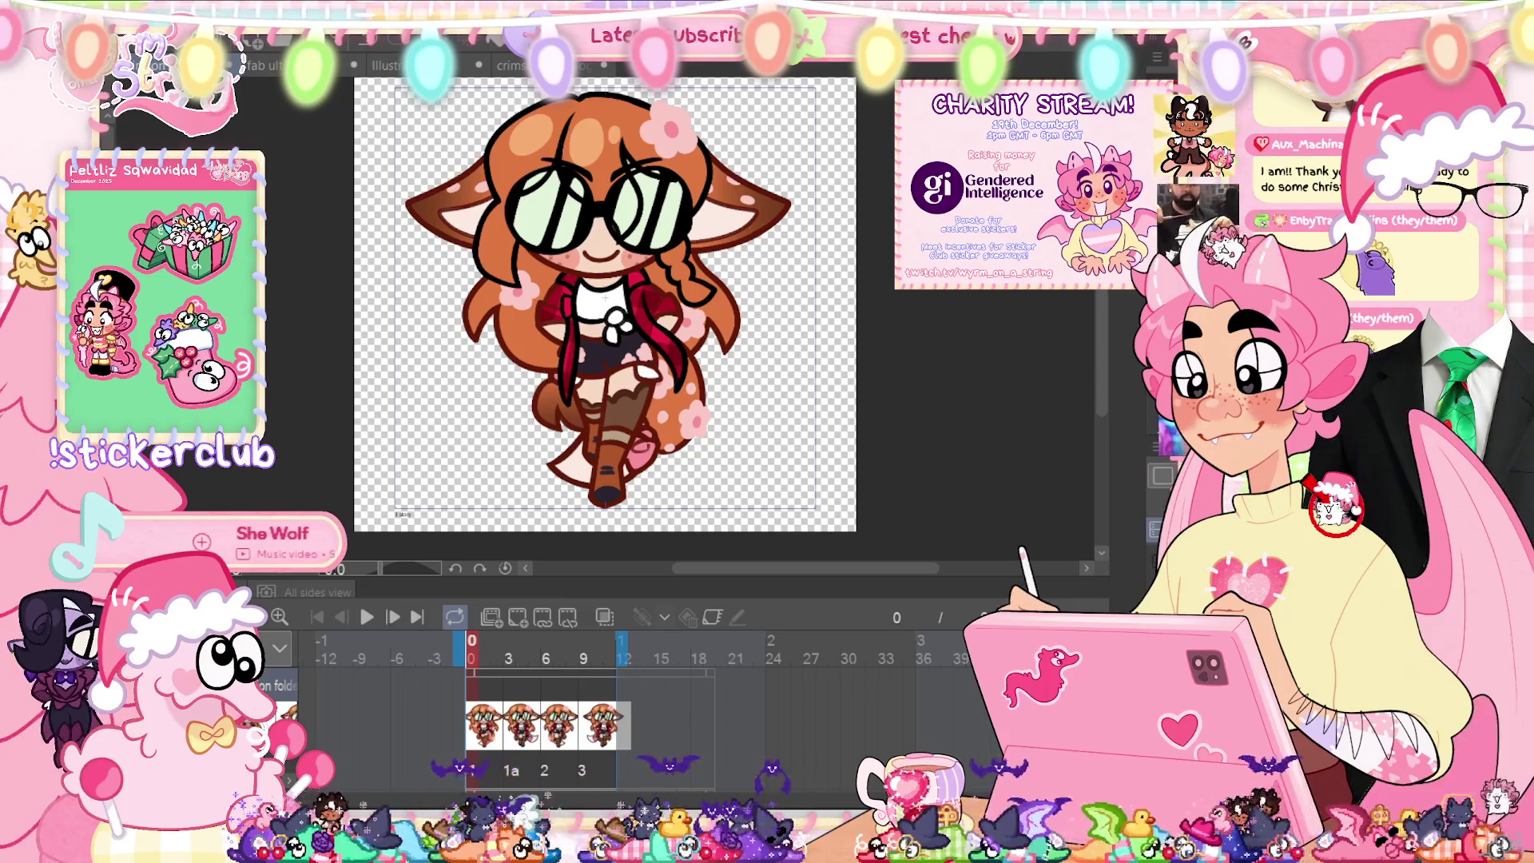
scroll(604, 319, up, 3)
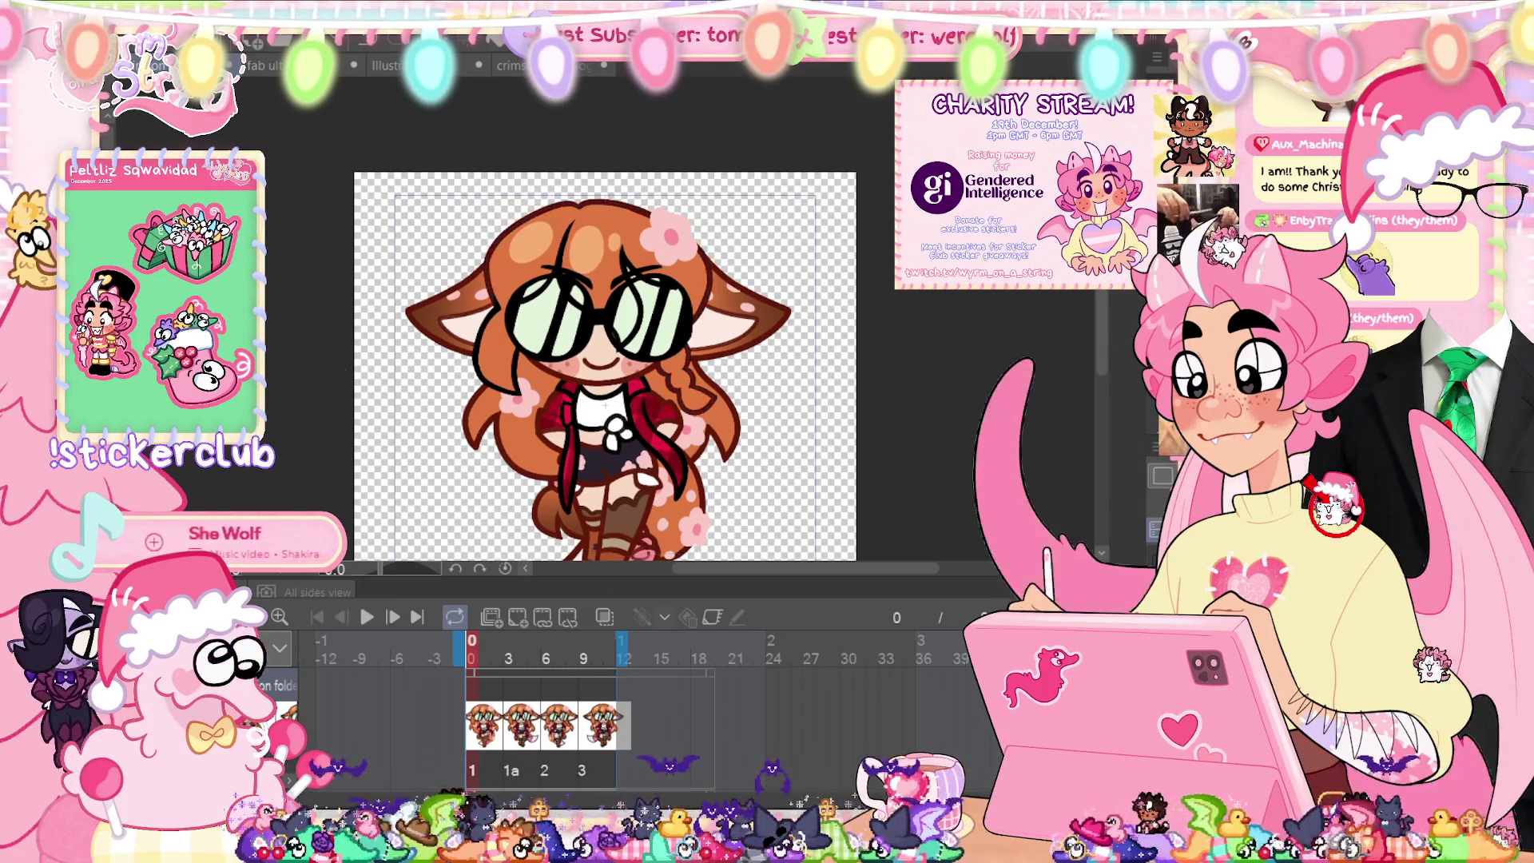
Step: Hide the timeline, zoom in on the character, and redraw the lines across the glasses
key(Tab)
scroll(605, 407, up, 2)
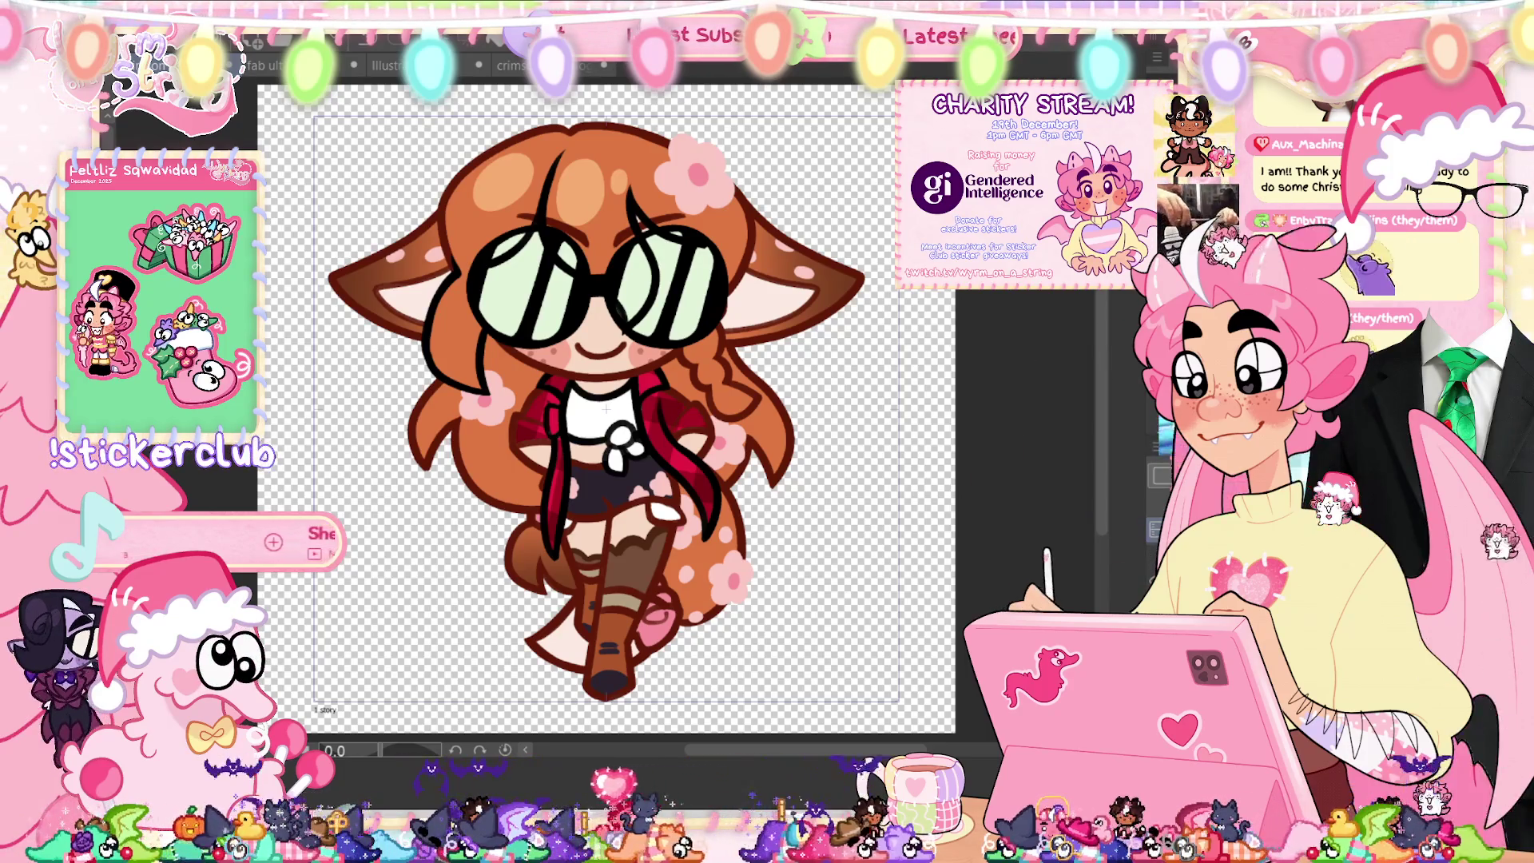
drag(551, 231, 623, 332)
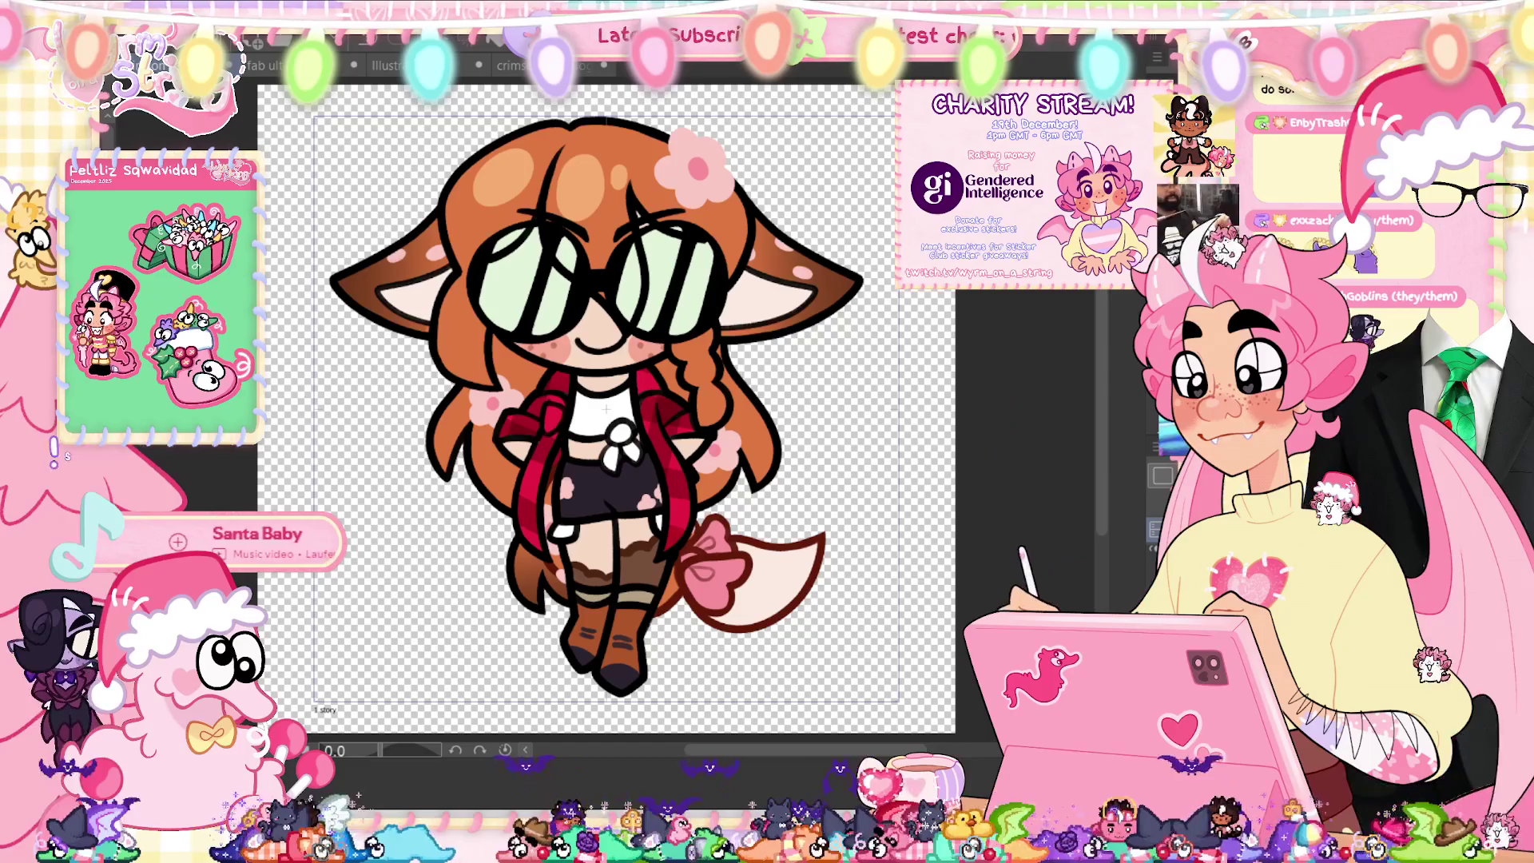
Step: Erase the stray lines beside the tail, tidy the legs, and undo a stray stroke over the hair
drag(955, 457, 950, 595)
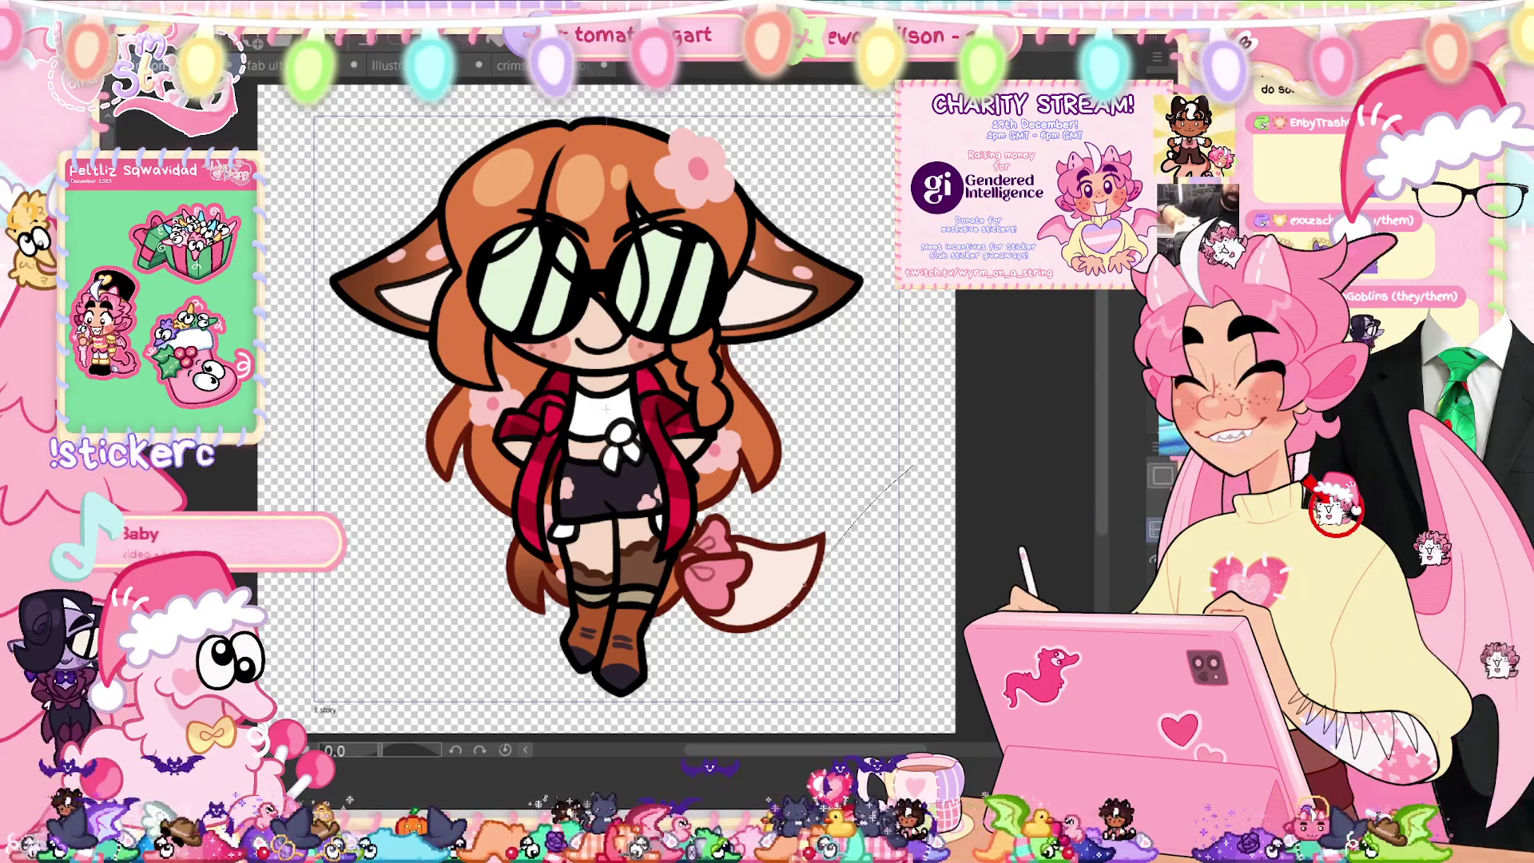
drag(911, 467, 847, 527)
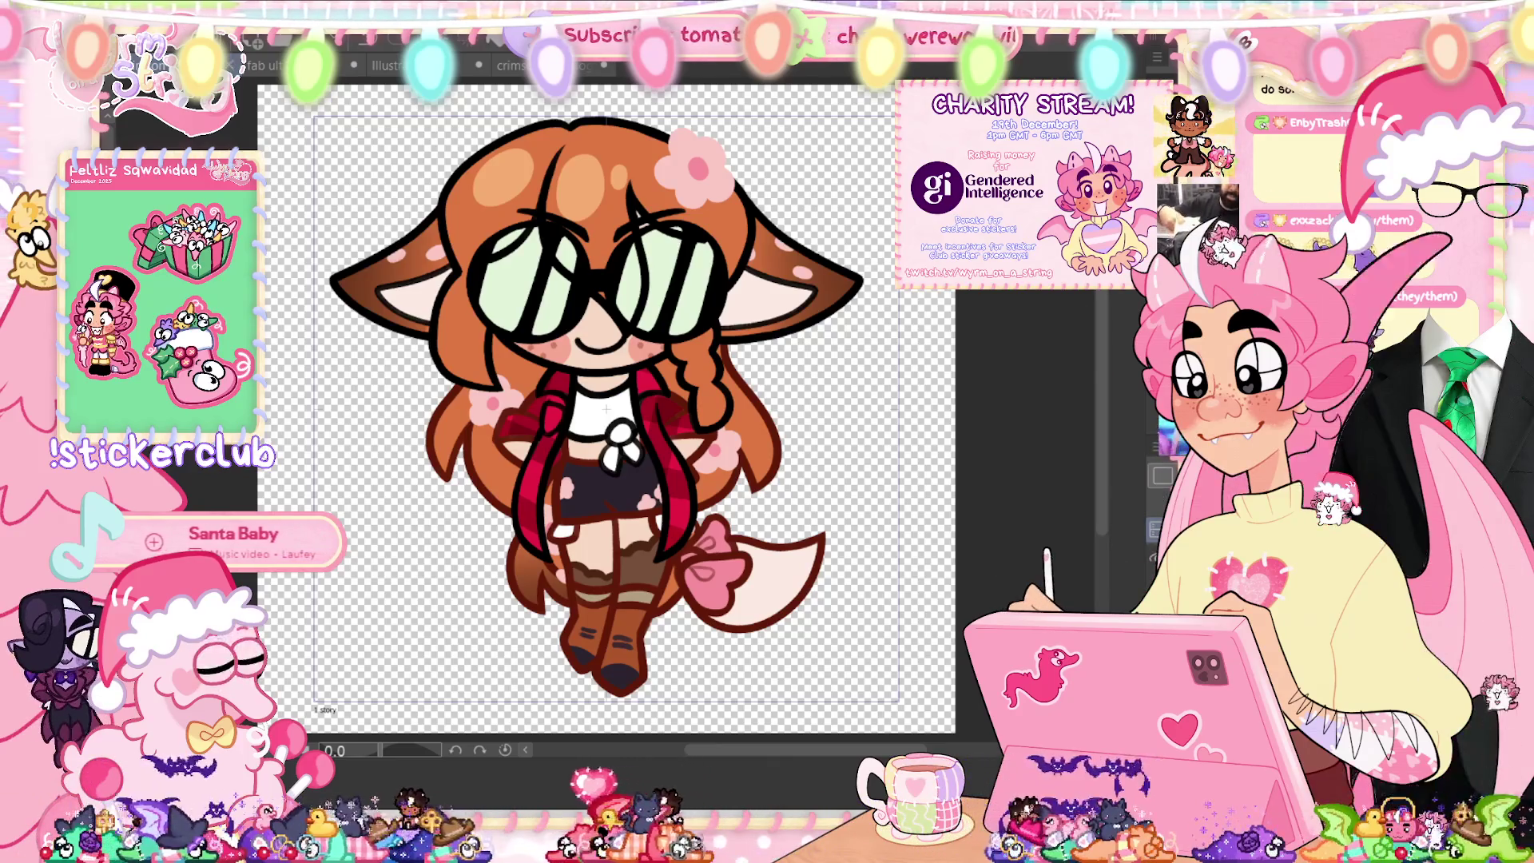
drag(895, 173, 505, 205)
key(ctrl+z)
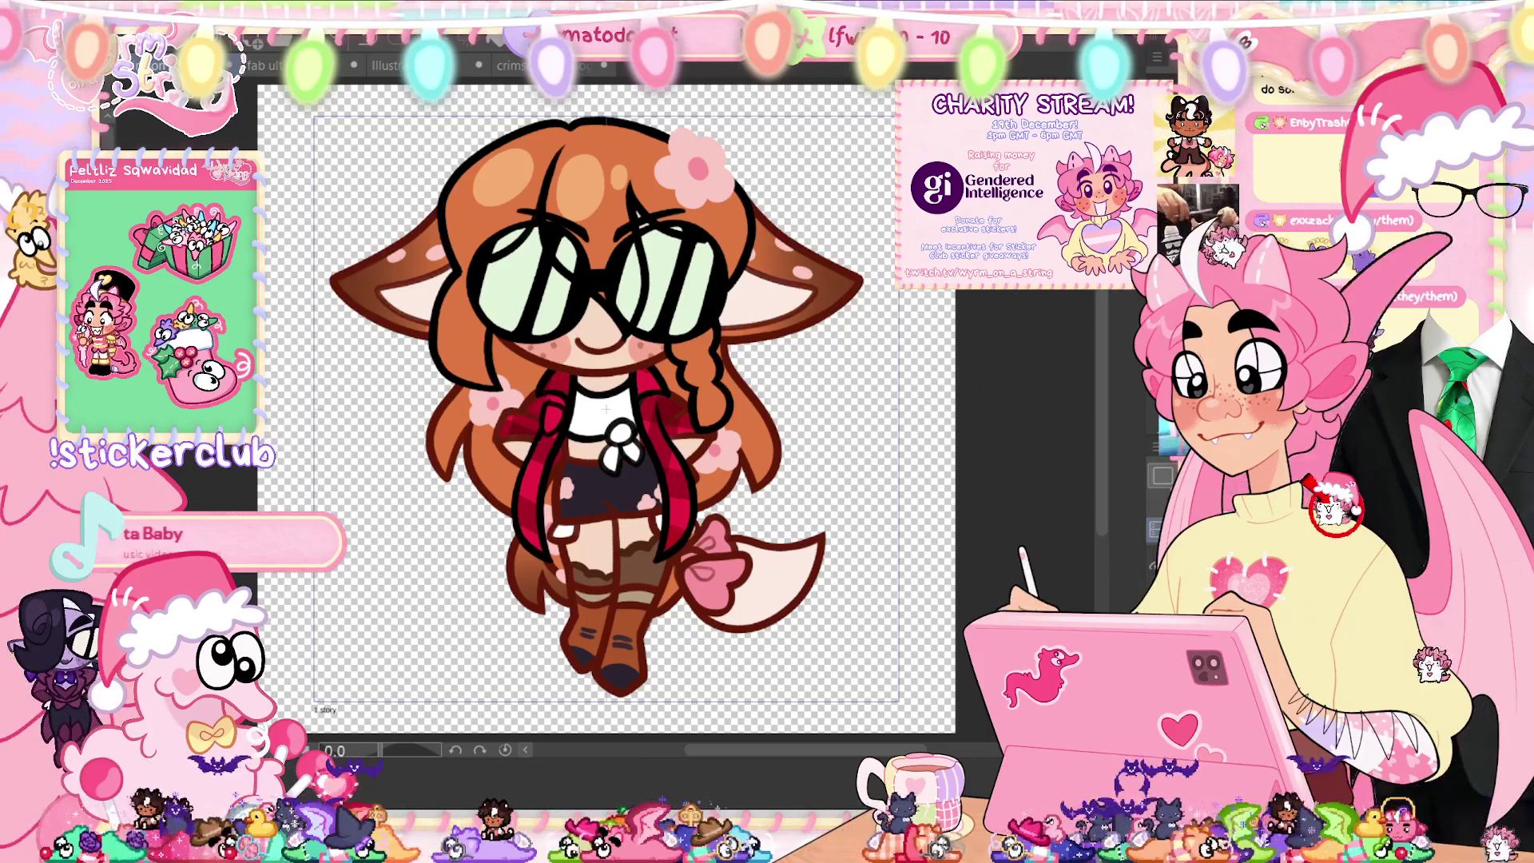
Step: Sketch a mark across the left glasses lens and advance to the next walk-cycle frame
scroll(607, 408, up, 5)
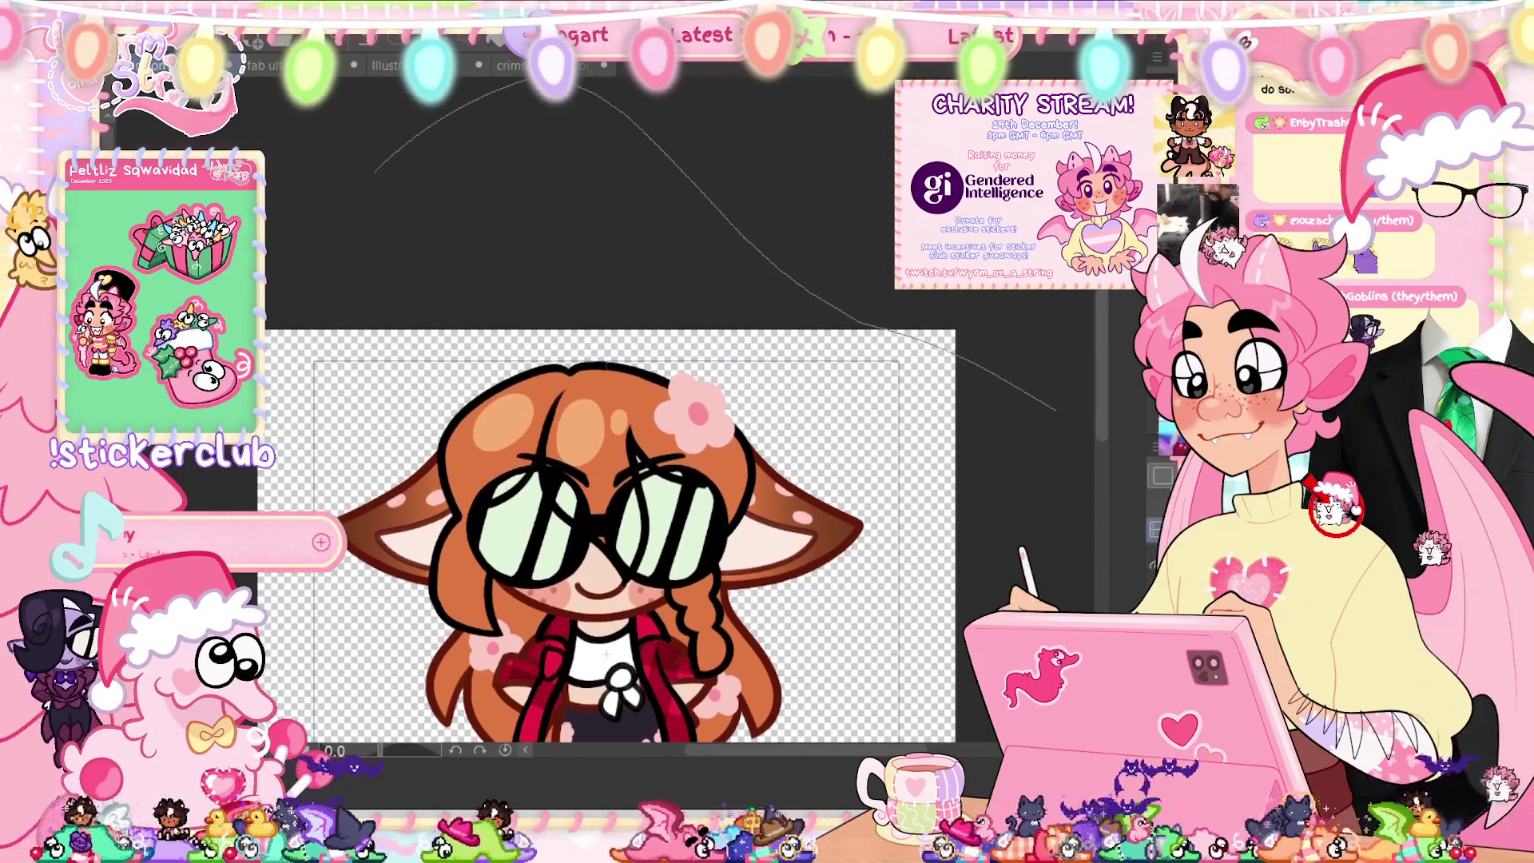
scroll(607, 408, down, 5)
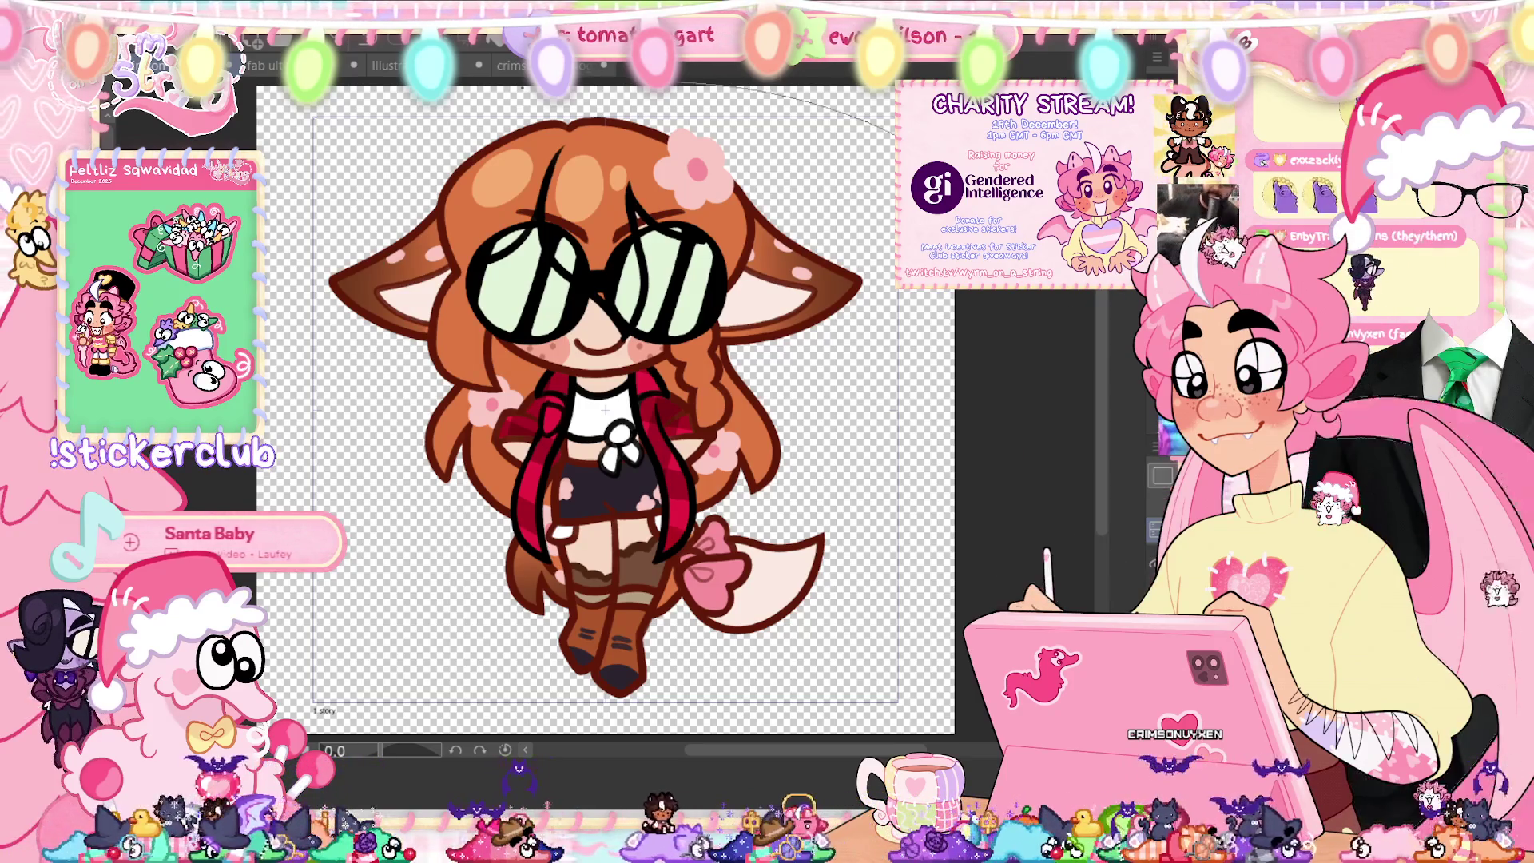
drag(475, 268, 631, 319)
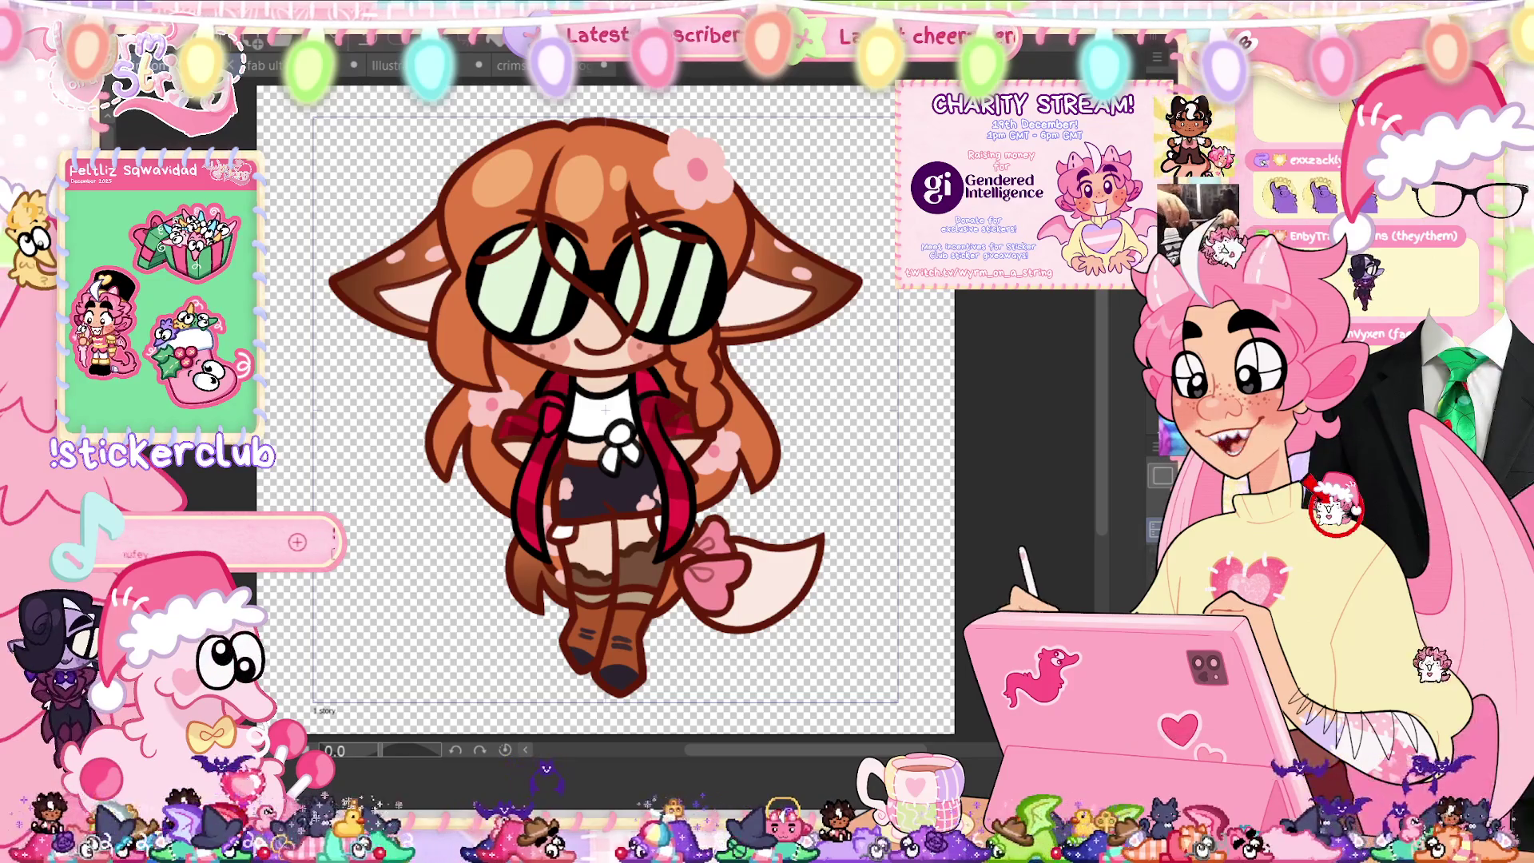
key(Right)
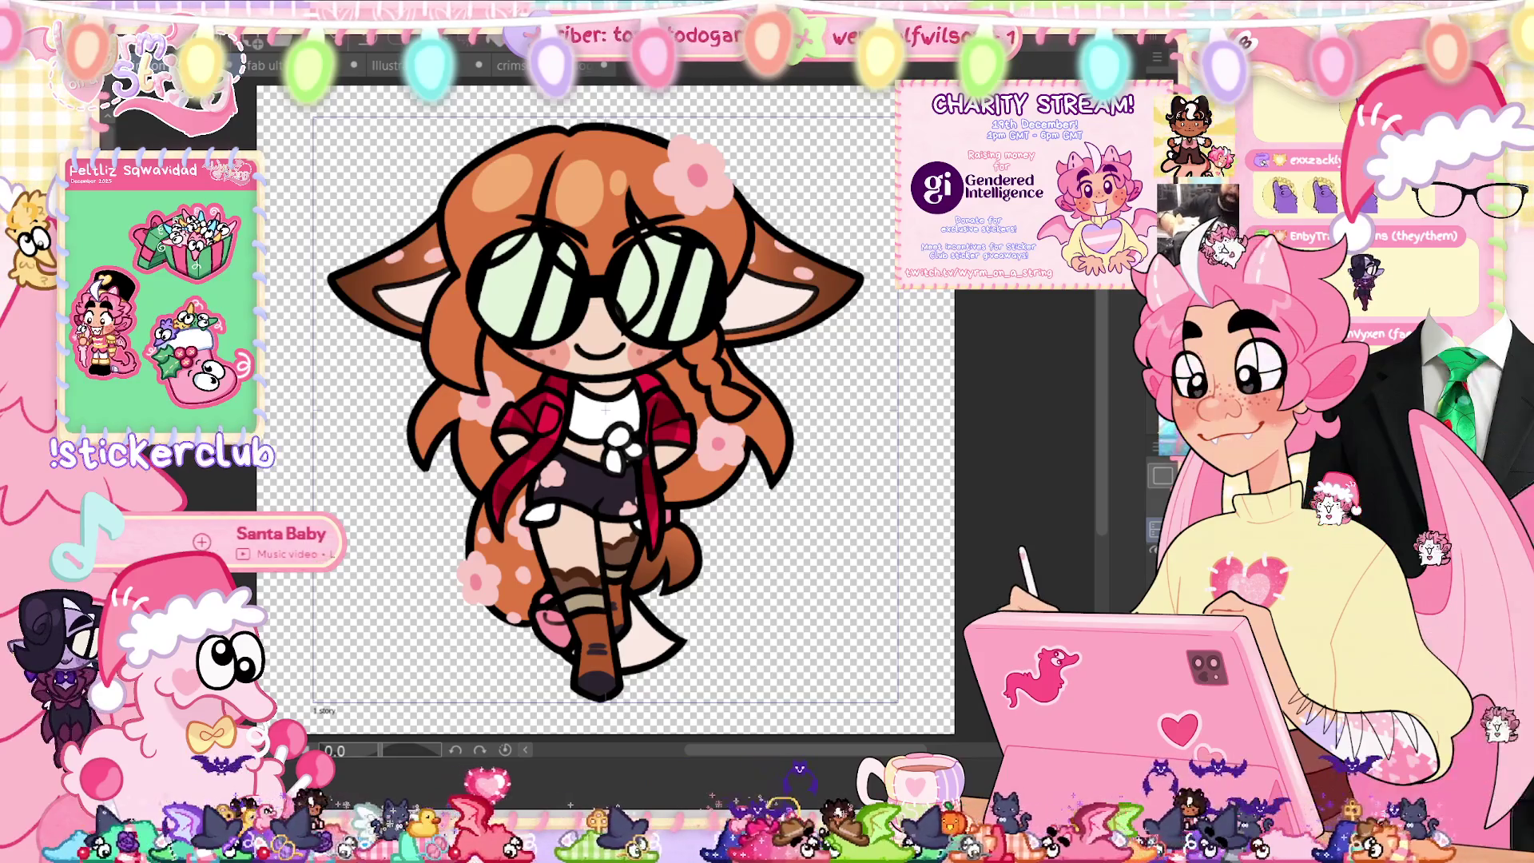
Step: Recolour the hair strands crossing both lenses from black to brown
scroll(605, 399, down, 3)
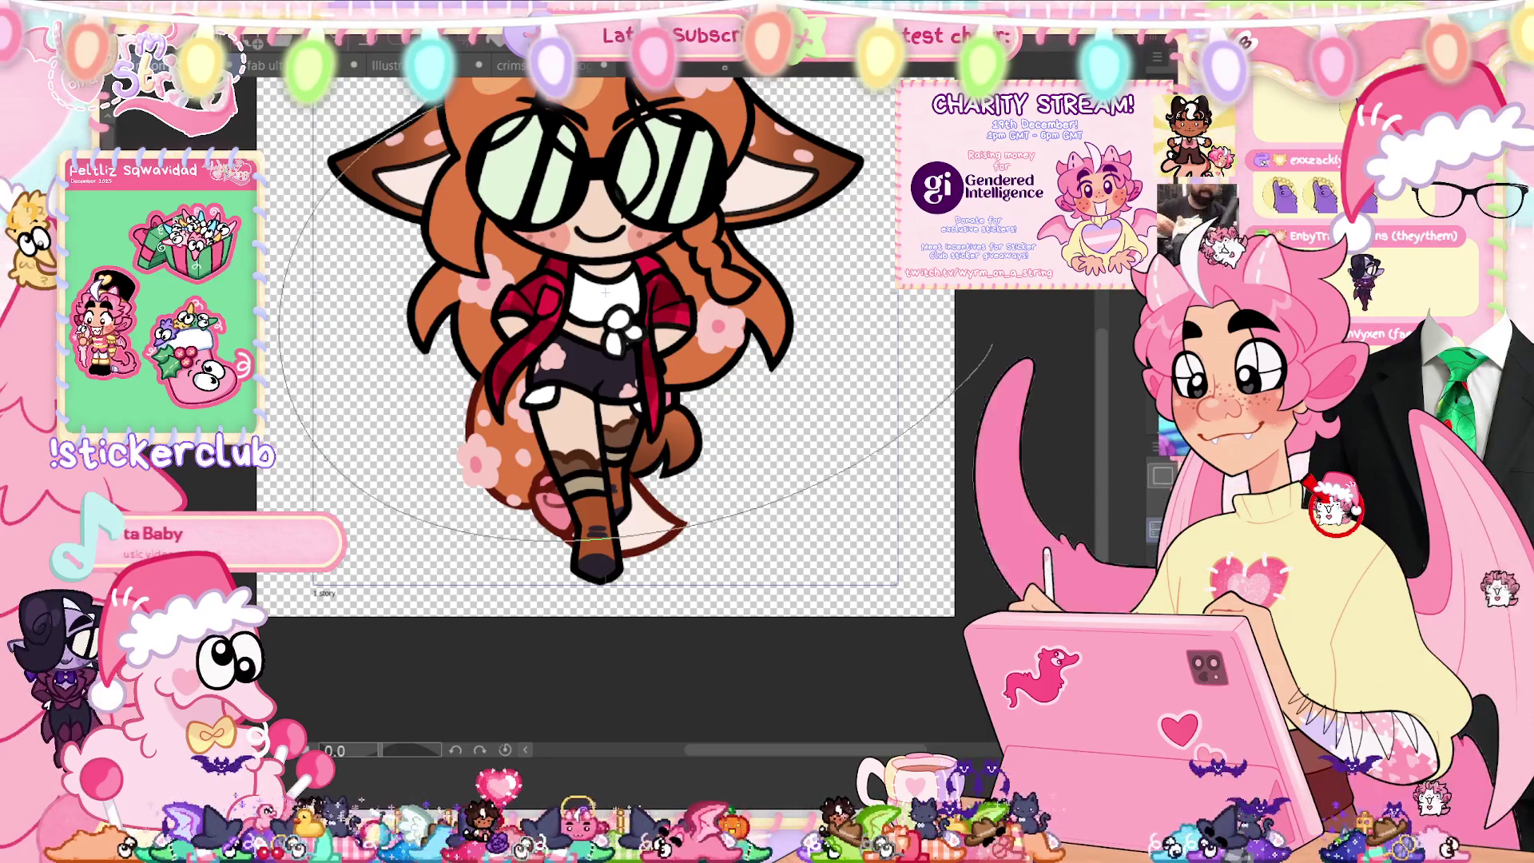
scroll(605, 355, up, 1)
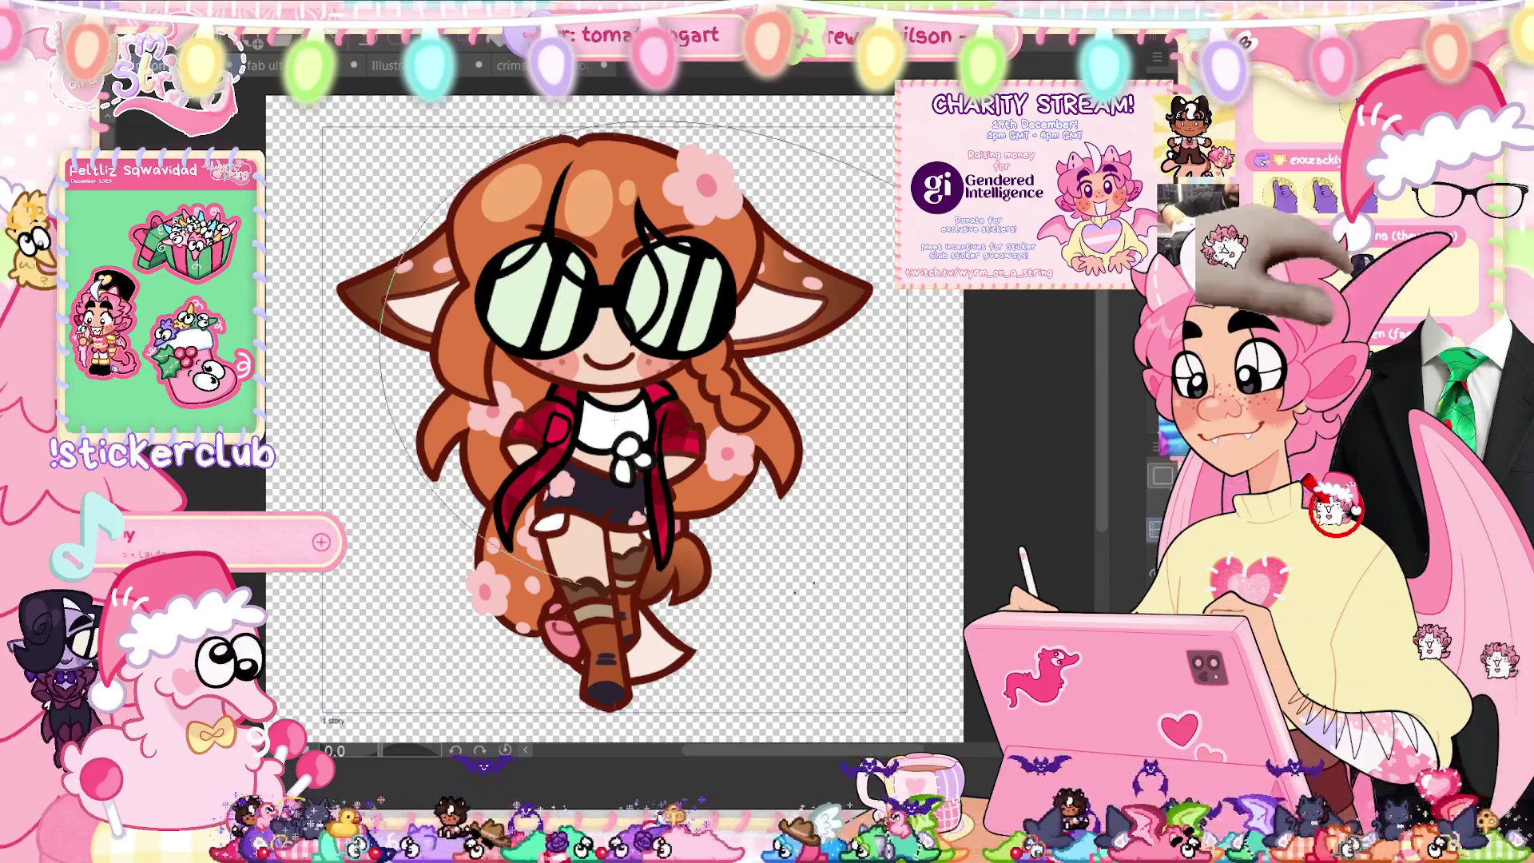
key(ctrl+z)
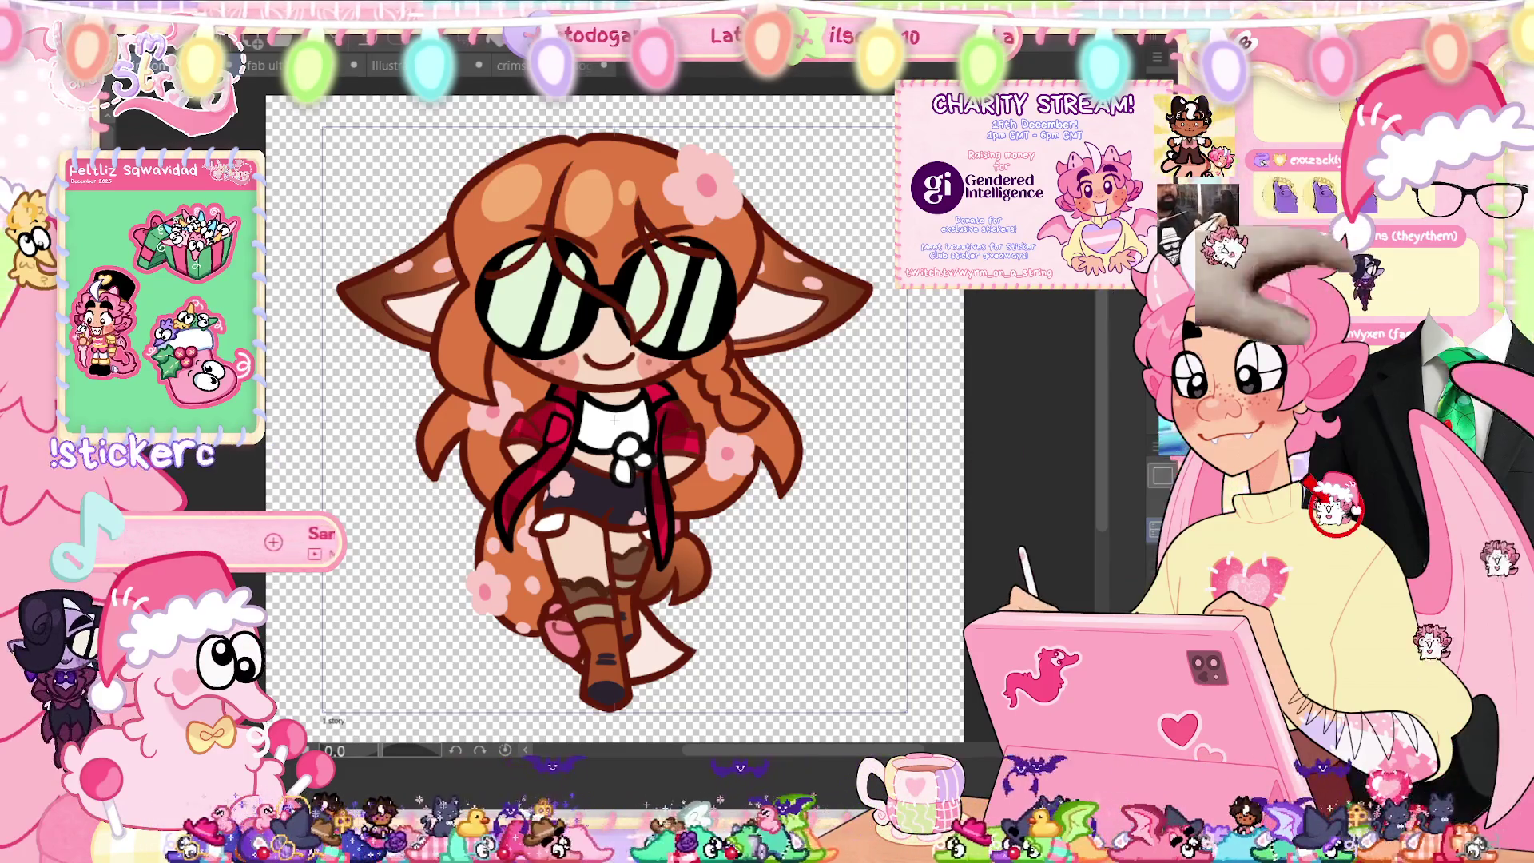
Step: Advance to the next frame and recolour the tail outline from black to dark red
key(ctrl+z)
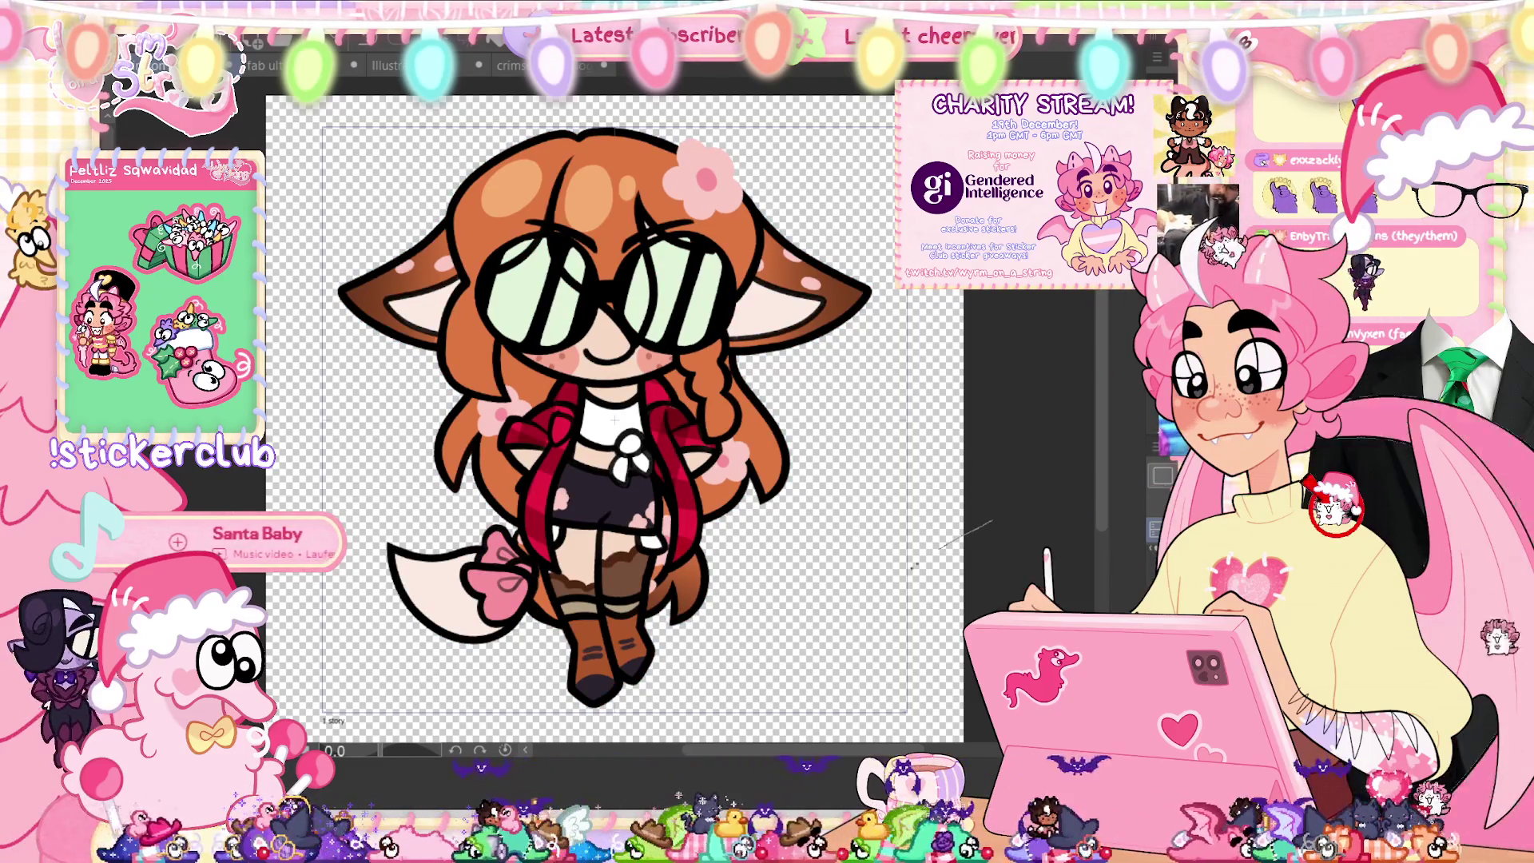
key(ctrl+z)
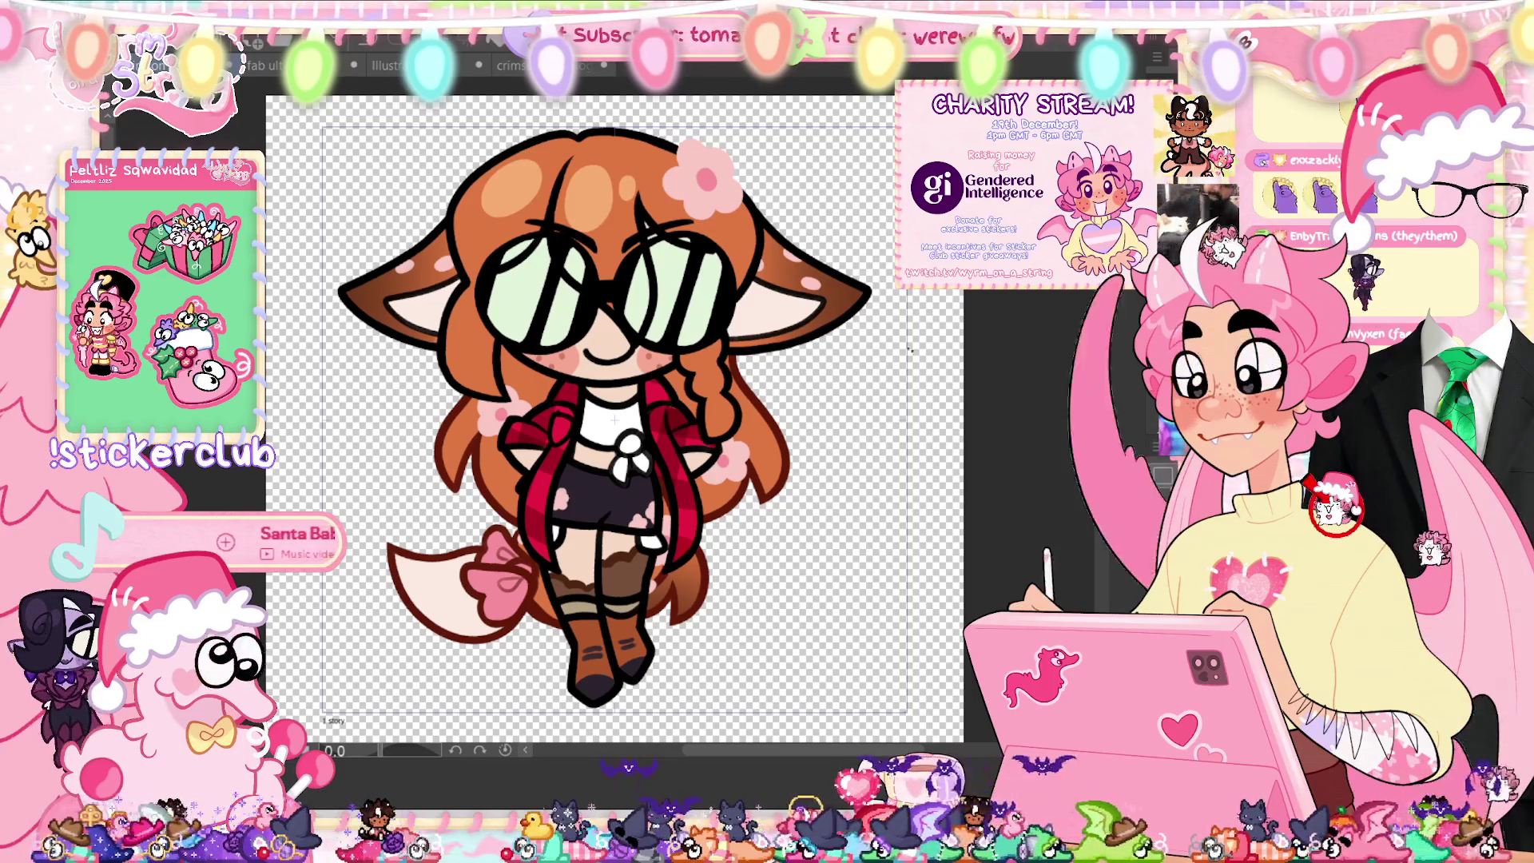
scroll(615, 399, down, 1)
scroll(615, 400, down, 3)
scroll(615, 399, up, 3)
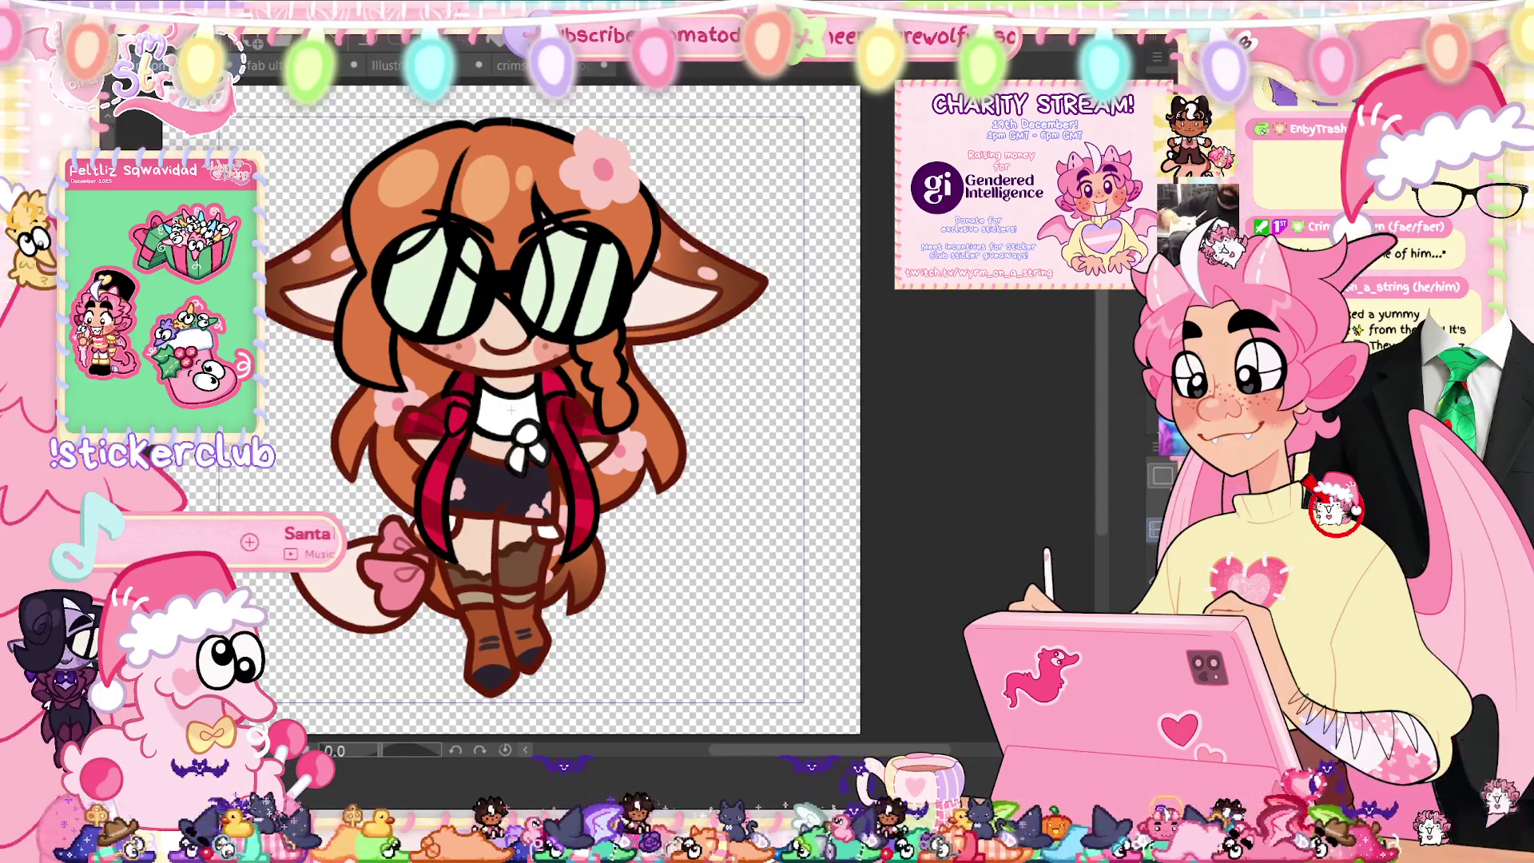
Step: Stroke brown hair strands over both lenses, pan the canvas left, and advance to the next frame
drag(244, 457, 931, 321)
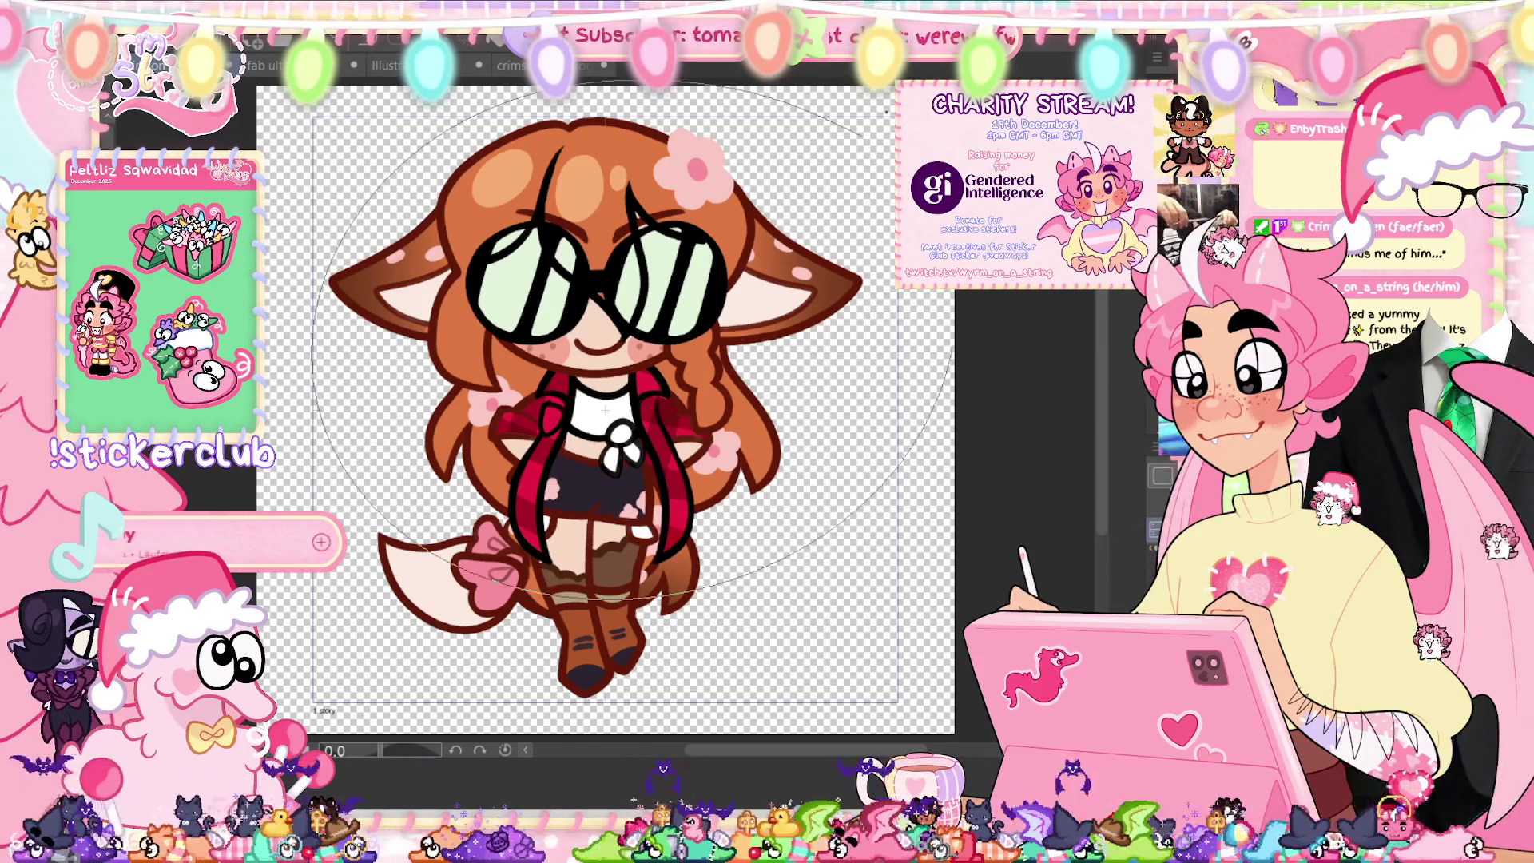
drag(487, 264, 703, 240)
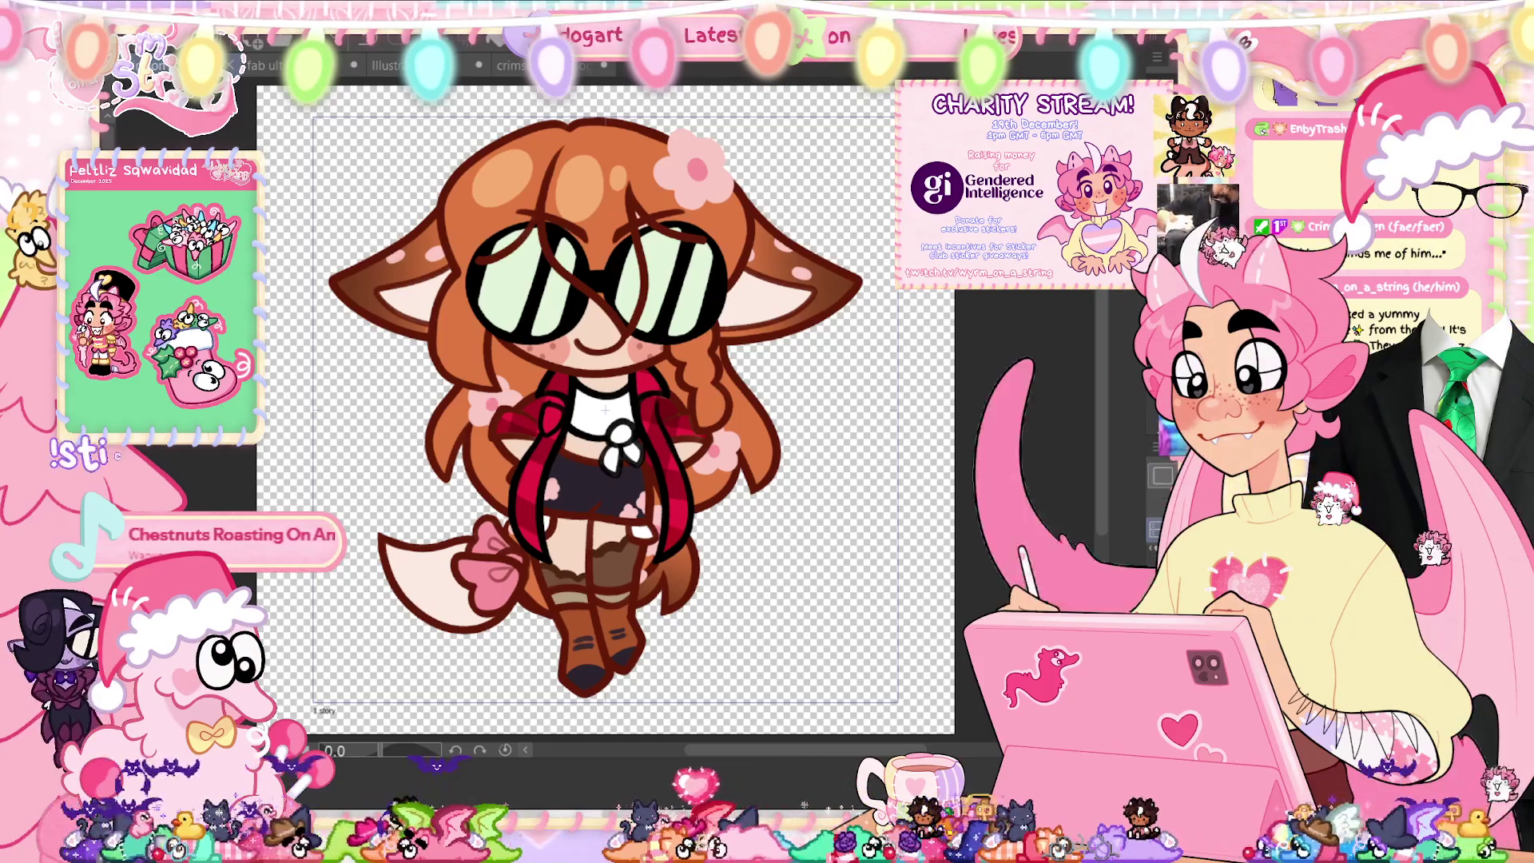
drag(1074, 541, 963, 541)
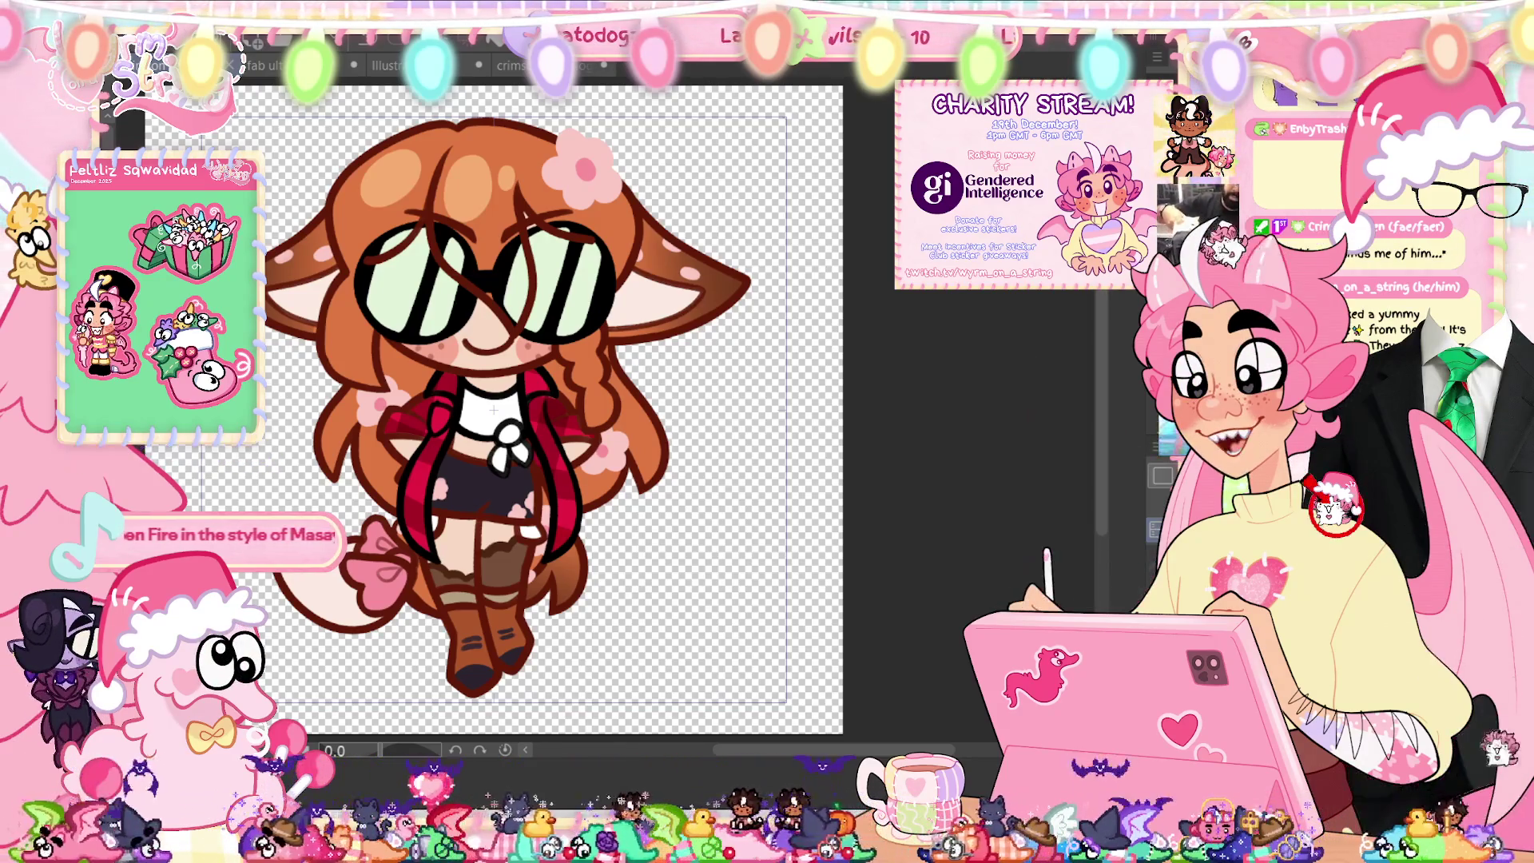
key(Right)
Step: Zoom in, lasso-fill the pink area beside the boot, and fit the character back in view
scroll(535, 636, up, 6)
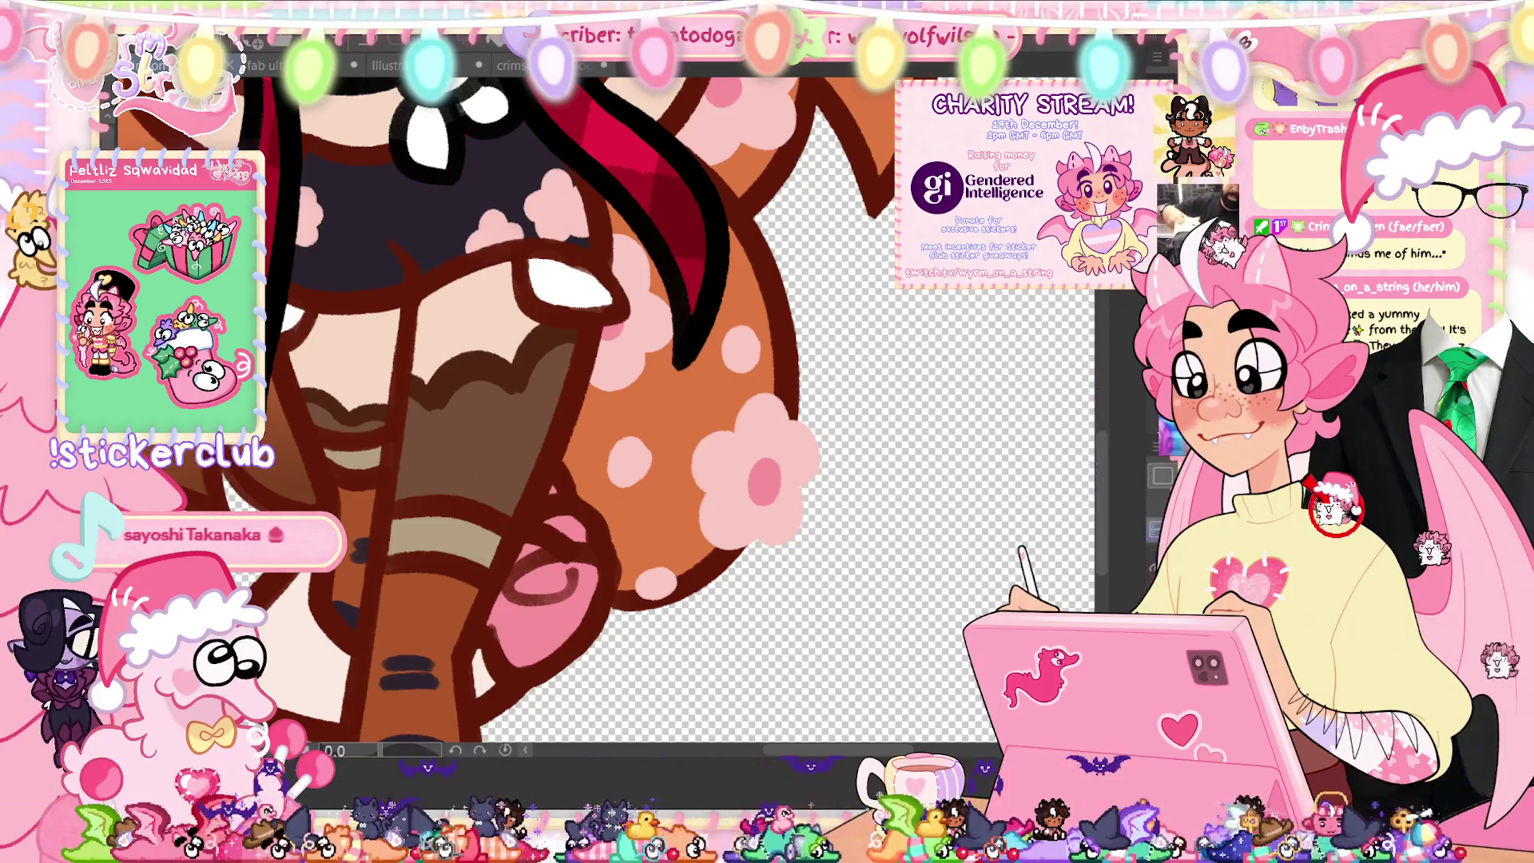
scroll(615, 671, up, 2)
scroll(615, 671, down, 4)
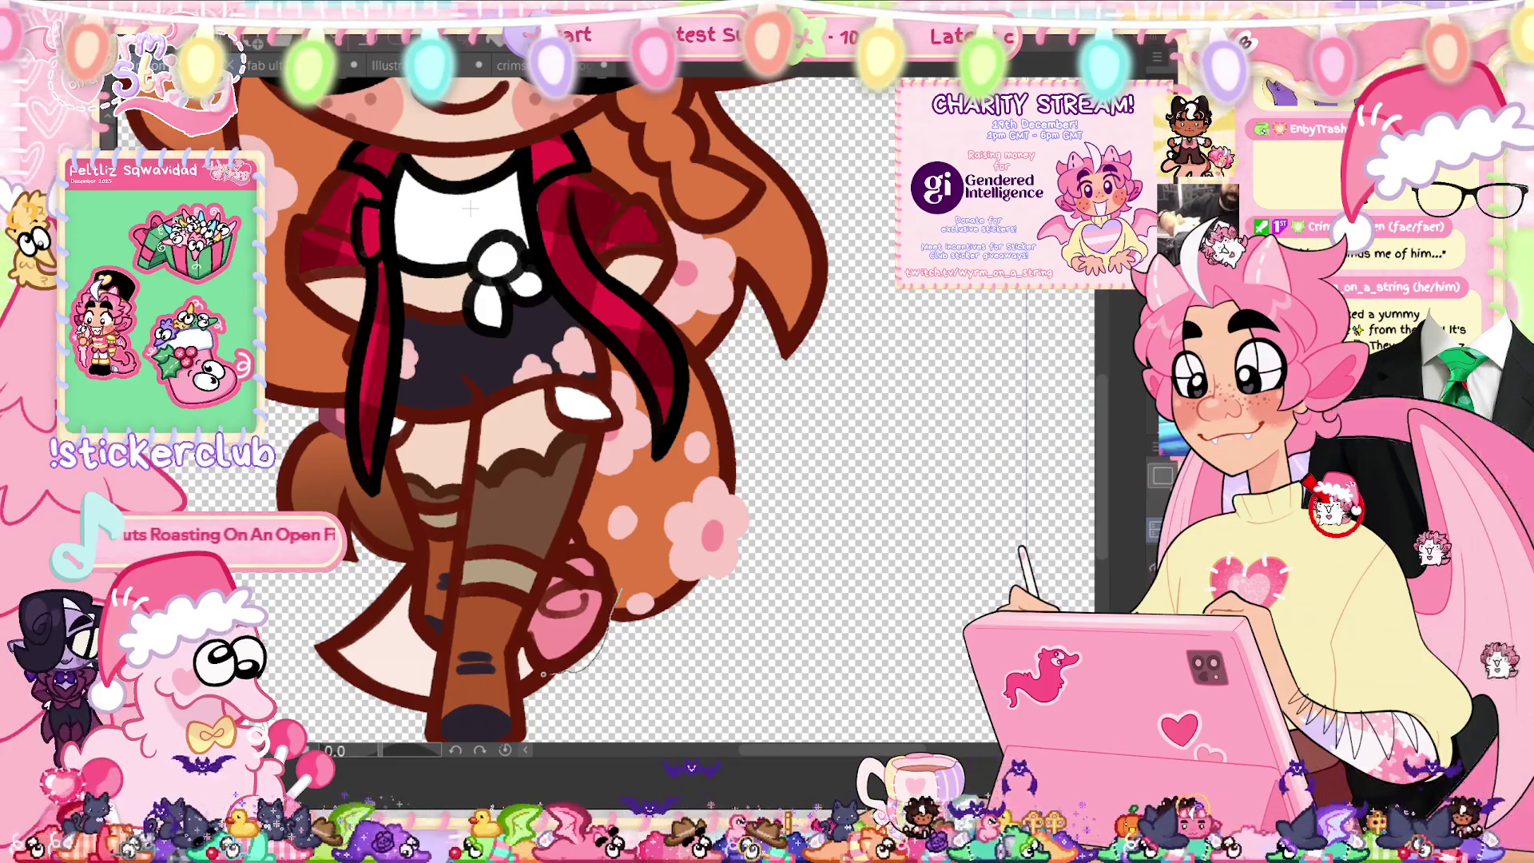
drag(515, 544, 575, 551)
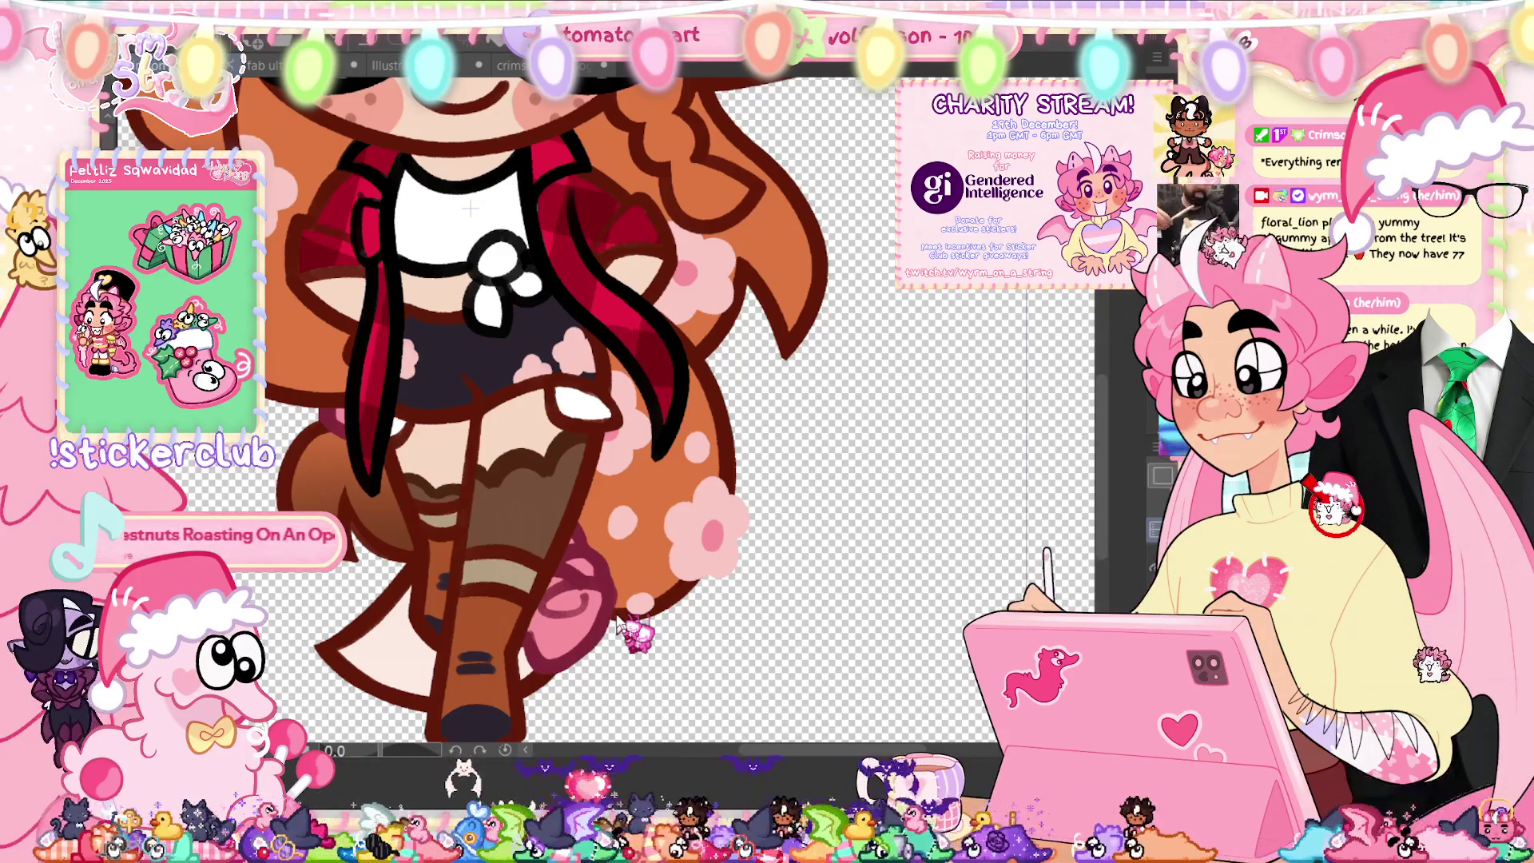
key(ctrl+0)
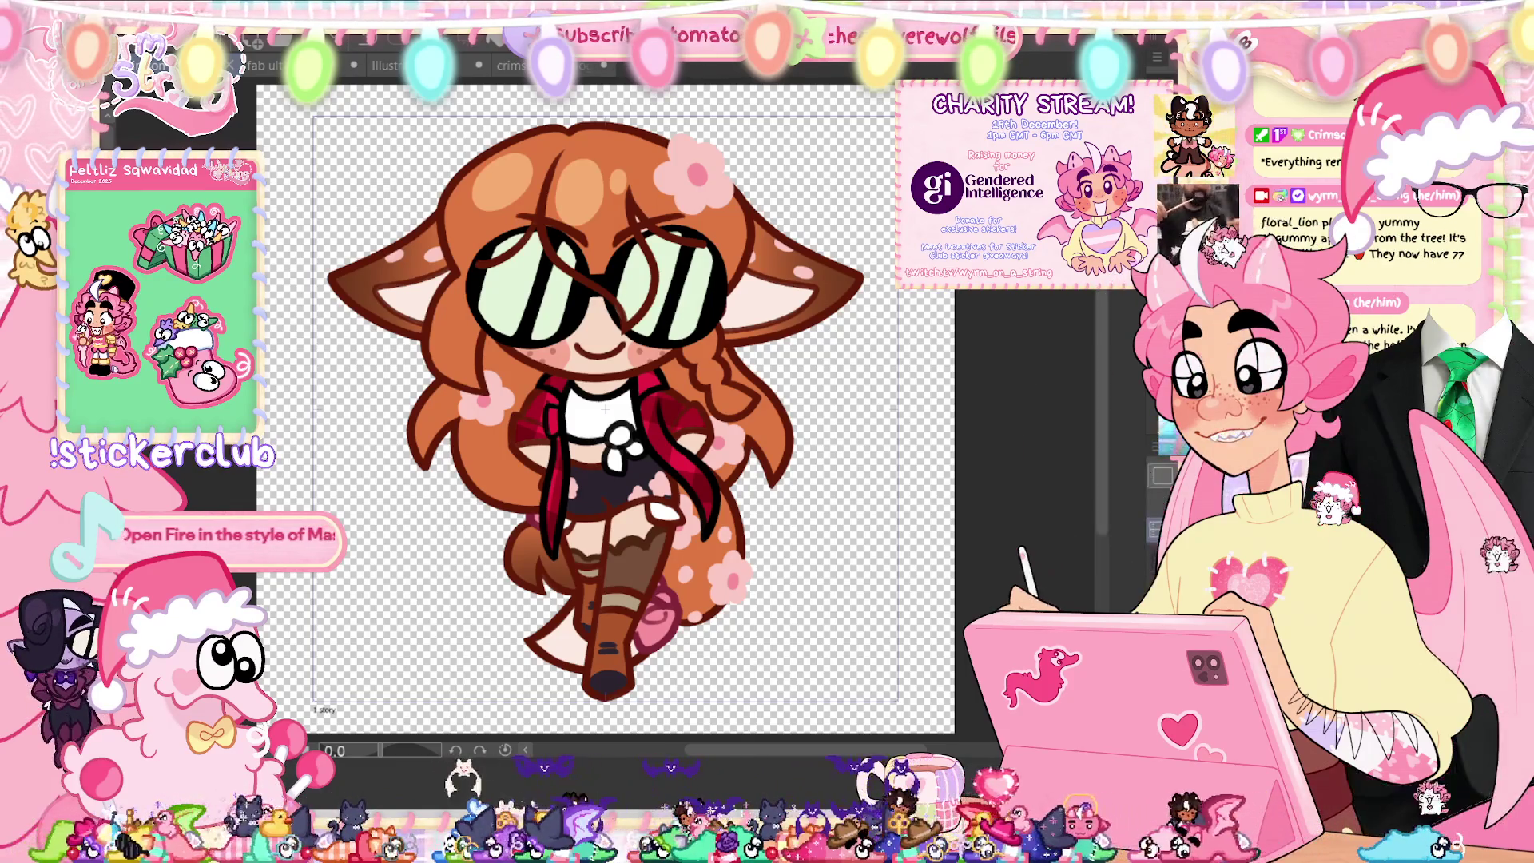
Step: Repaint the lower lobe of the pink tail bow after undoing a stray stroke, then change frames
scroll(605, 408, up, 2)
scroll(692, 710, up, 2)
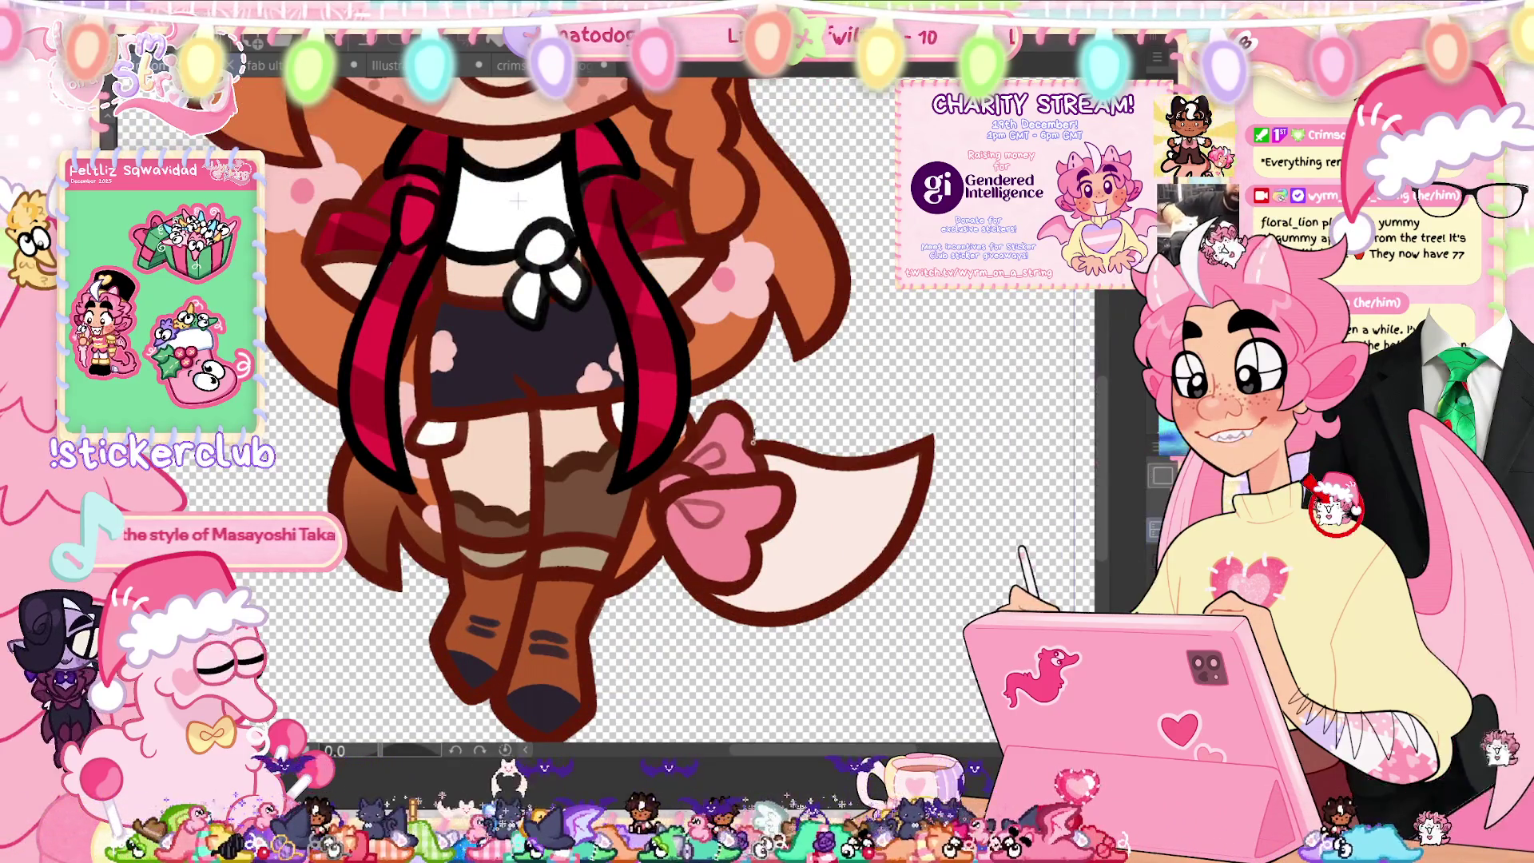
mouse_move(759, 443)
mouse_down()
mouse_move(806, 543)
mouse_move(701, 591)
mouse_up()
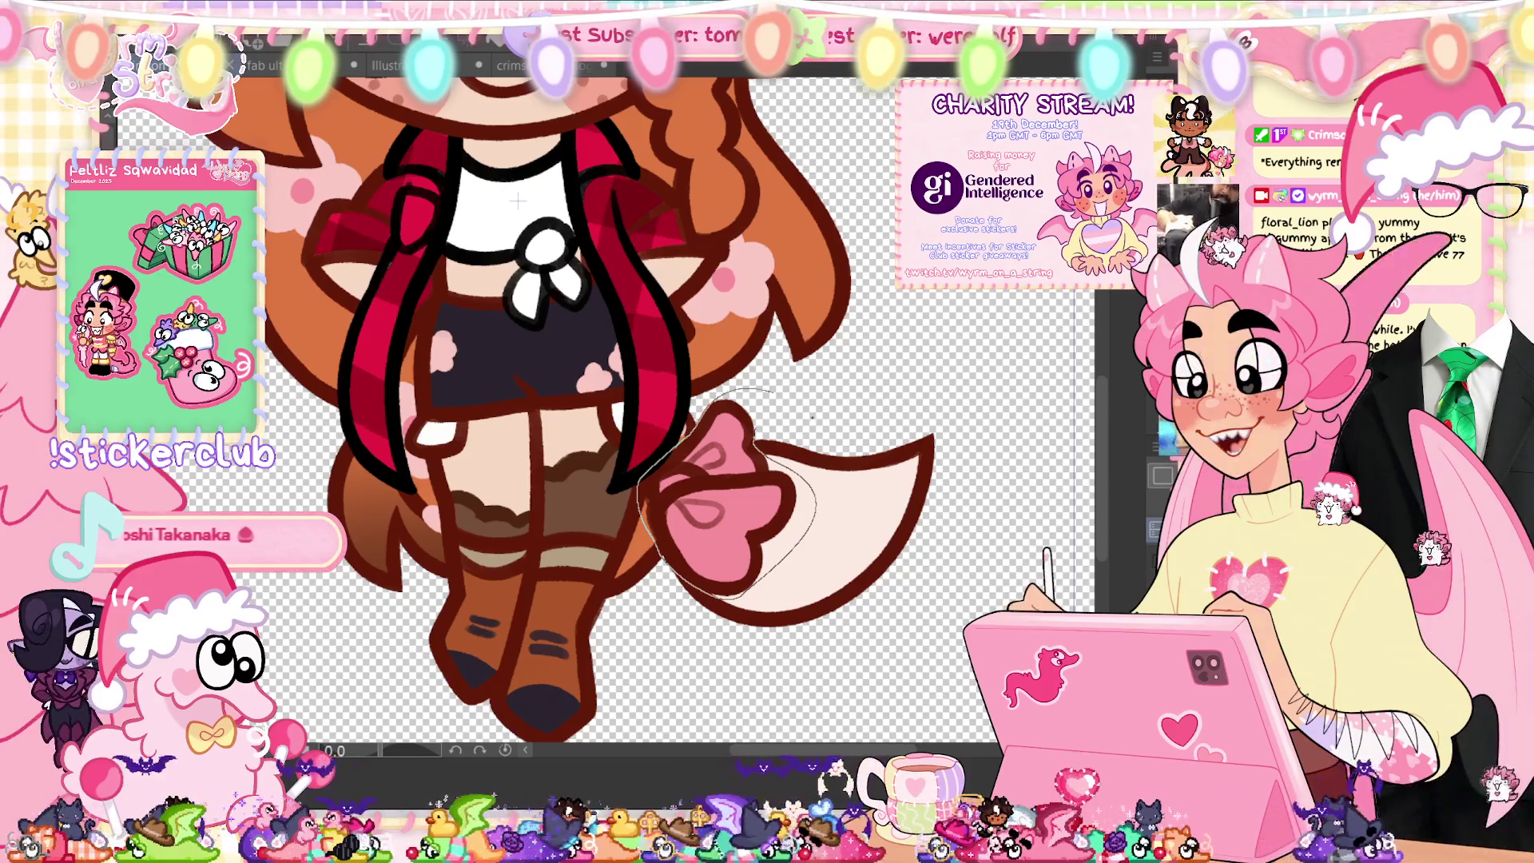
key(ctrl+z)
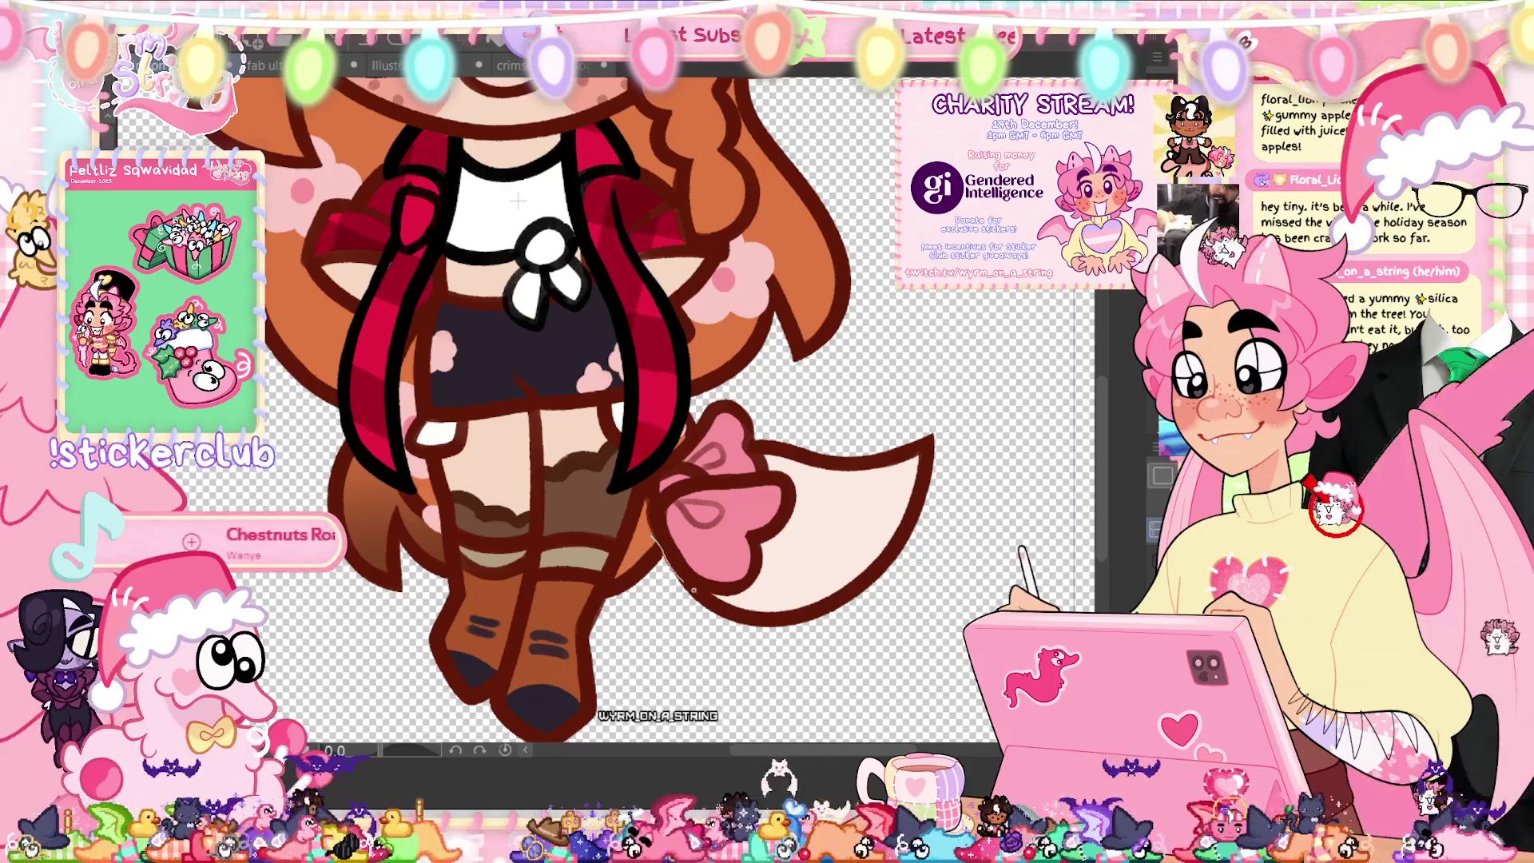
drag(703, 585, 763, 559)
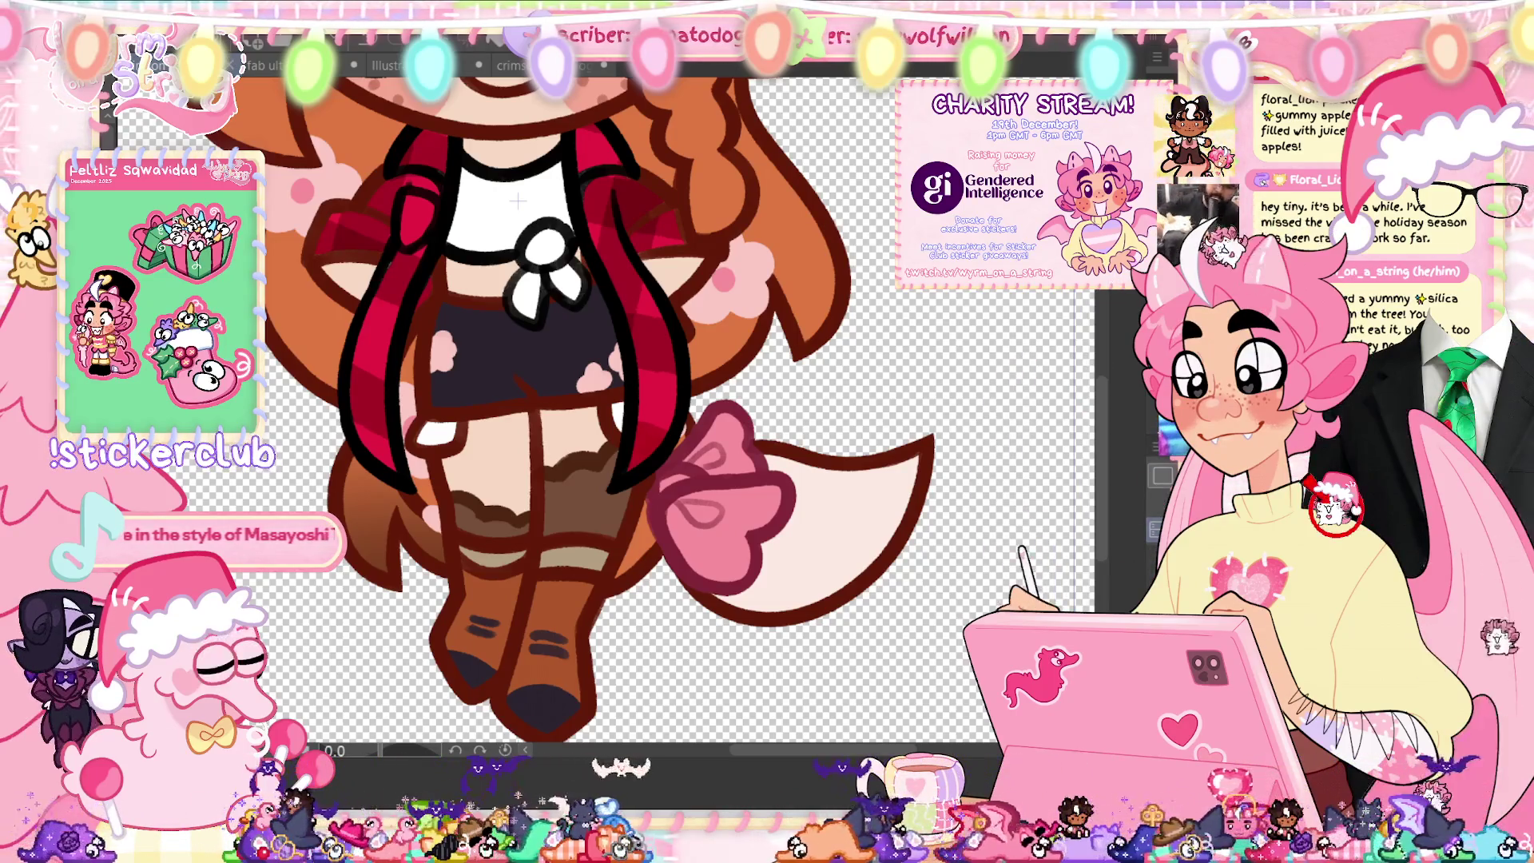
key(minus)
key(minus)
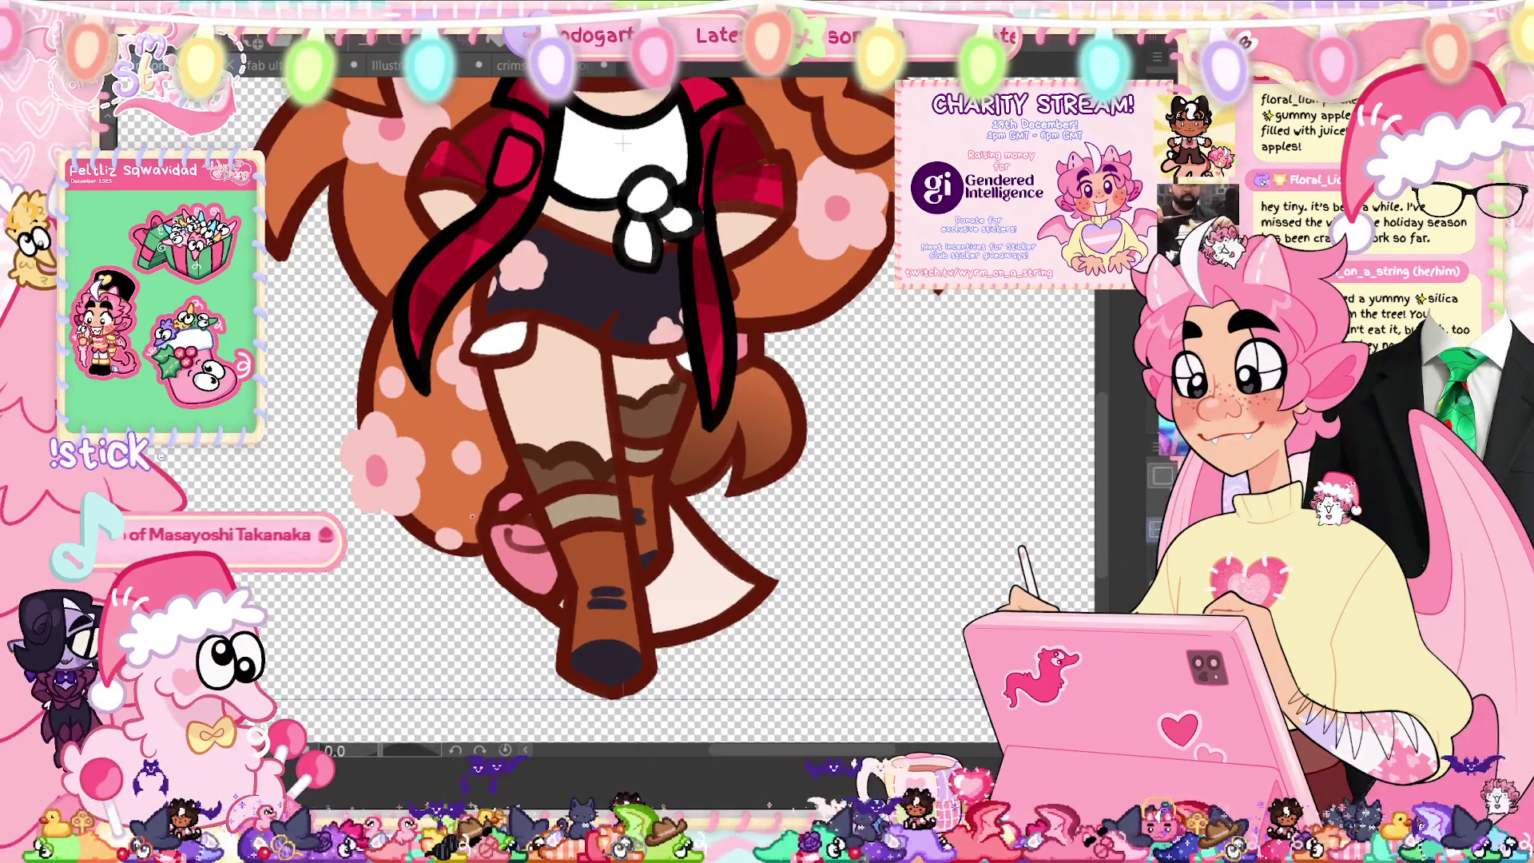
Step: Brush a dark pink stroke beneath the hip flower and fit the character to the window
mouse_move(524, 622)
mouse_down()
mouse_move(569, 597)
mouse_move(487, 569)
mouse_move(489, 480)
mouse_move(595, 470)
mouse_up()
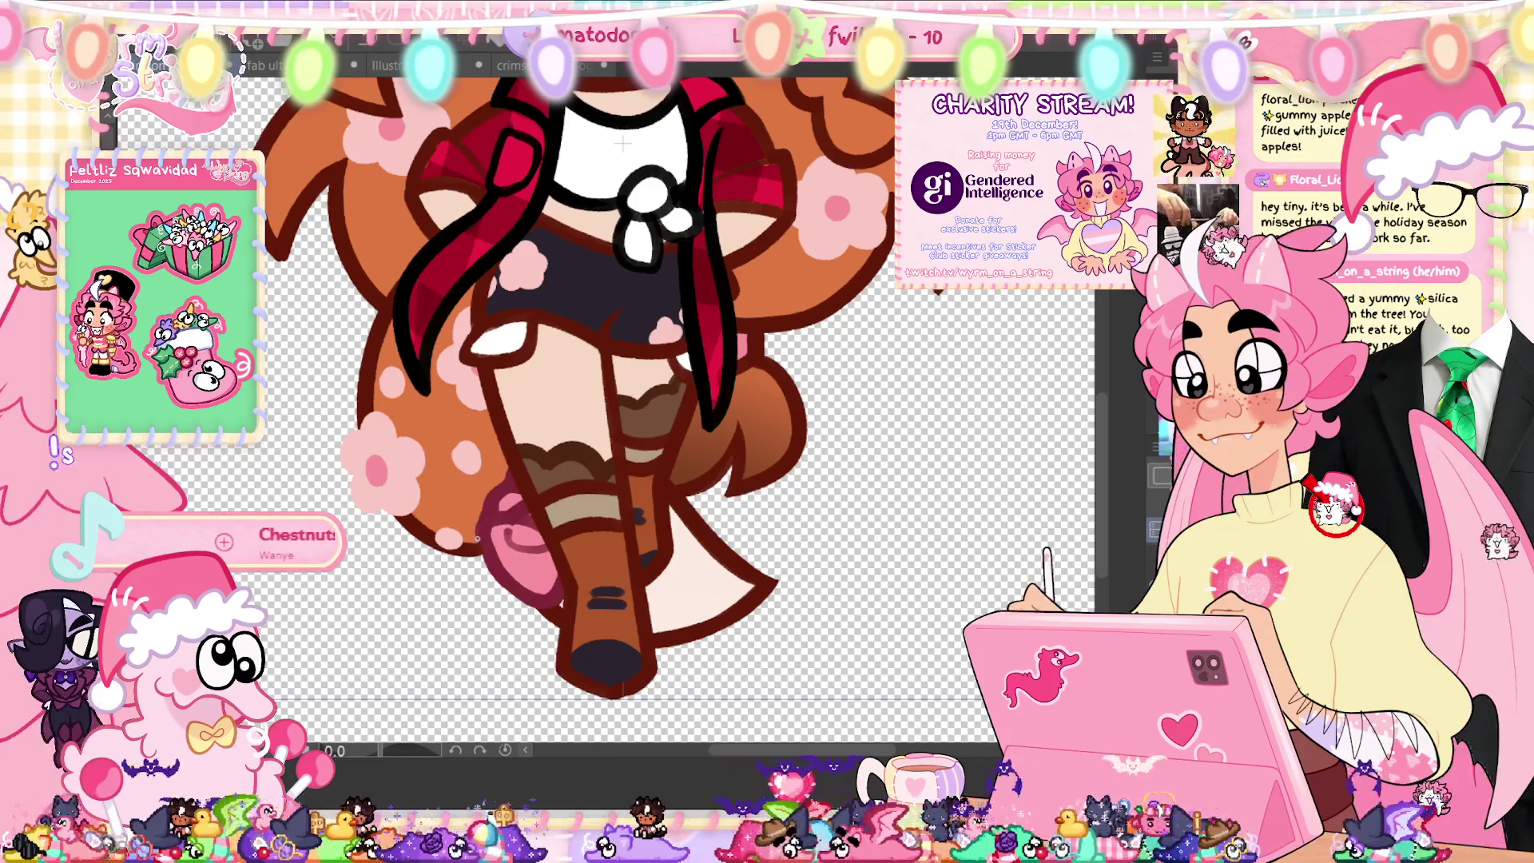
key(ctrl+0)
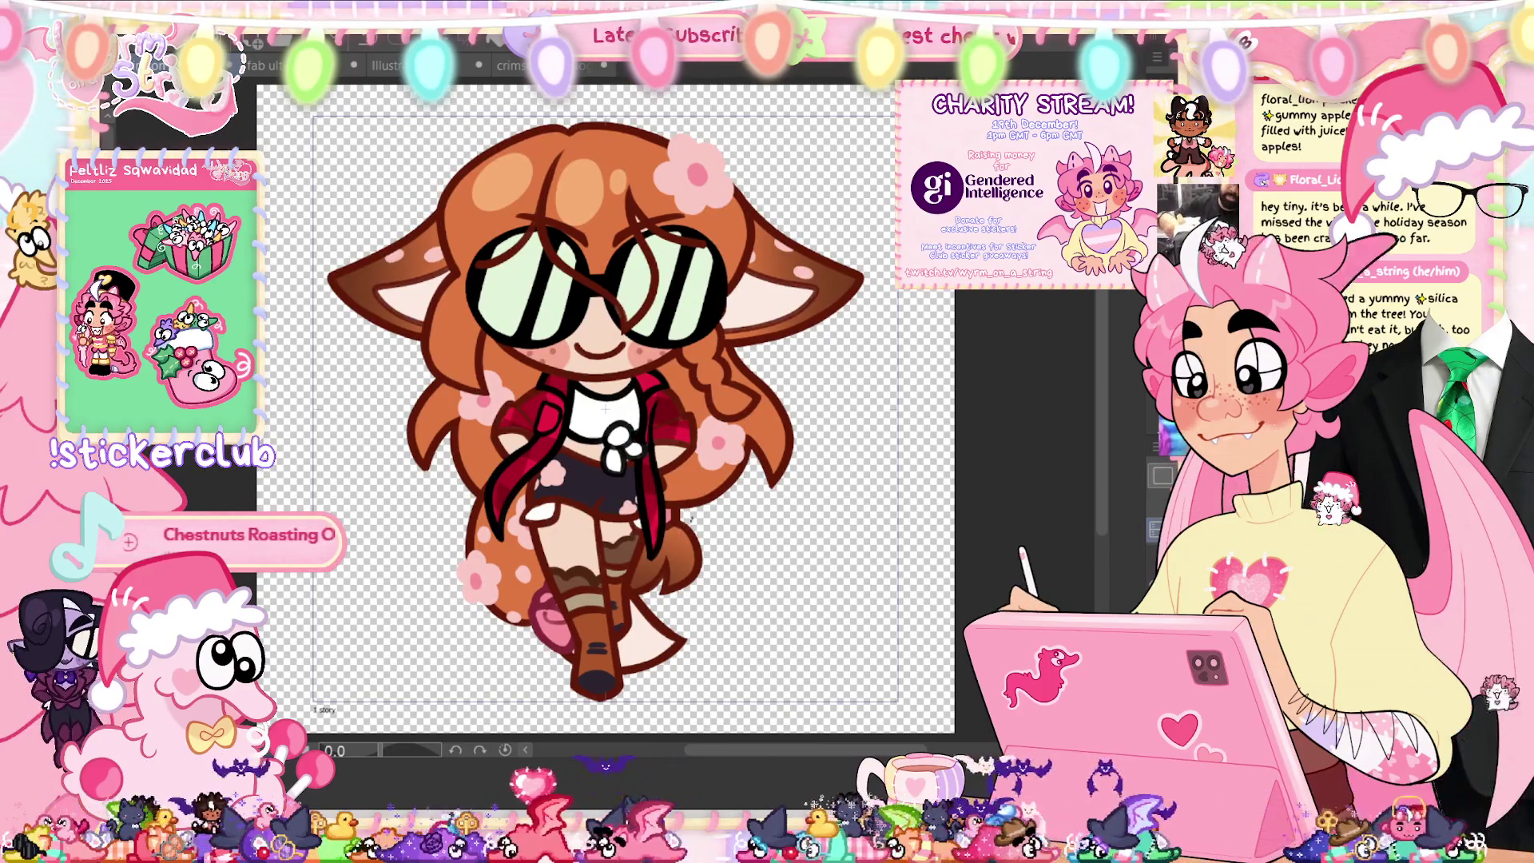
scroll(605, 407, up, 3)
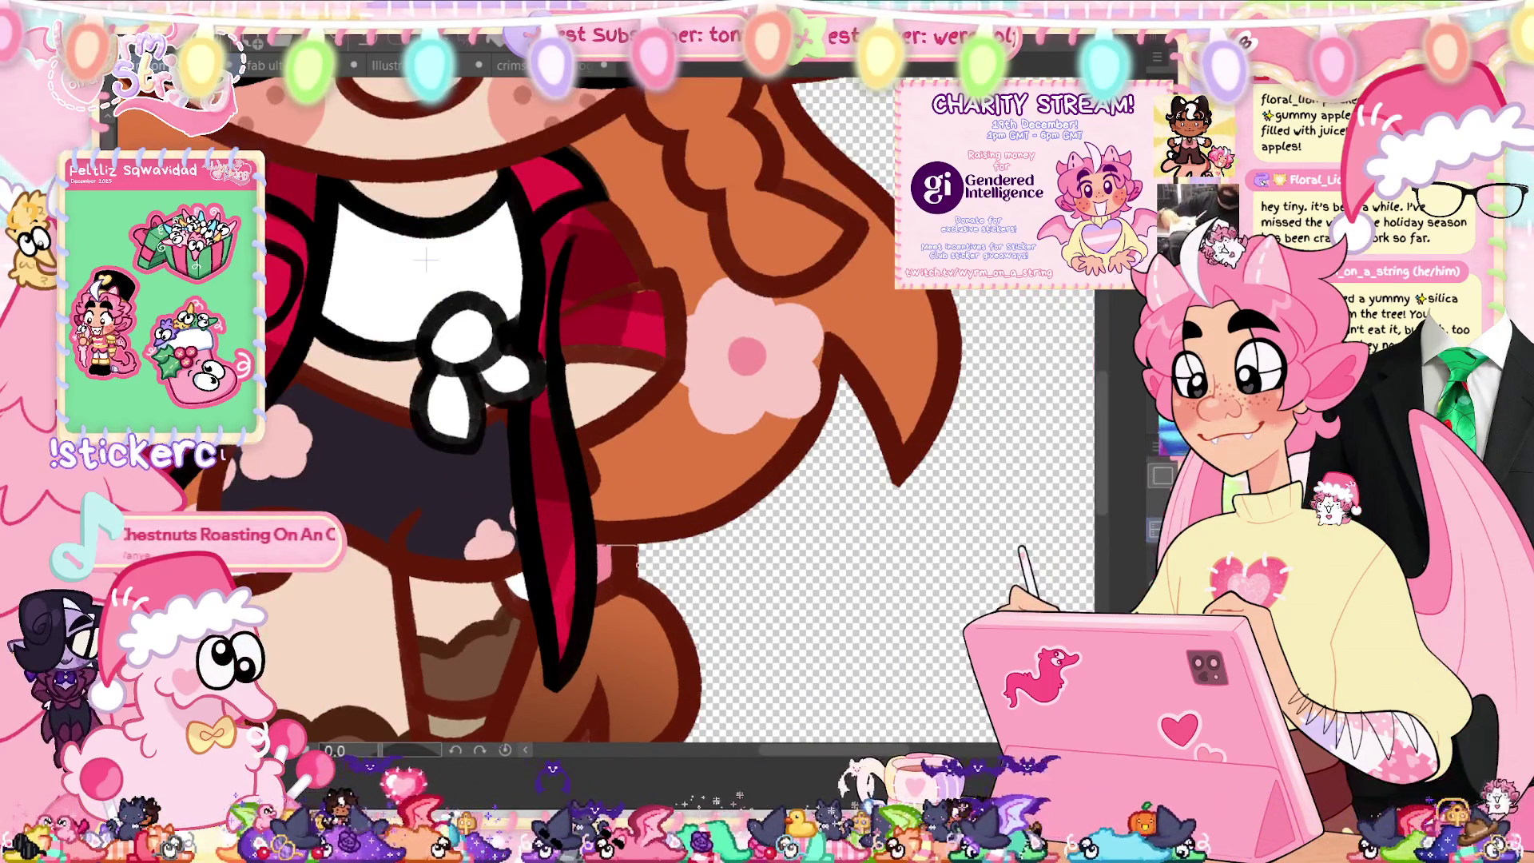
drag(611, 543, 622, 589)
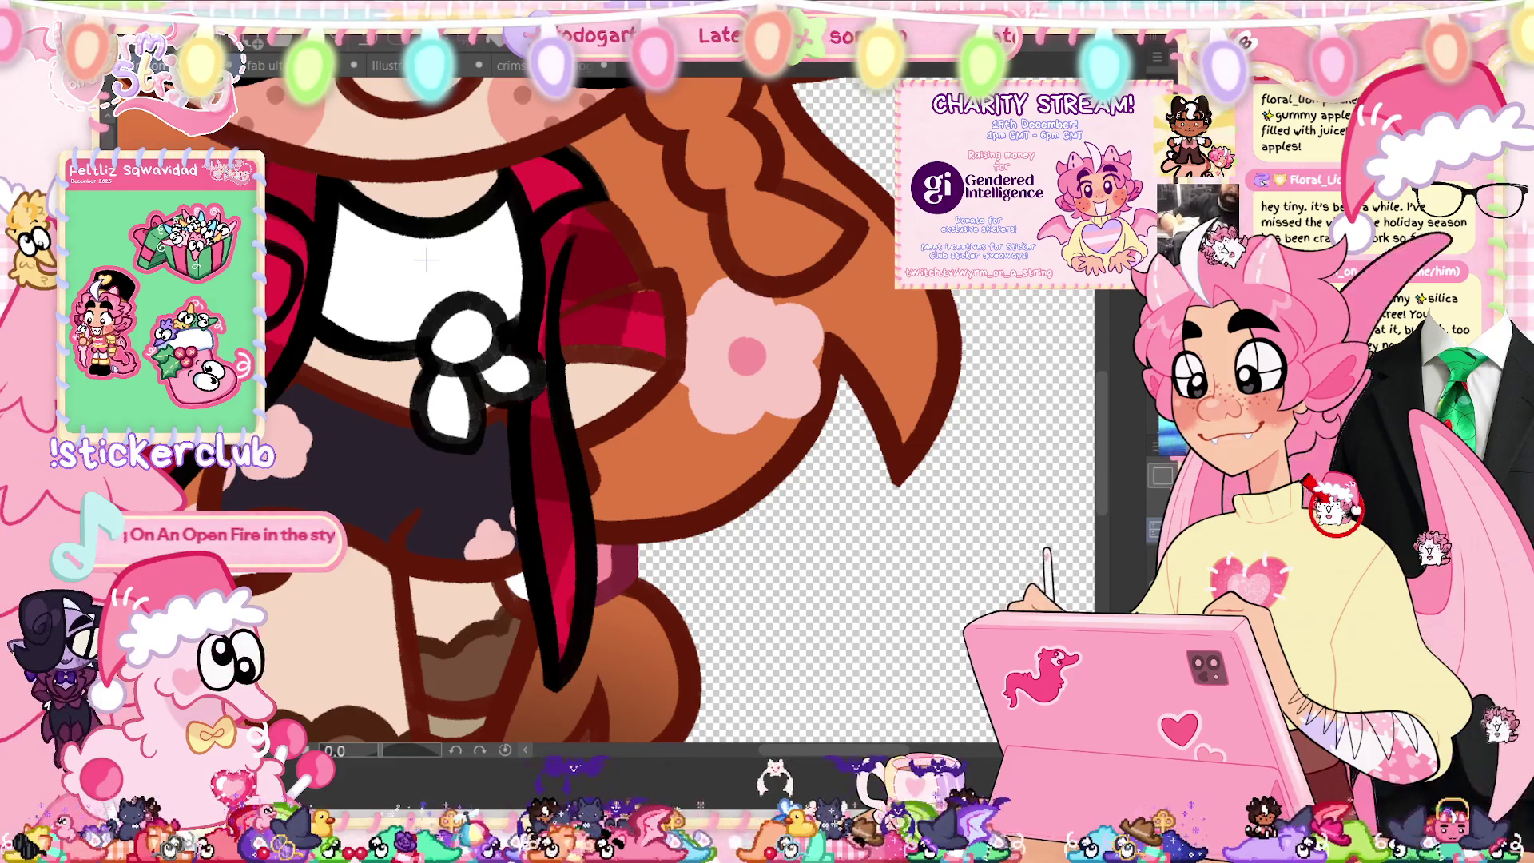
key(ctrl+0)
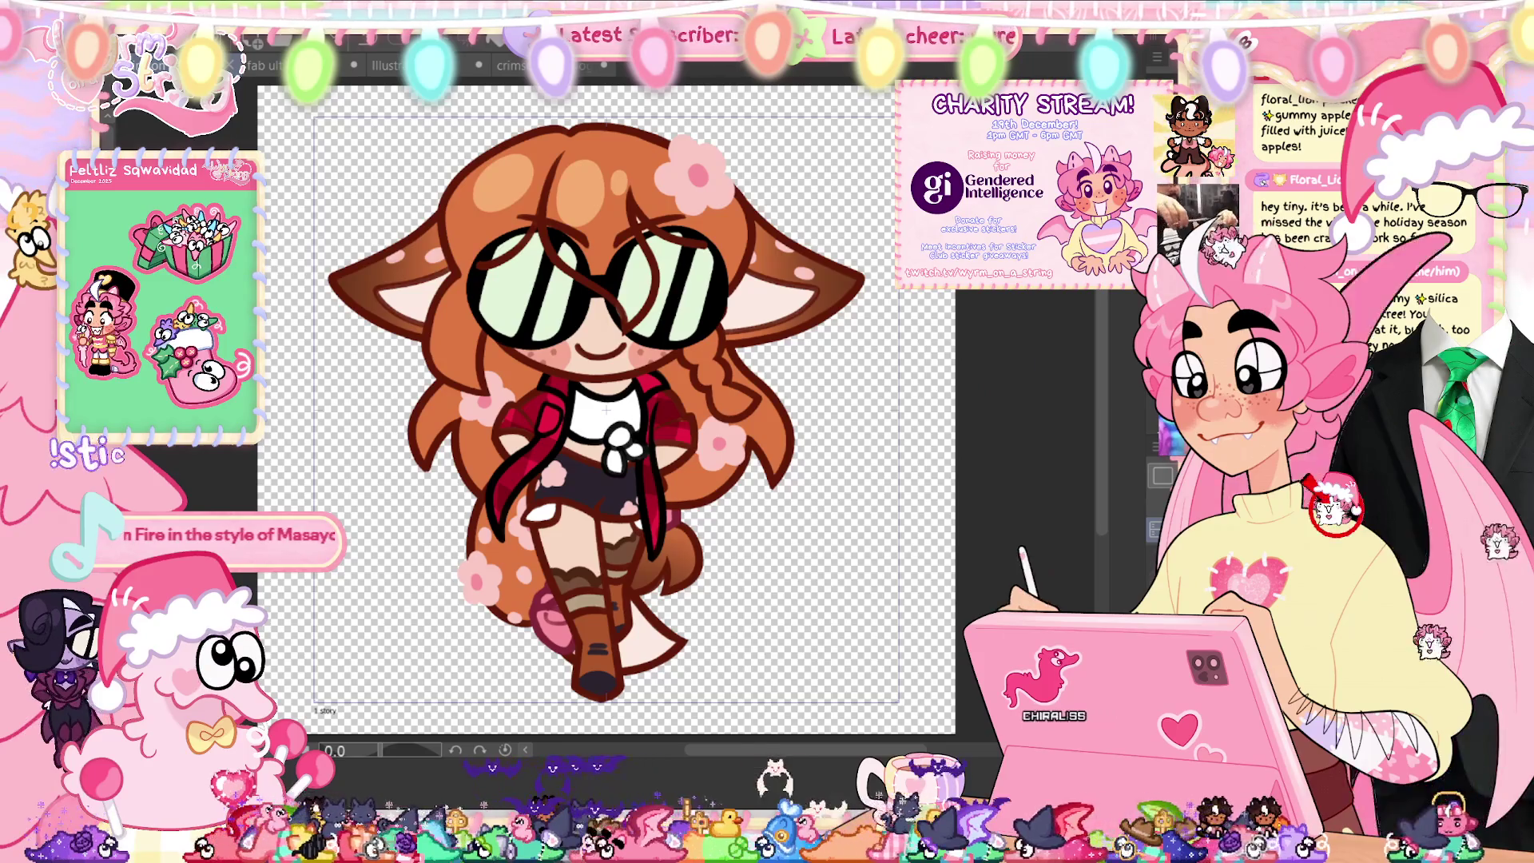
Step: Add a short shading stroke along the lower edge of the pink tail bow
key(ctrl+plus)
key(ctrl+plus)
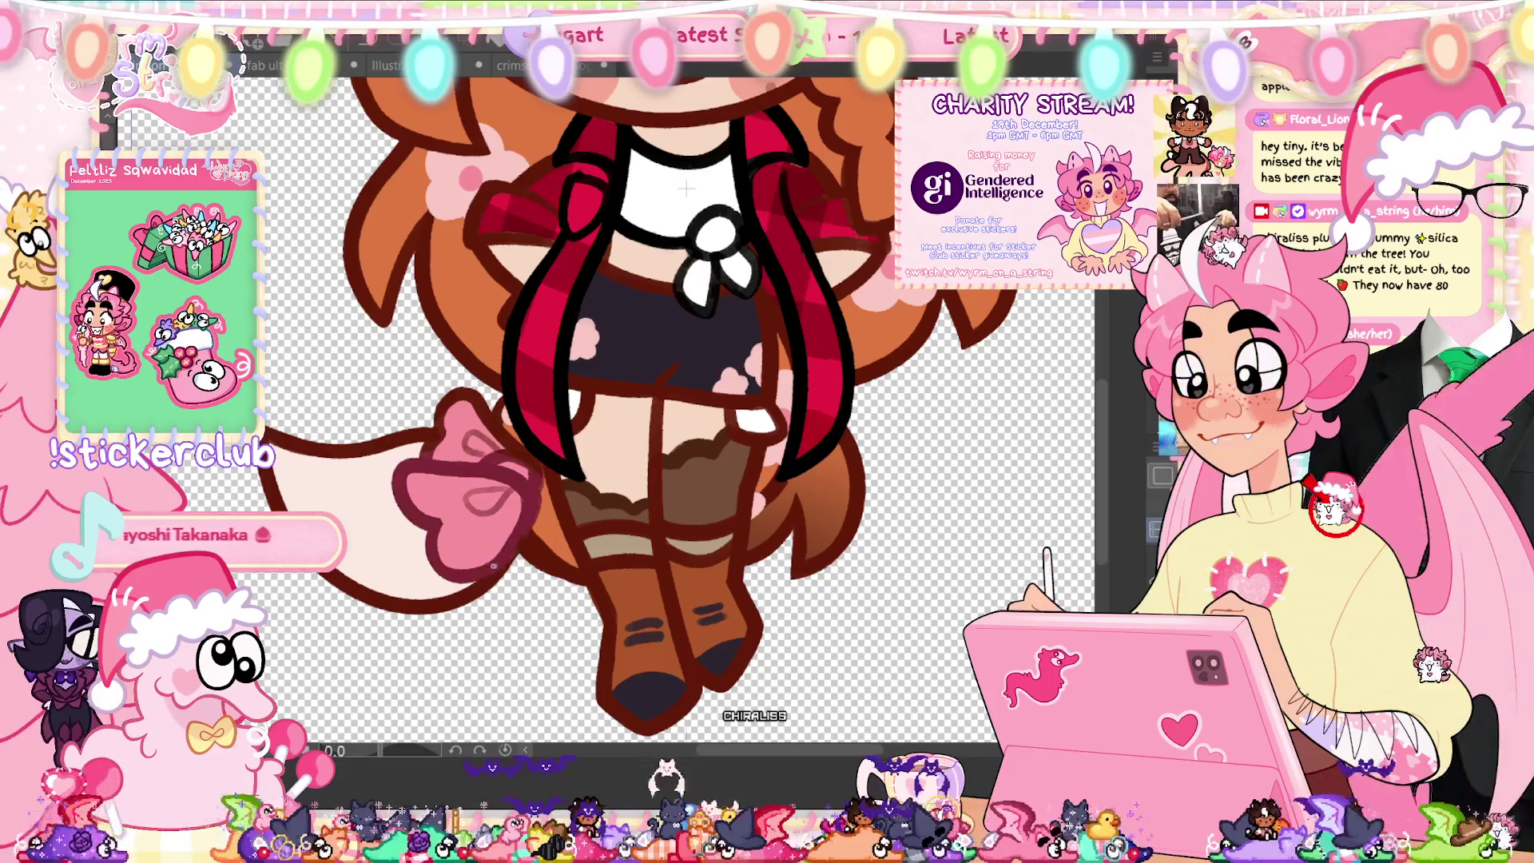
drag(516, 559, 488, 577)
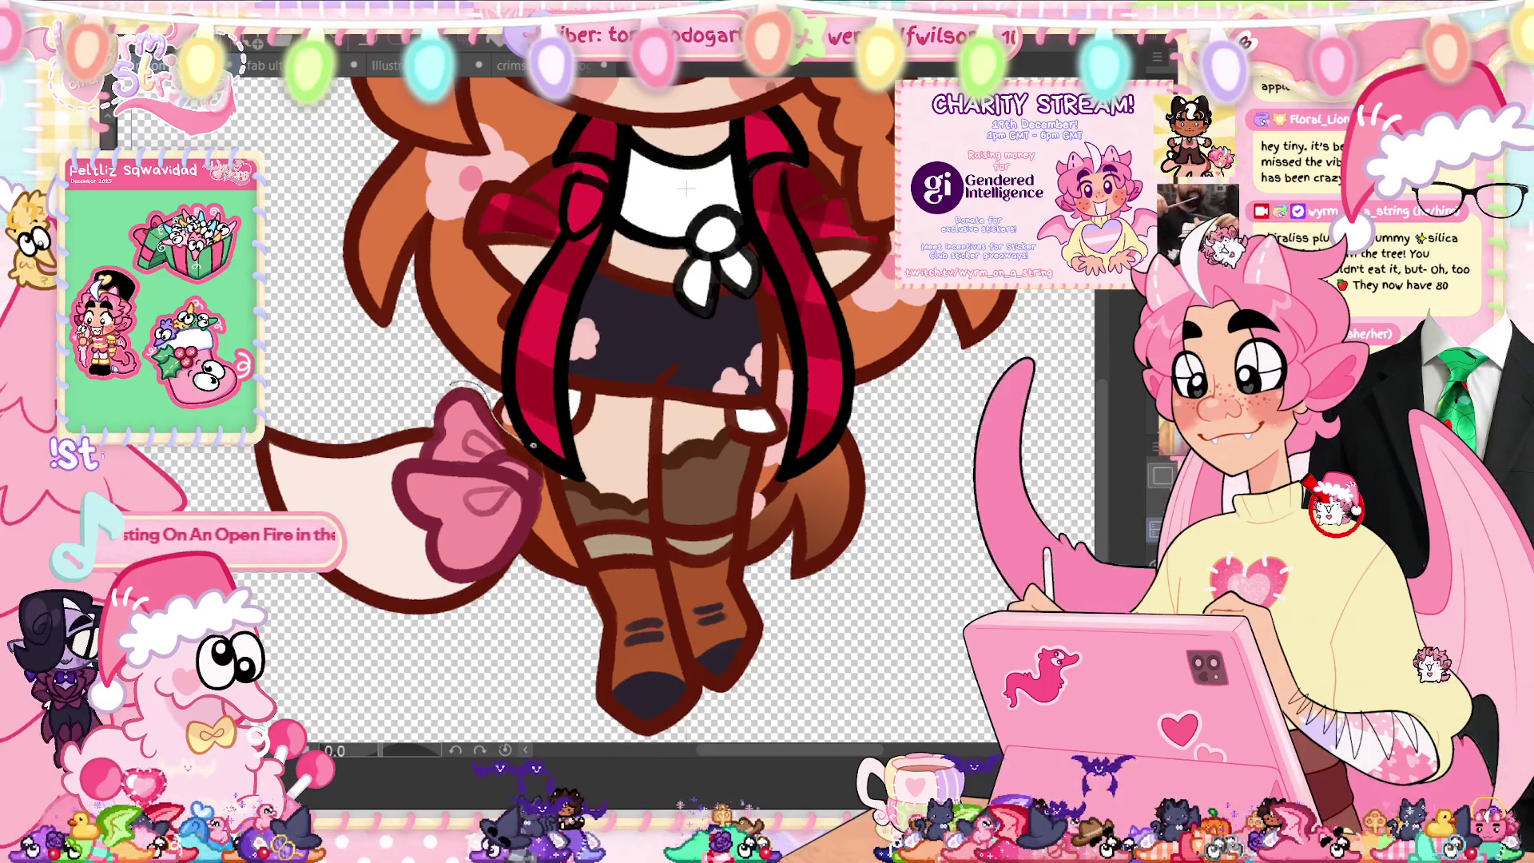
key(ctrl+0)
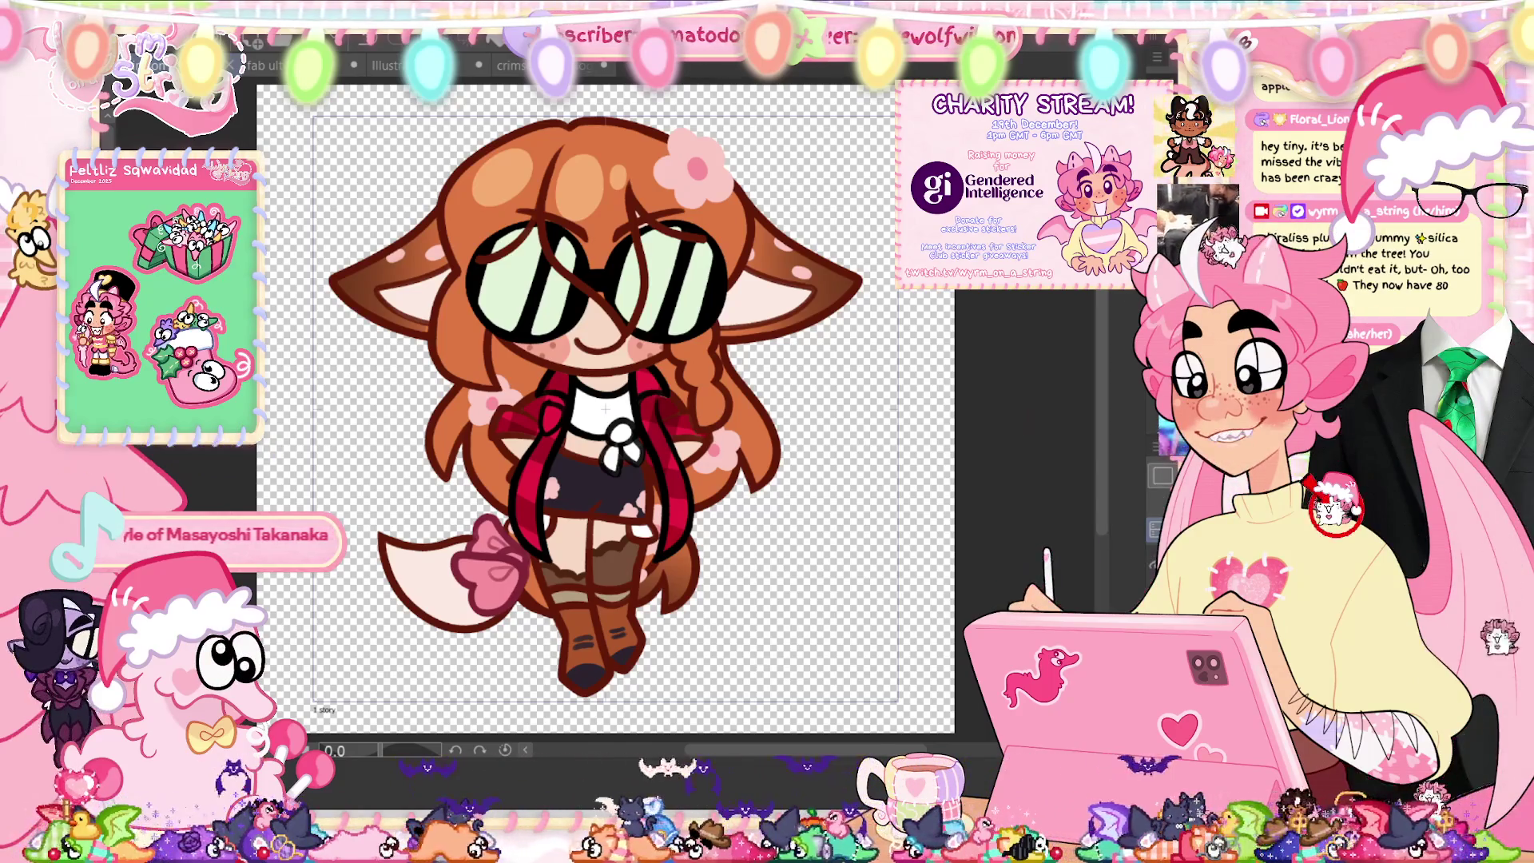
key(Tab)
Step: Play and stop the walk-cycle preview, collapse the Timeline, and advance to the next frame
click(363, 617)
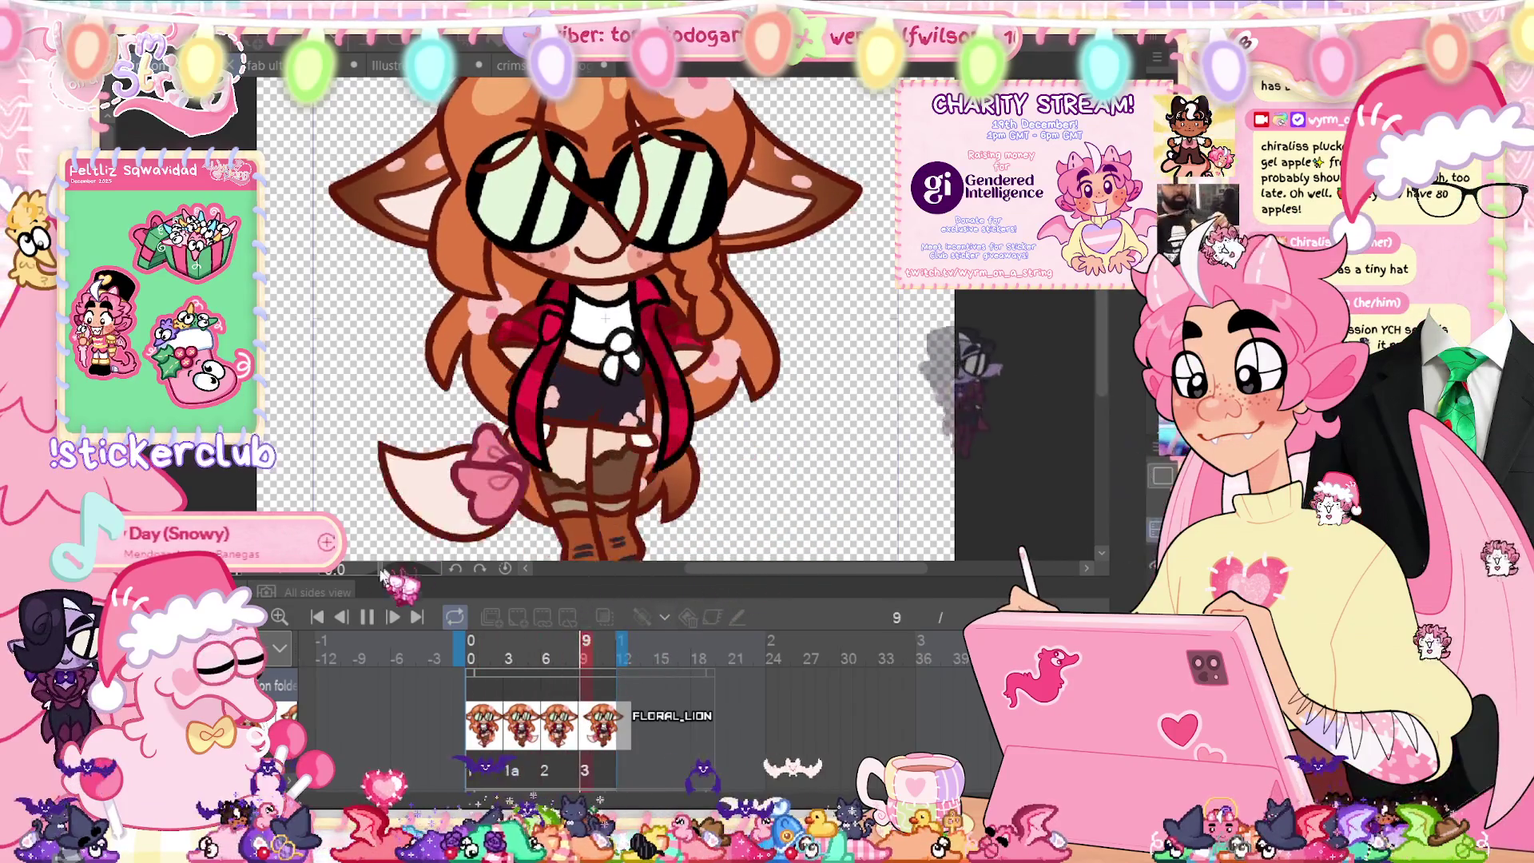
click(367, 615)
double_click(391, 595)
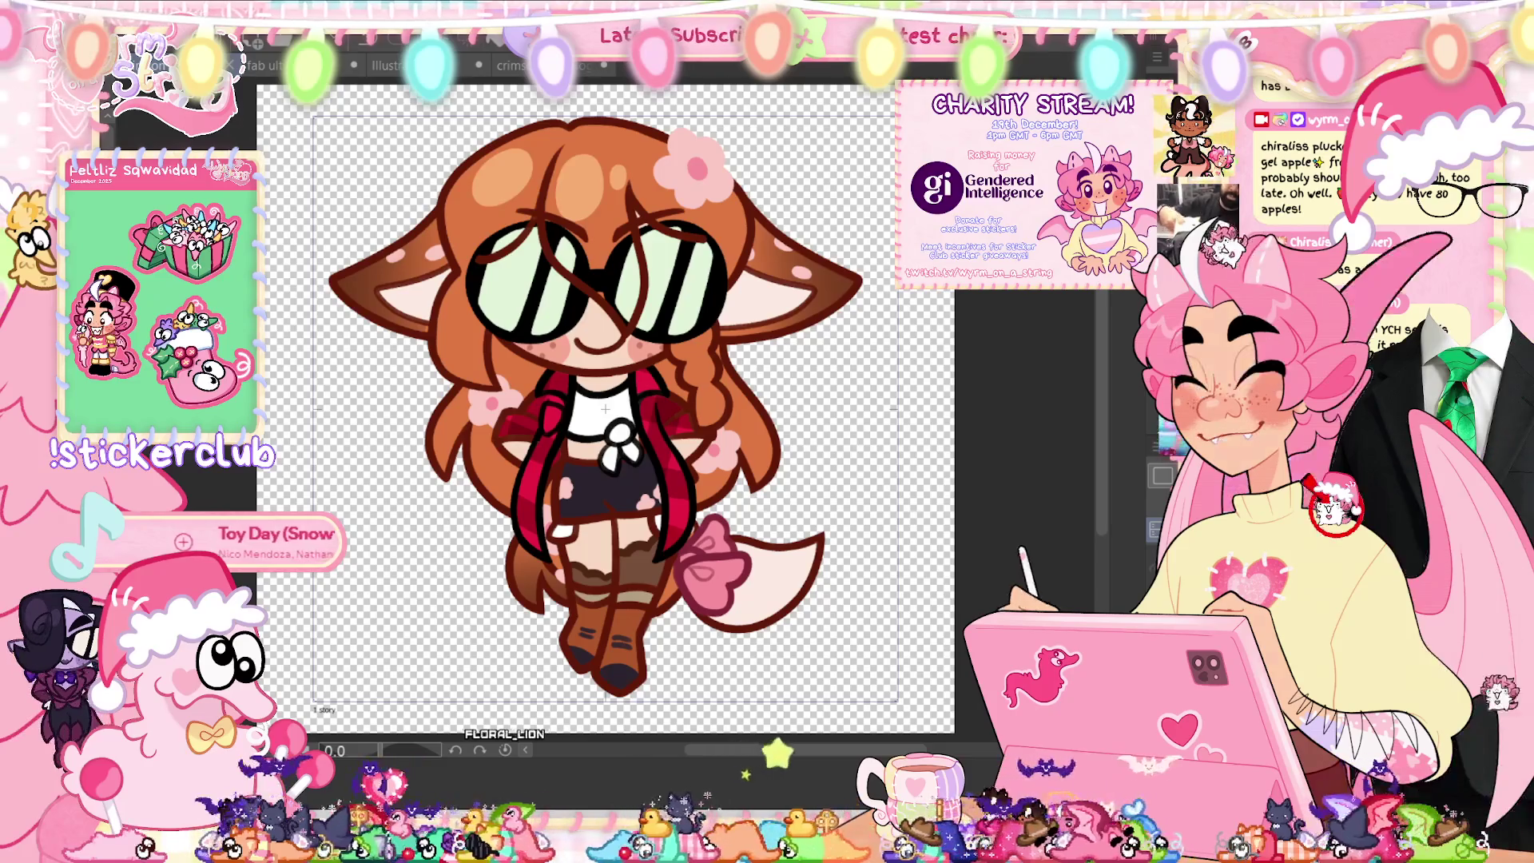
key(space)
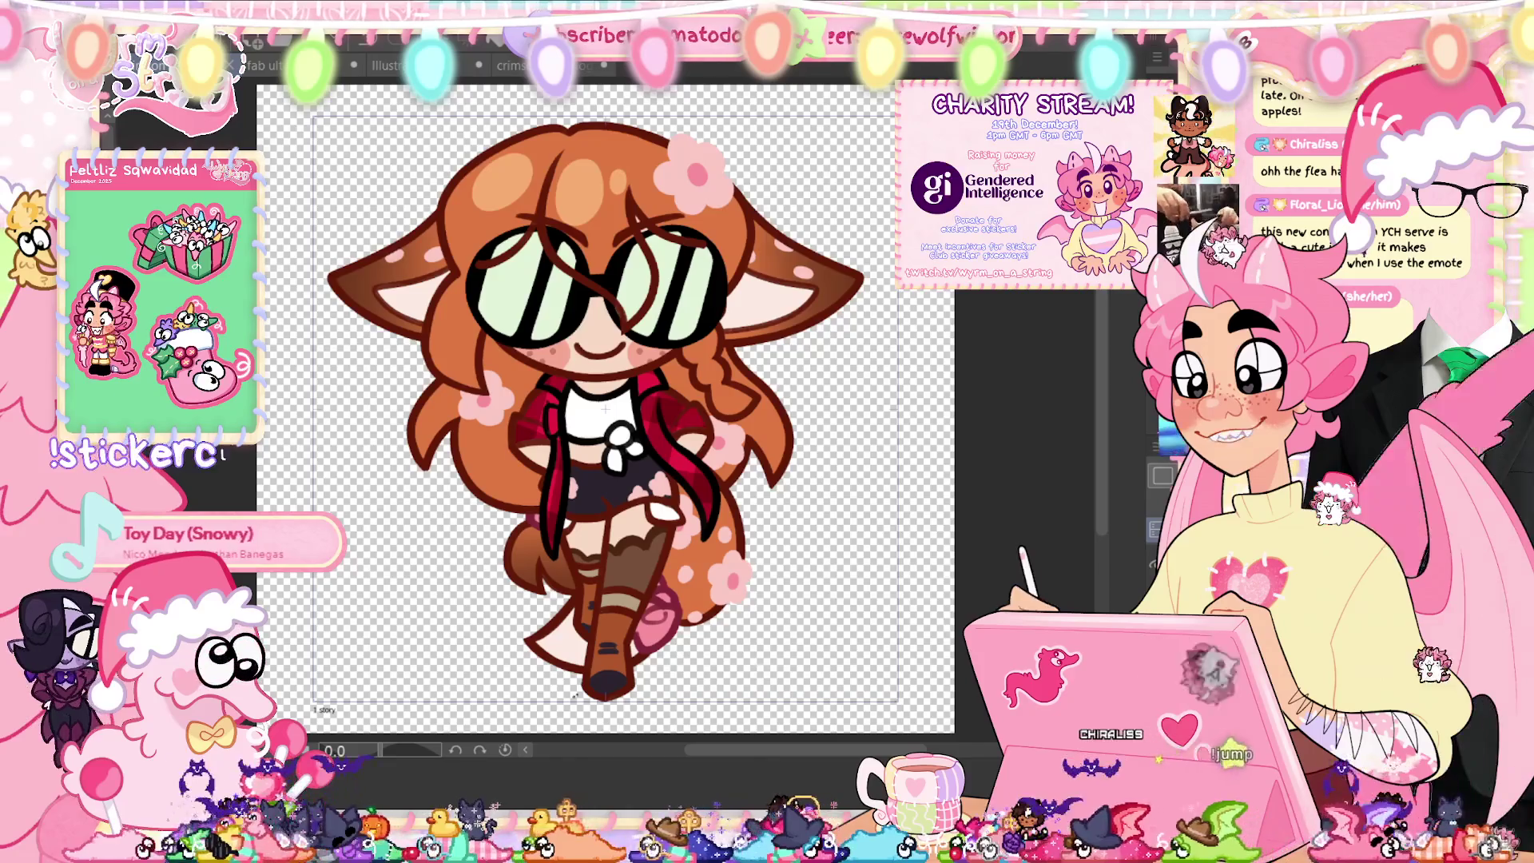
scroll(655, 591, up, 5)
Step: Dab the toe of the forward boot dark with a large brush
drag(649, 651, 489, 623)
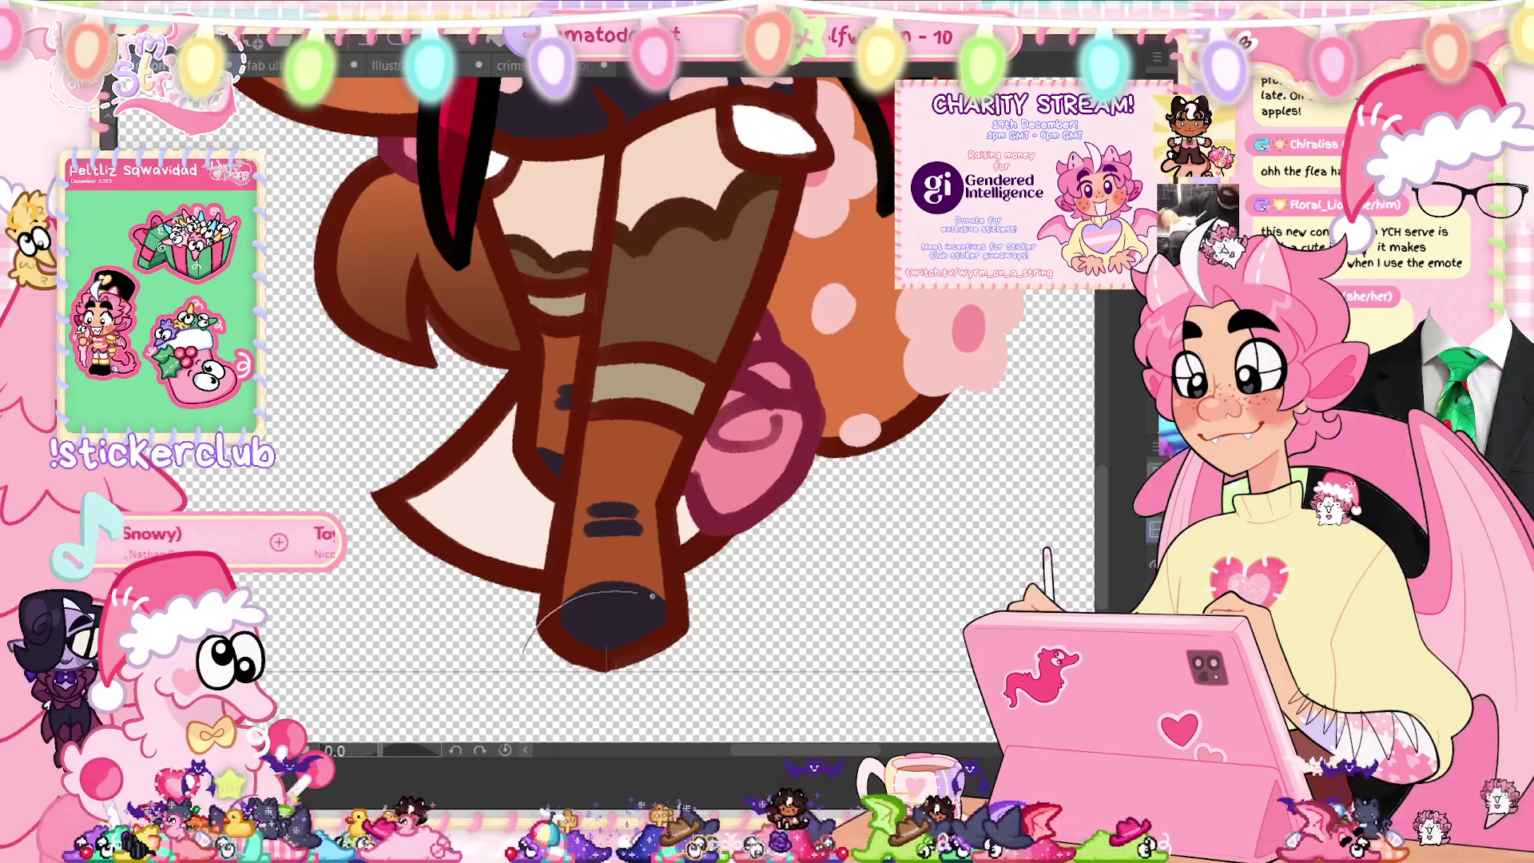
click(615, 651)
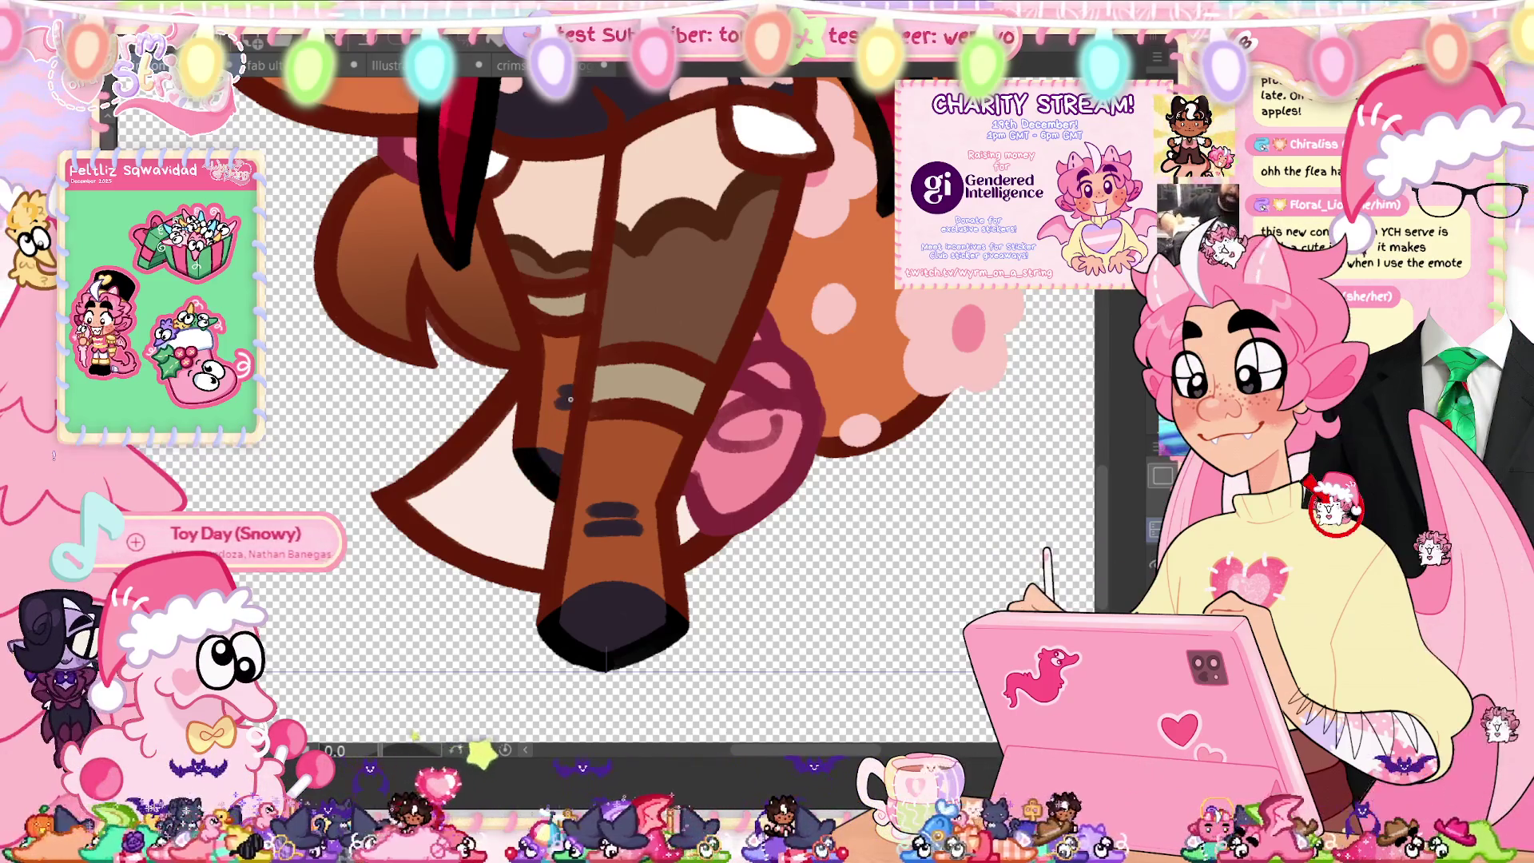
drag(562, 455, 591, 609)
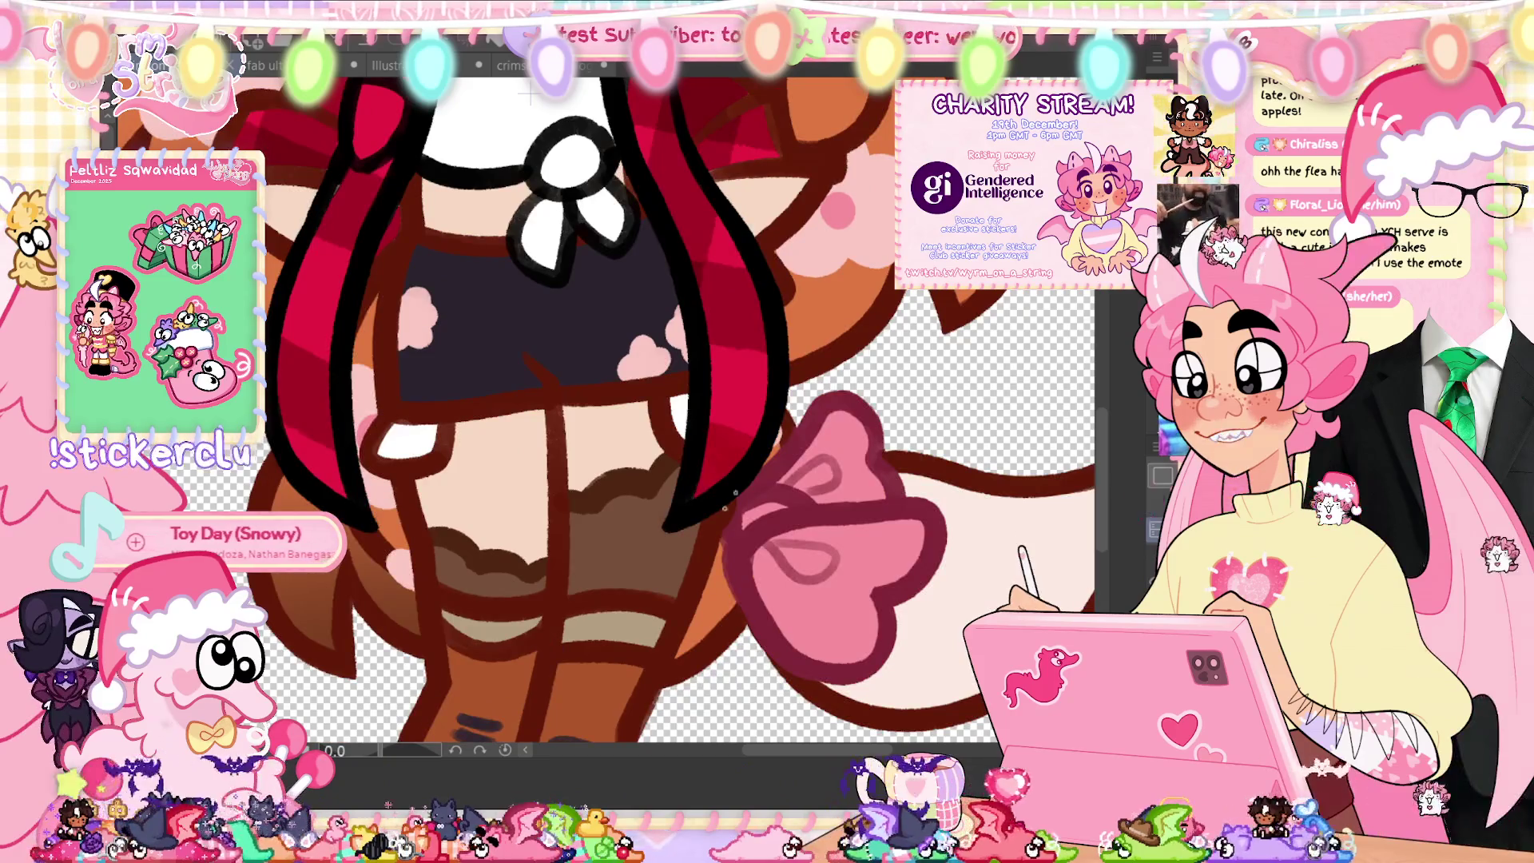
Step: Lasso-fill both hooves solid black
drag(740, 487, 828, 395)
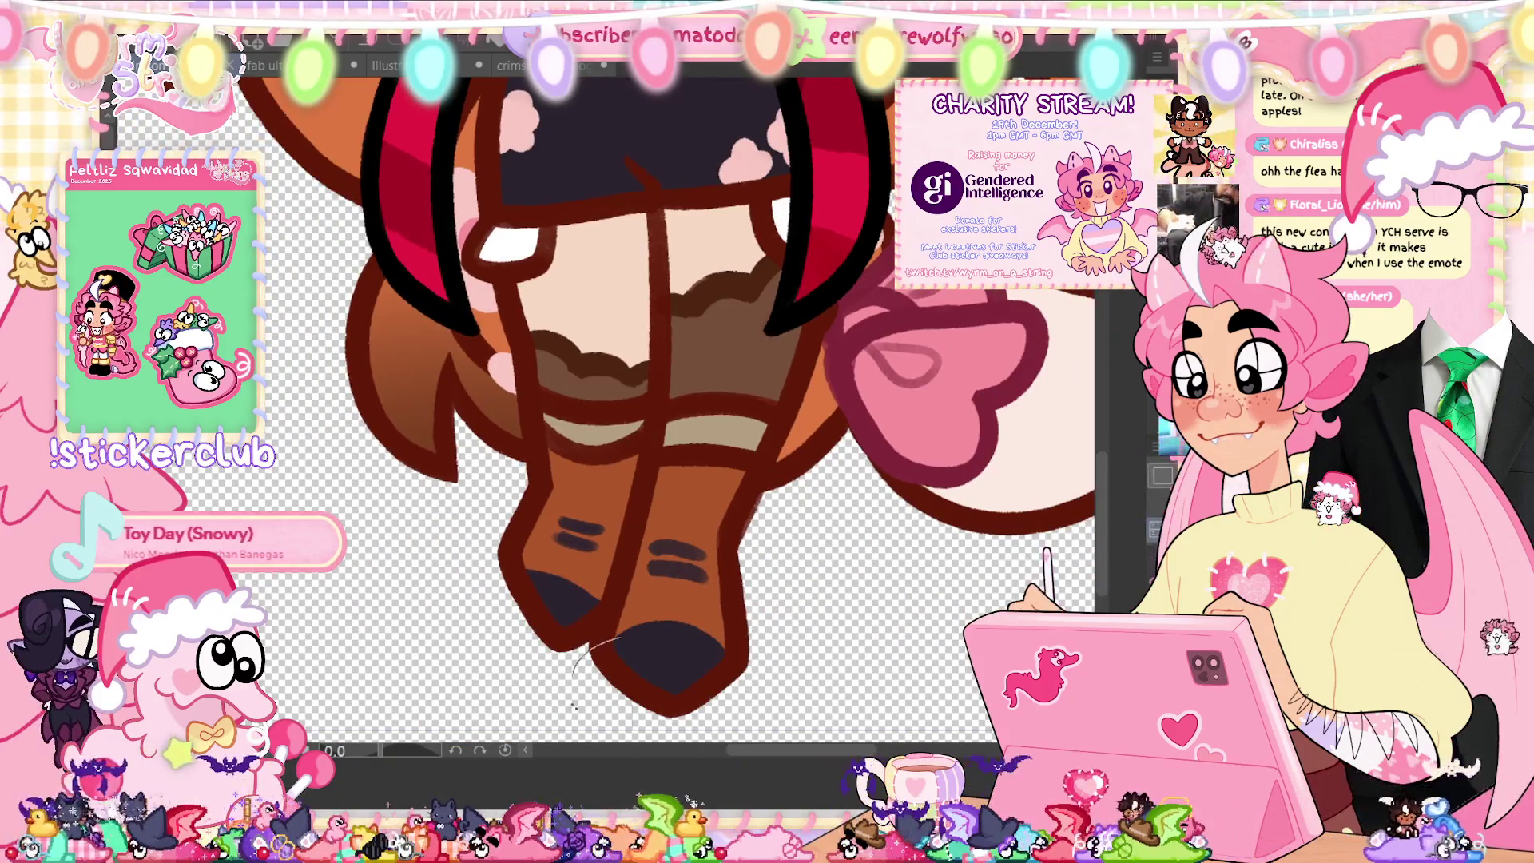
mouse_move(758, 674)
mouse_down()
mouse_move(703, 639)
mouse_move(627, 637)
mouse_up()
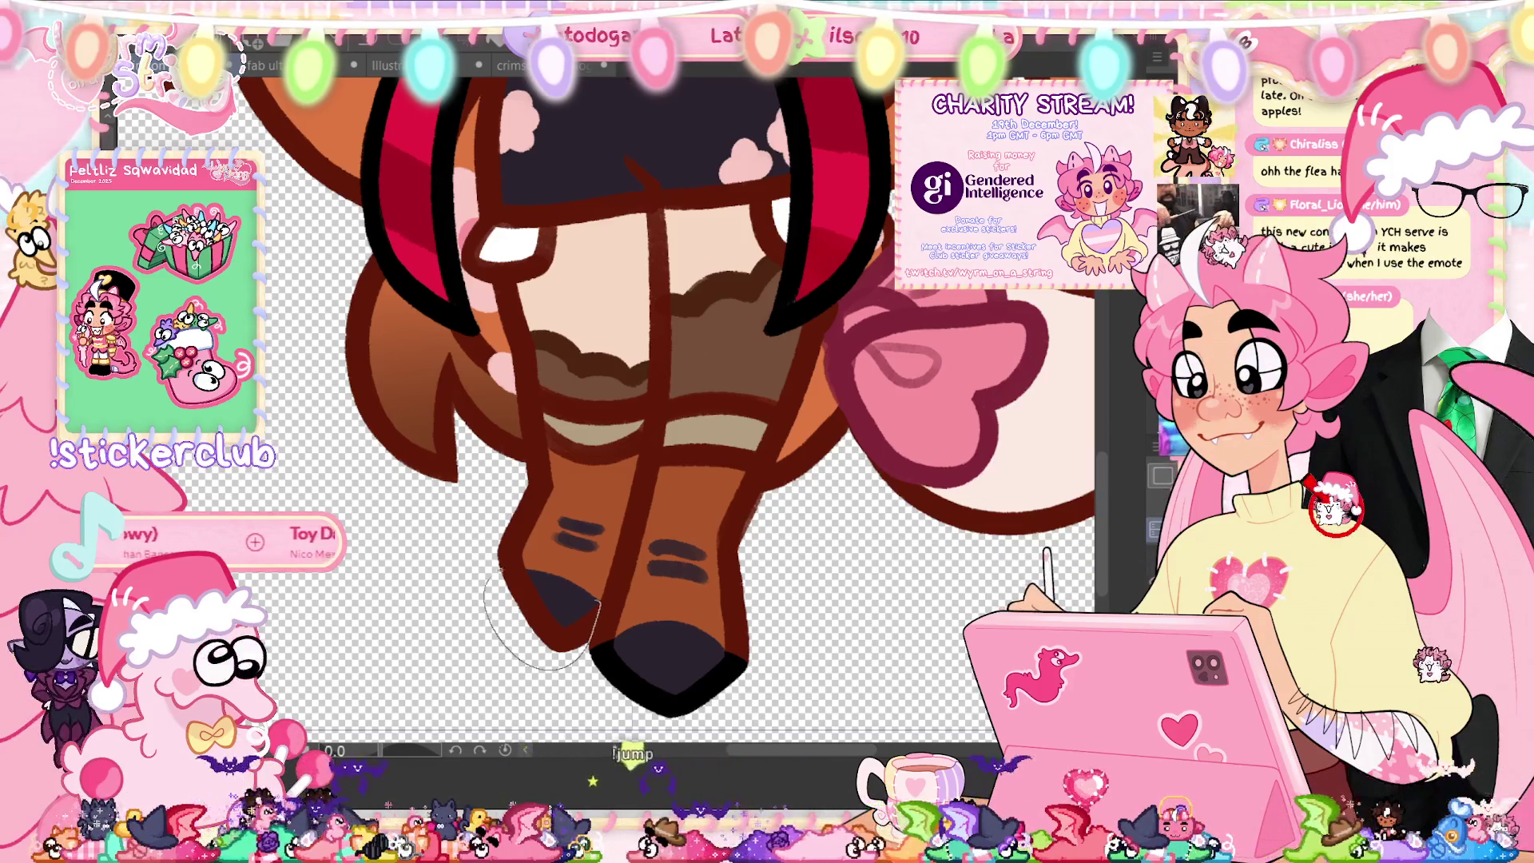
drag(593, 627, 512, 575)
Step: Outline and fill the shorts area dark
drag(743, 447, 665, 539)
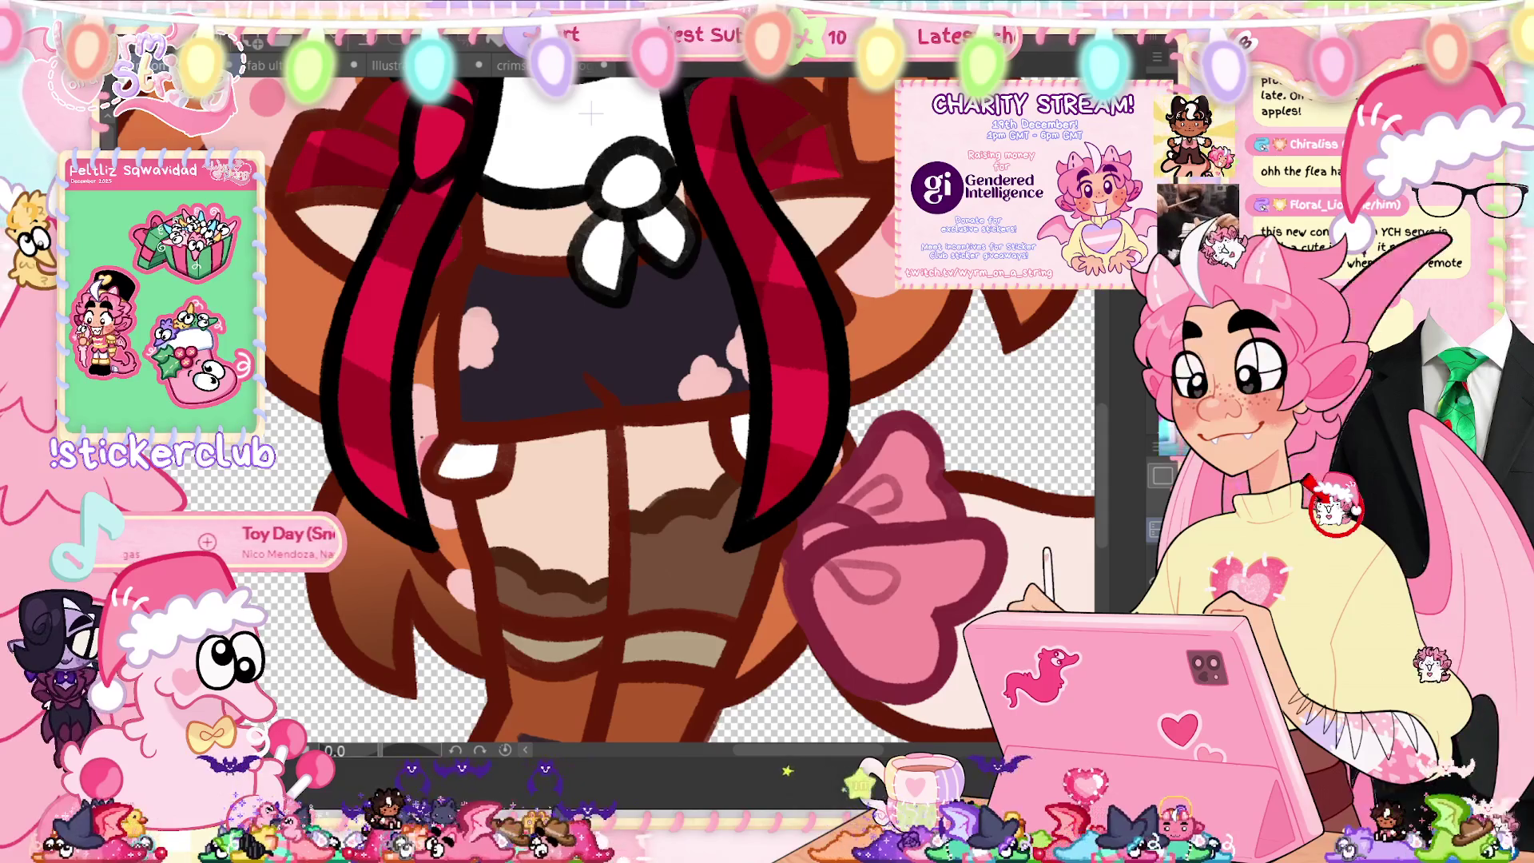
mouse_move(625, 405)
mouse_down()
mouse_move(639, 424)
mouse_move(755, 431)
mouse_move(795, 319)
mouse_move(711, 216)
mouse_up()
mouse_move(591, 214)
mouse_down()
mouse_move(484, 241)
mouse_move(443, 343)
mouse_move(511, 427)
mouse_up()
mouse_move(472, 242)
mouse_down()
mouse_move(411, 343)
mouse_move(432, 447)
mouse_move(675, 447)
mouse_up()
mouse_move(771, 414)
mouse_down()
mouse_move(750, 336)
mouse_move(703, 263)
mouse_move(607, 240)
mouse_move(479, 244)
mouse_up()
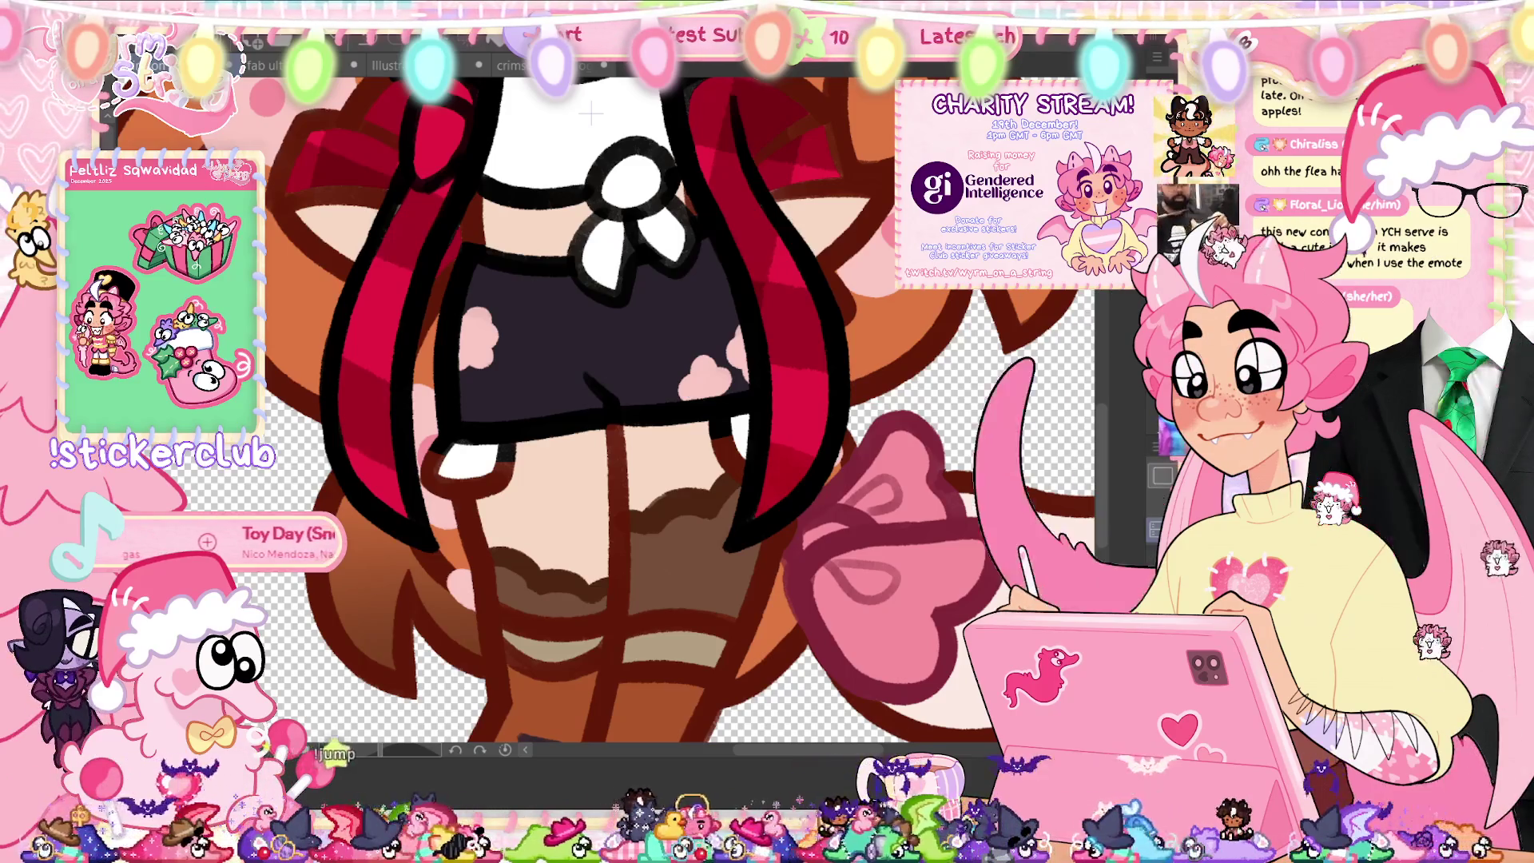
Step: Darken the hoof's bottom outline and add dark shading to the boot
scroll(589, 114, down, 2)
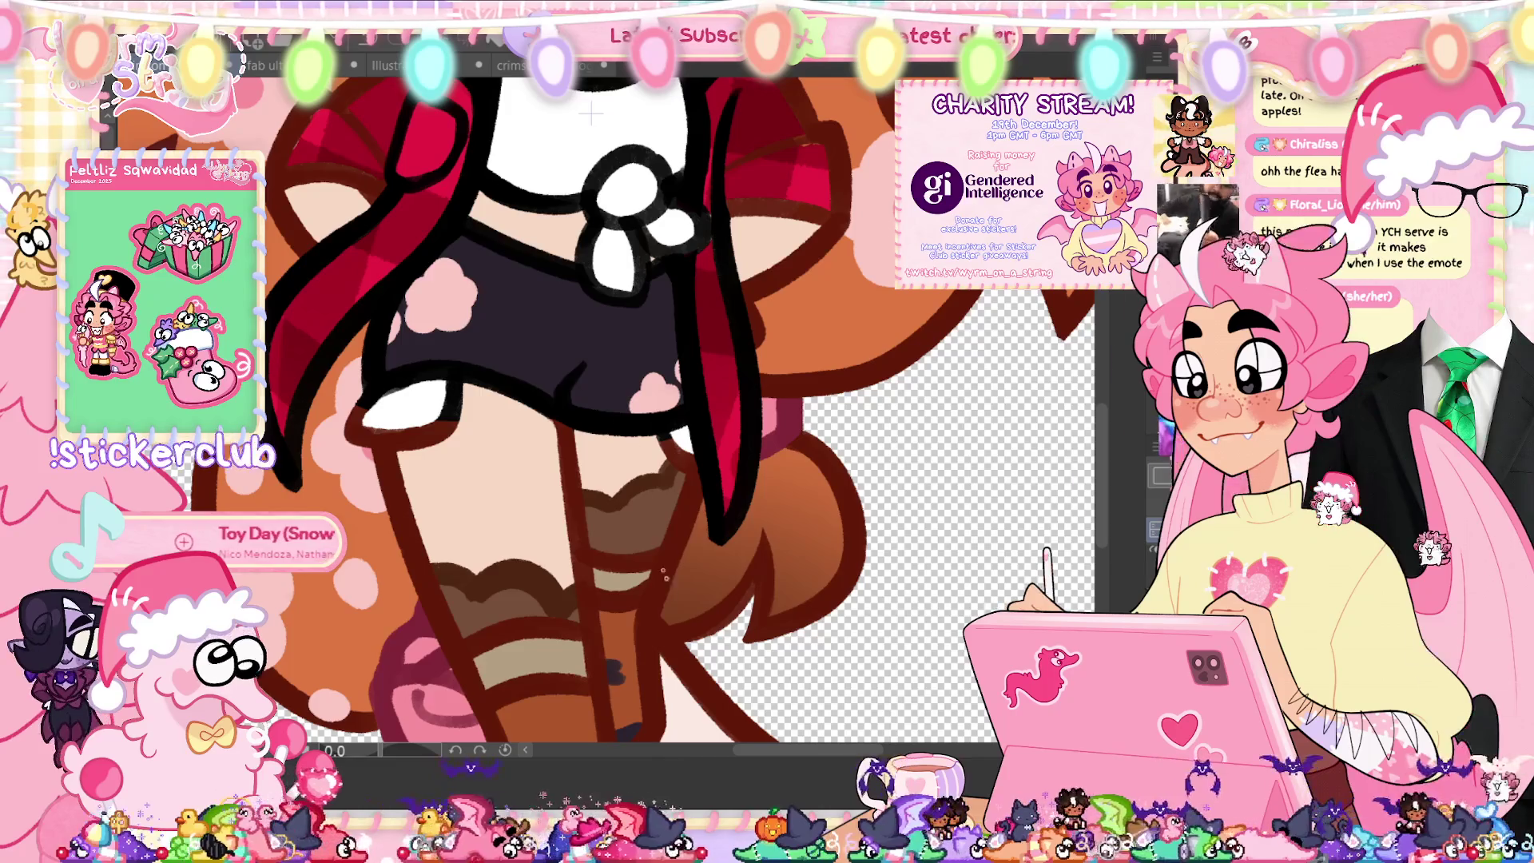
scroll(702, 265, down, 5)
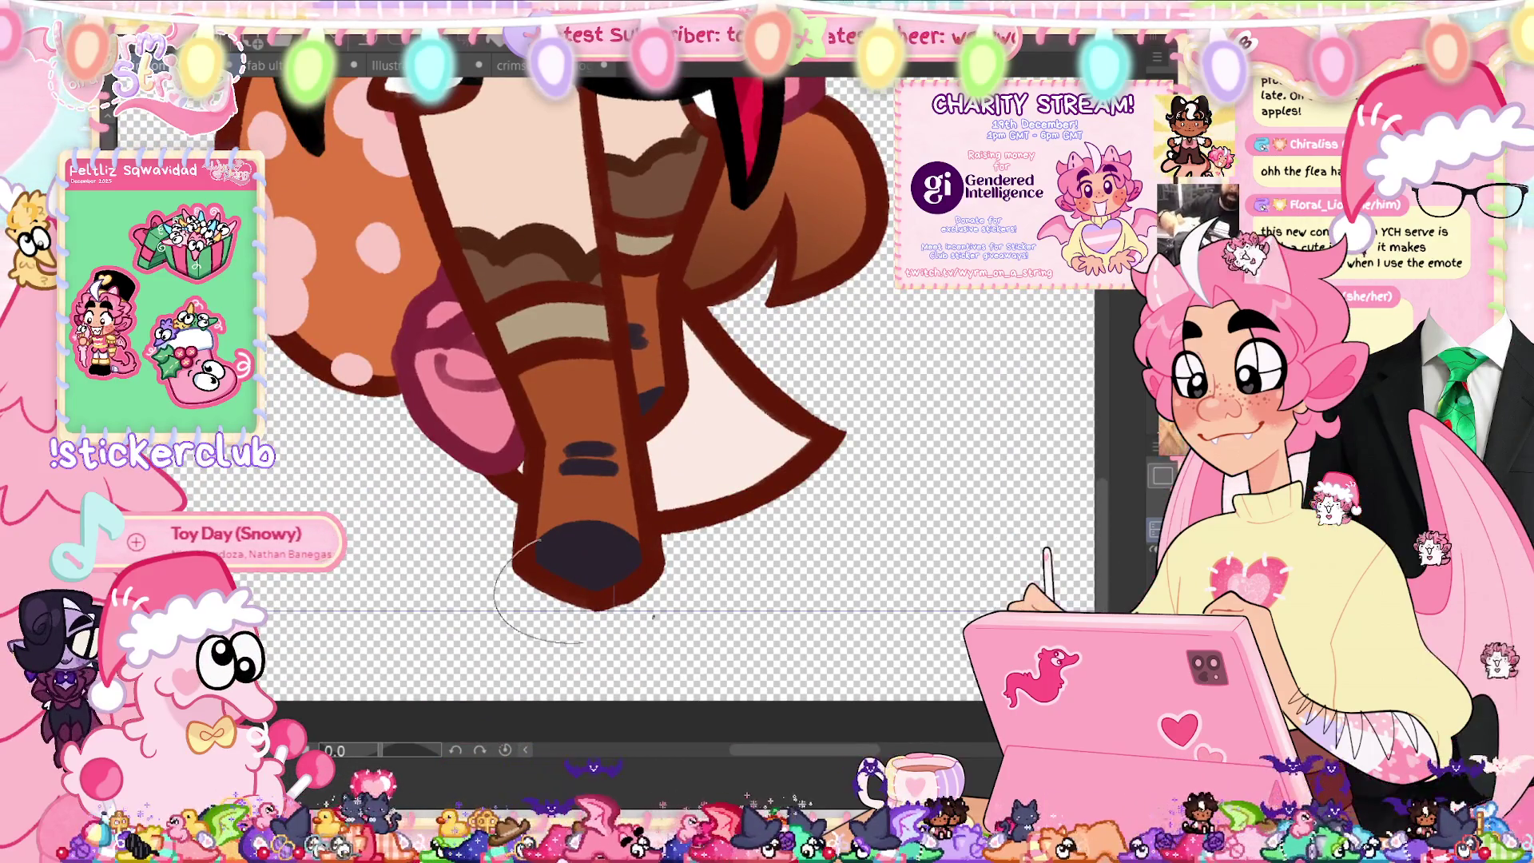
drag(651, 551, 658, 548)
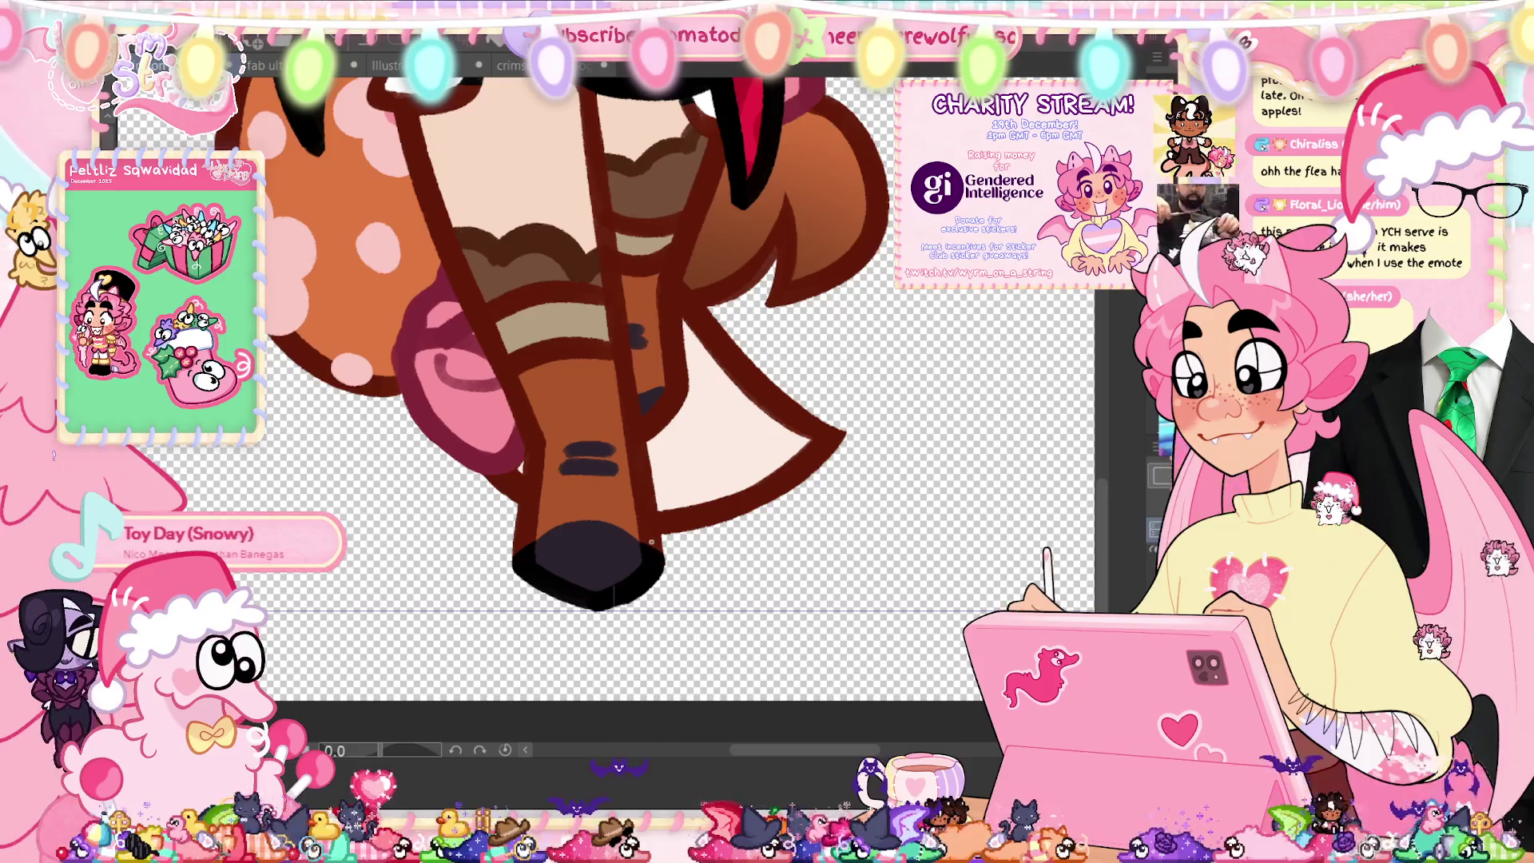
mouse_move(695, 435)
mouse_down()
mouse_move(692, 398)
mouse_move(643, 447)
mouse_up()
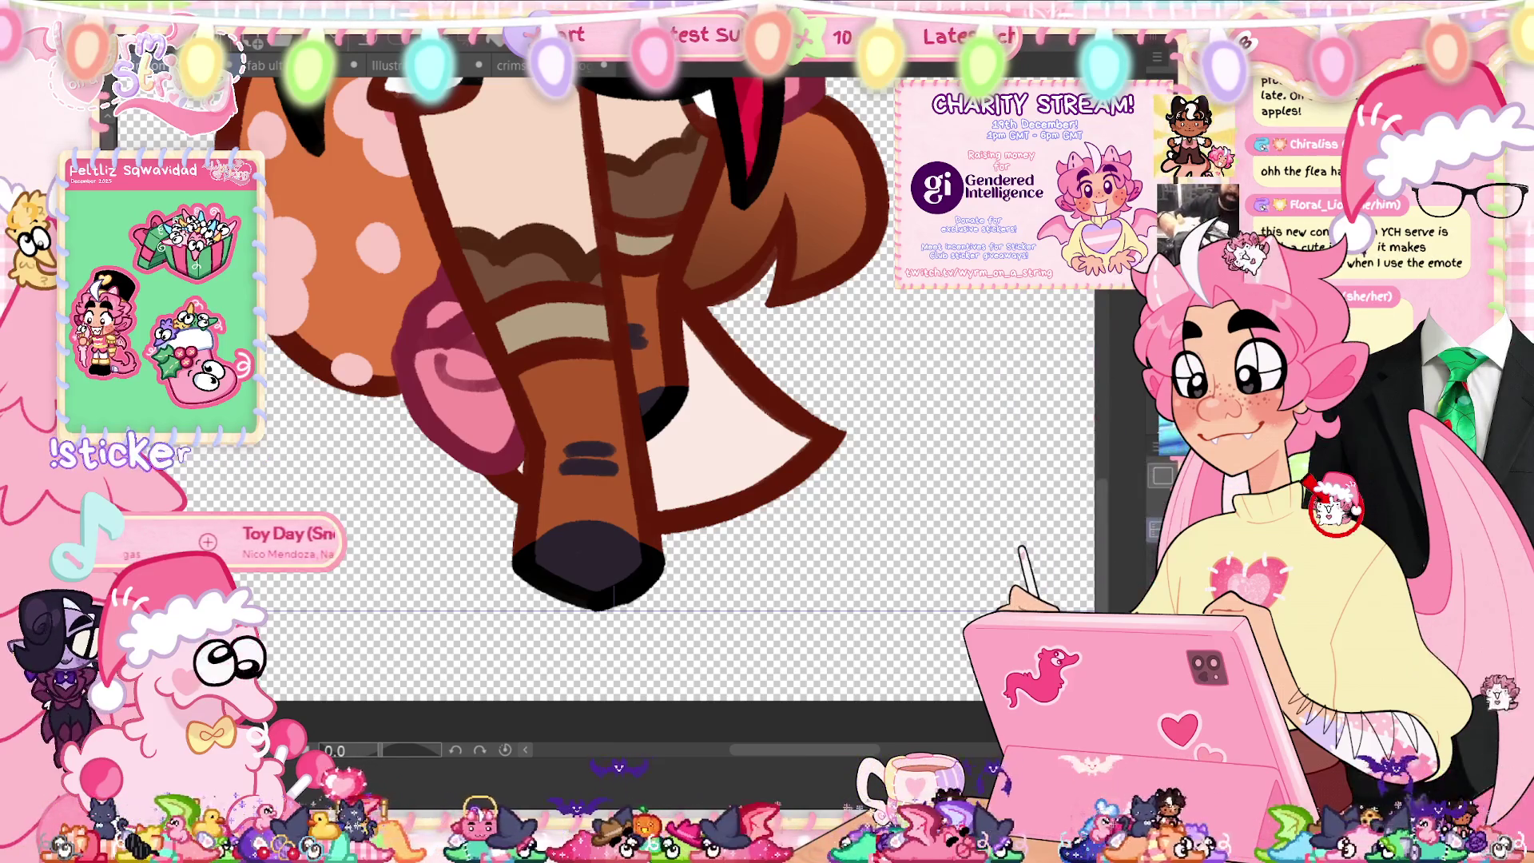
key(minus)
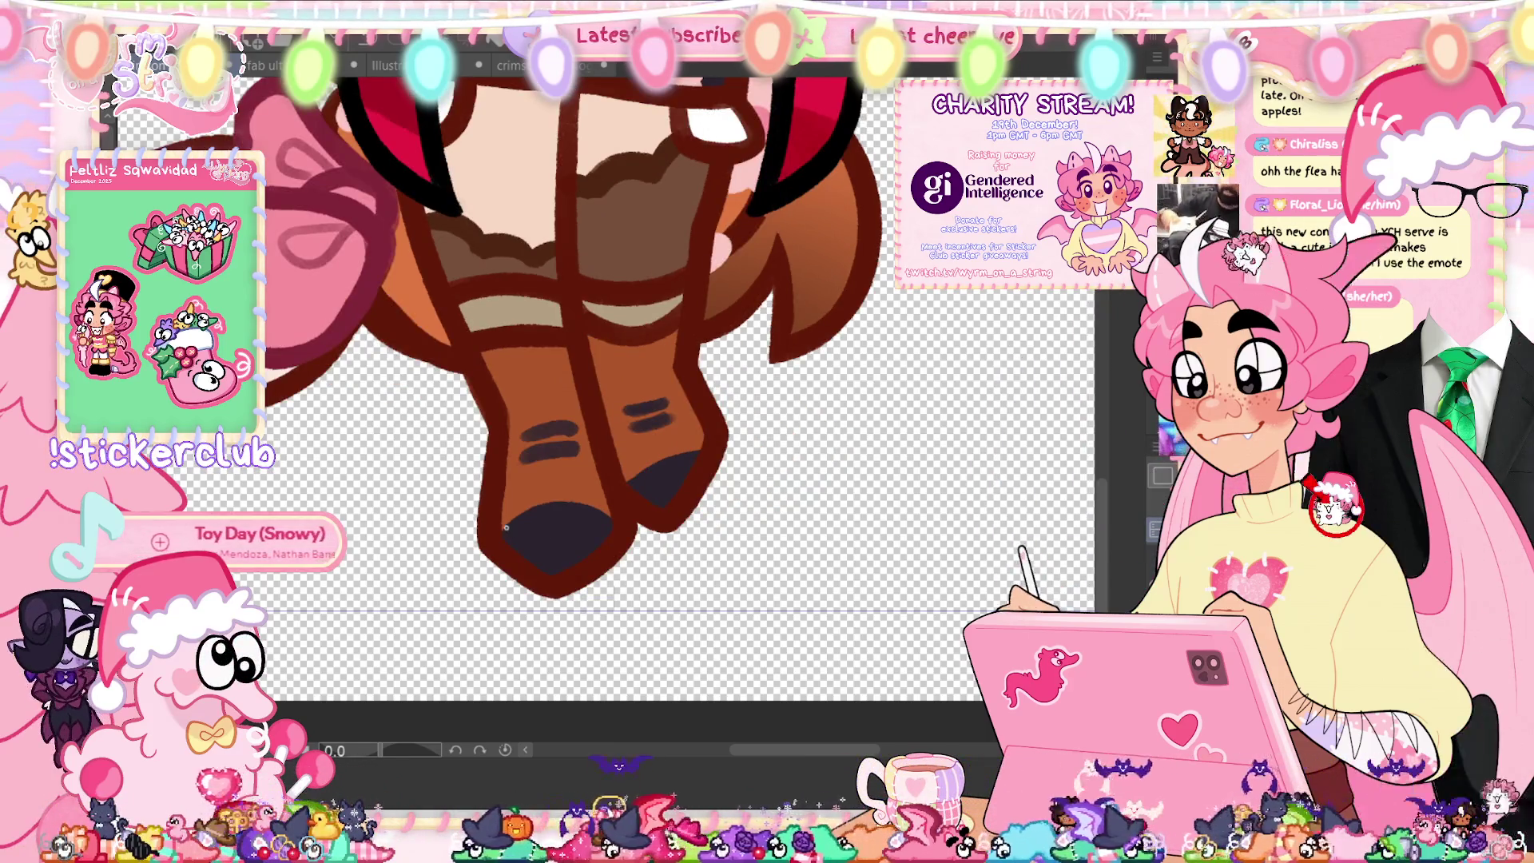
Step: Blacken the tips of both hooves
click(557, 577)
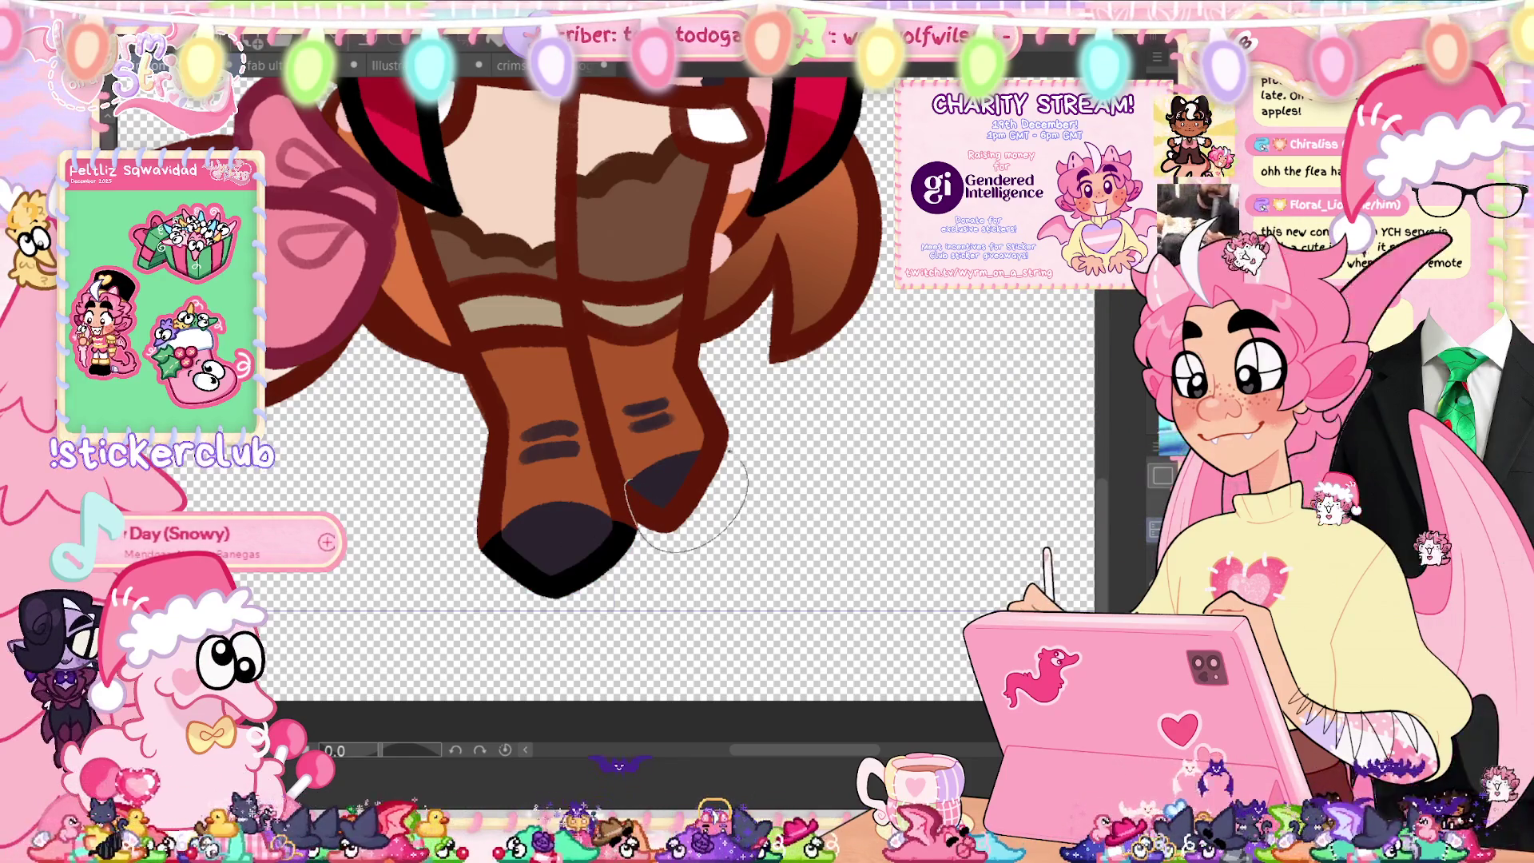
click(685, 503)
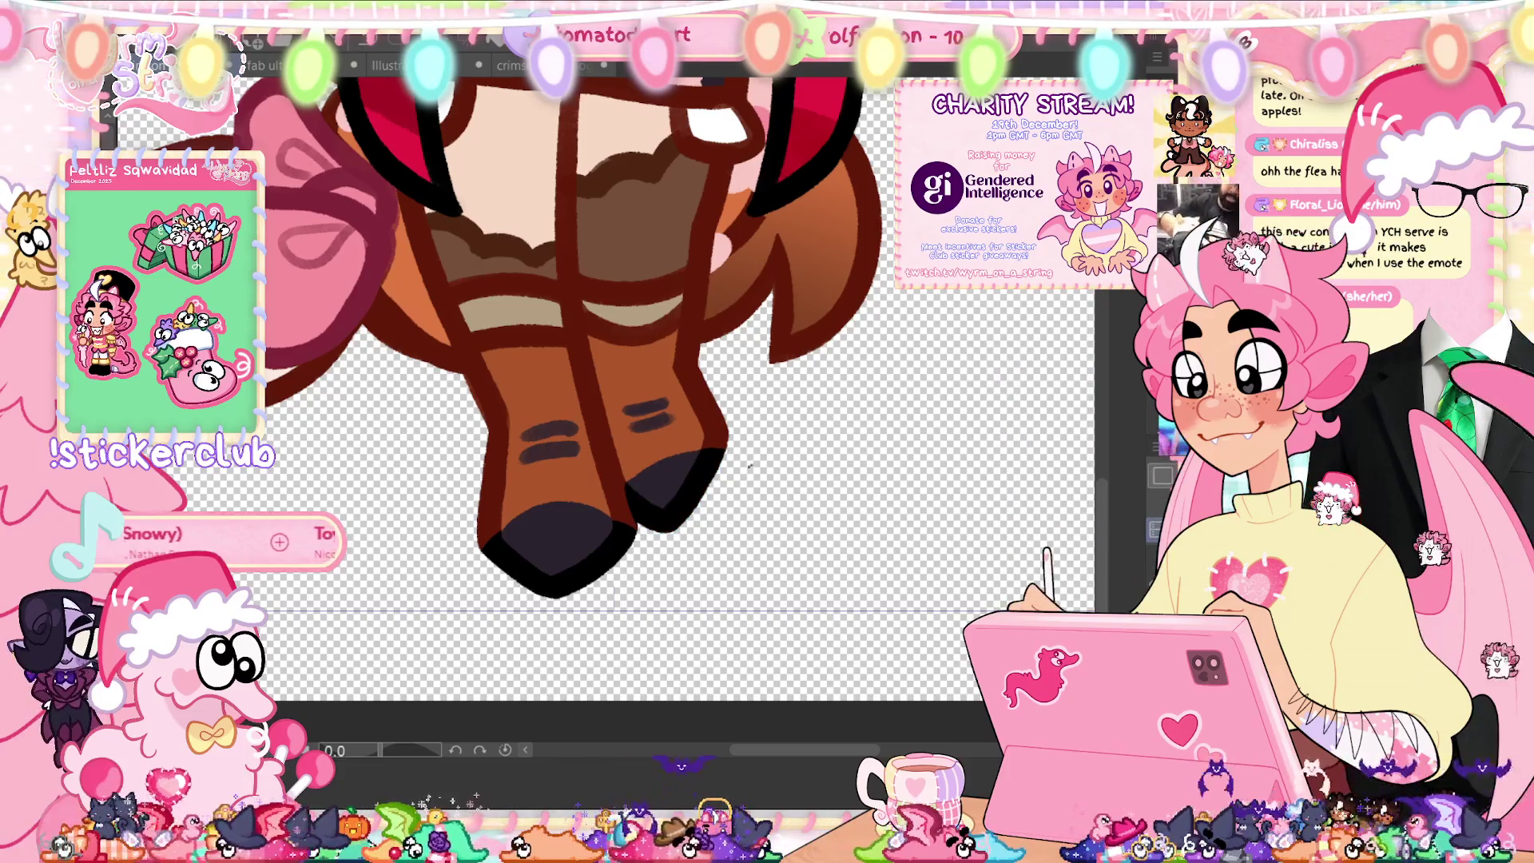
scroll(685, 451, up, 8)
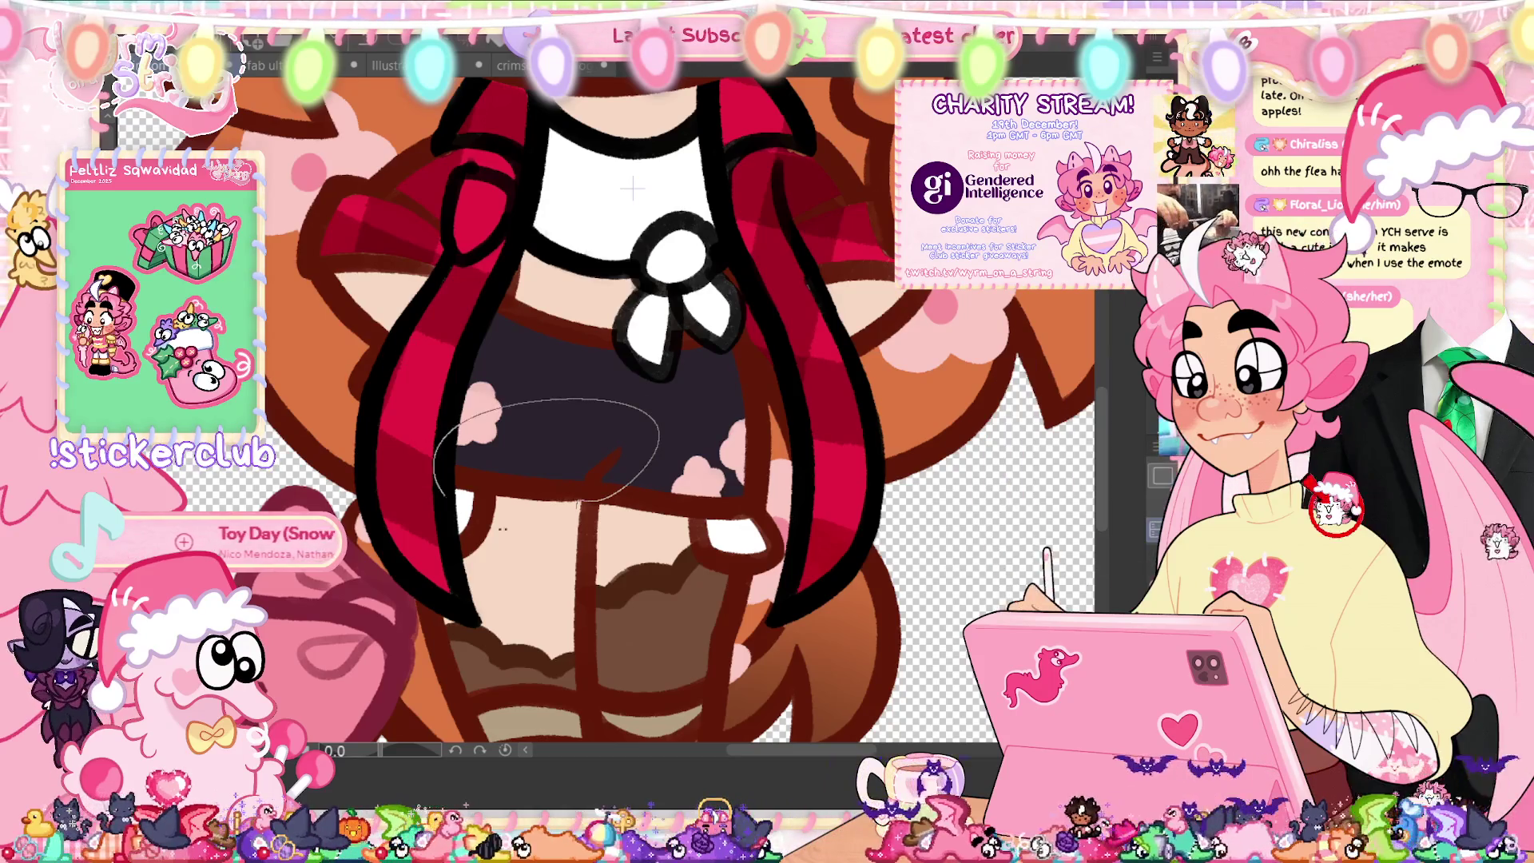
Step: Thicken the shorts' black bottom edge and fill the gap between shirt and shorts
drag(511, 478, 654, 483)
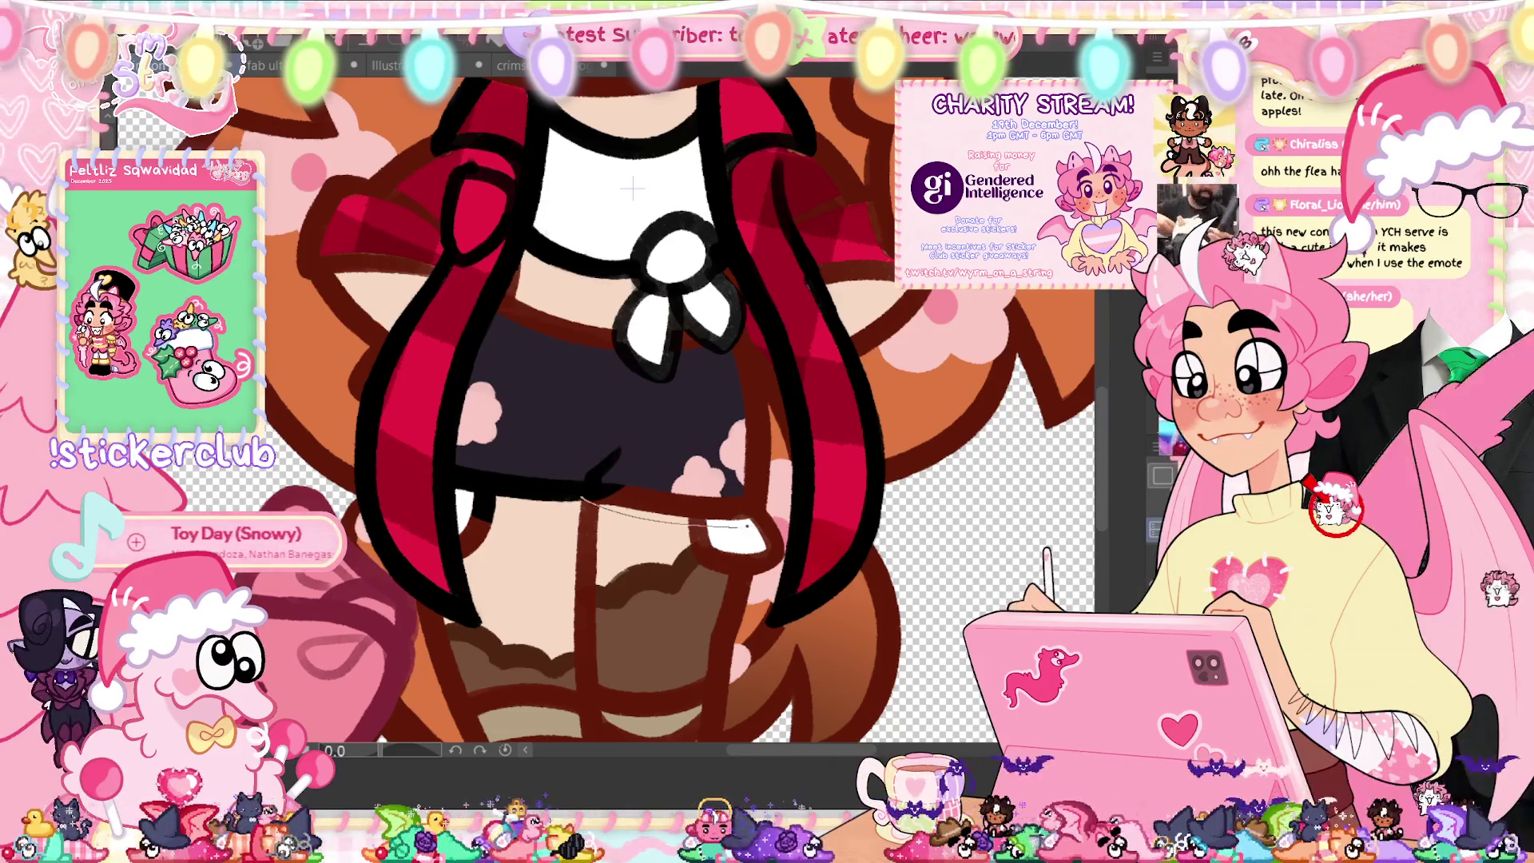
drag(599, 511, 667, 533)
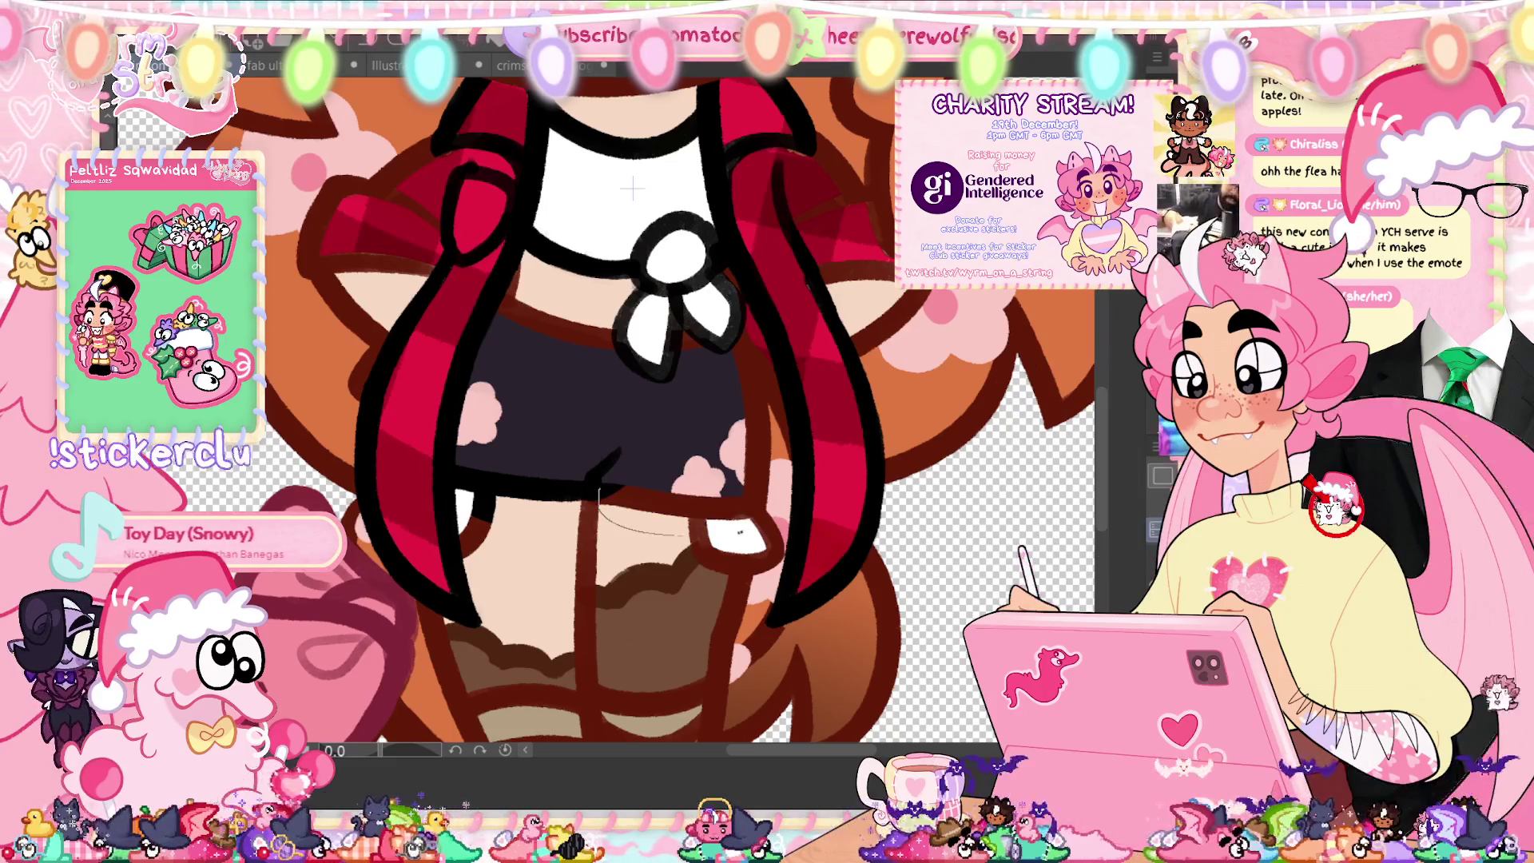
drag(751, 488, 597, 501)
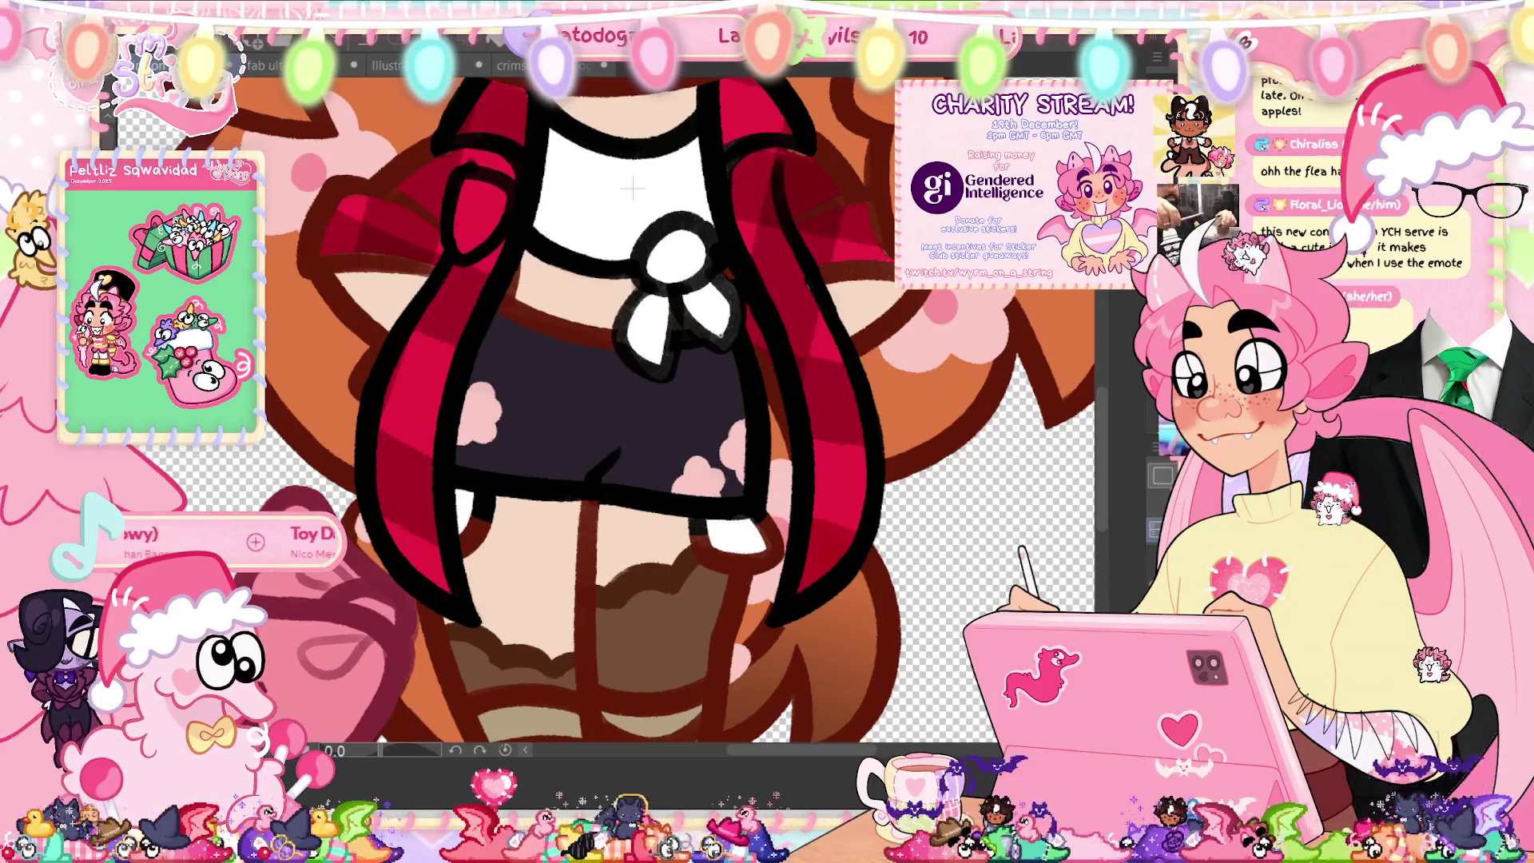
mouse_move(626, 409)
mouse_down()
mouse_move(703, 391)
mouse_move(756, 327)
mouse_up()
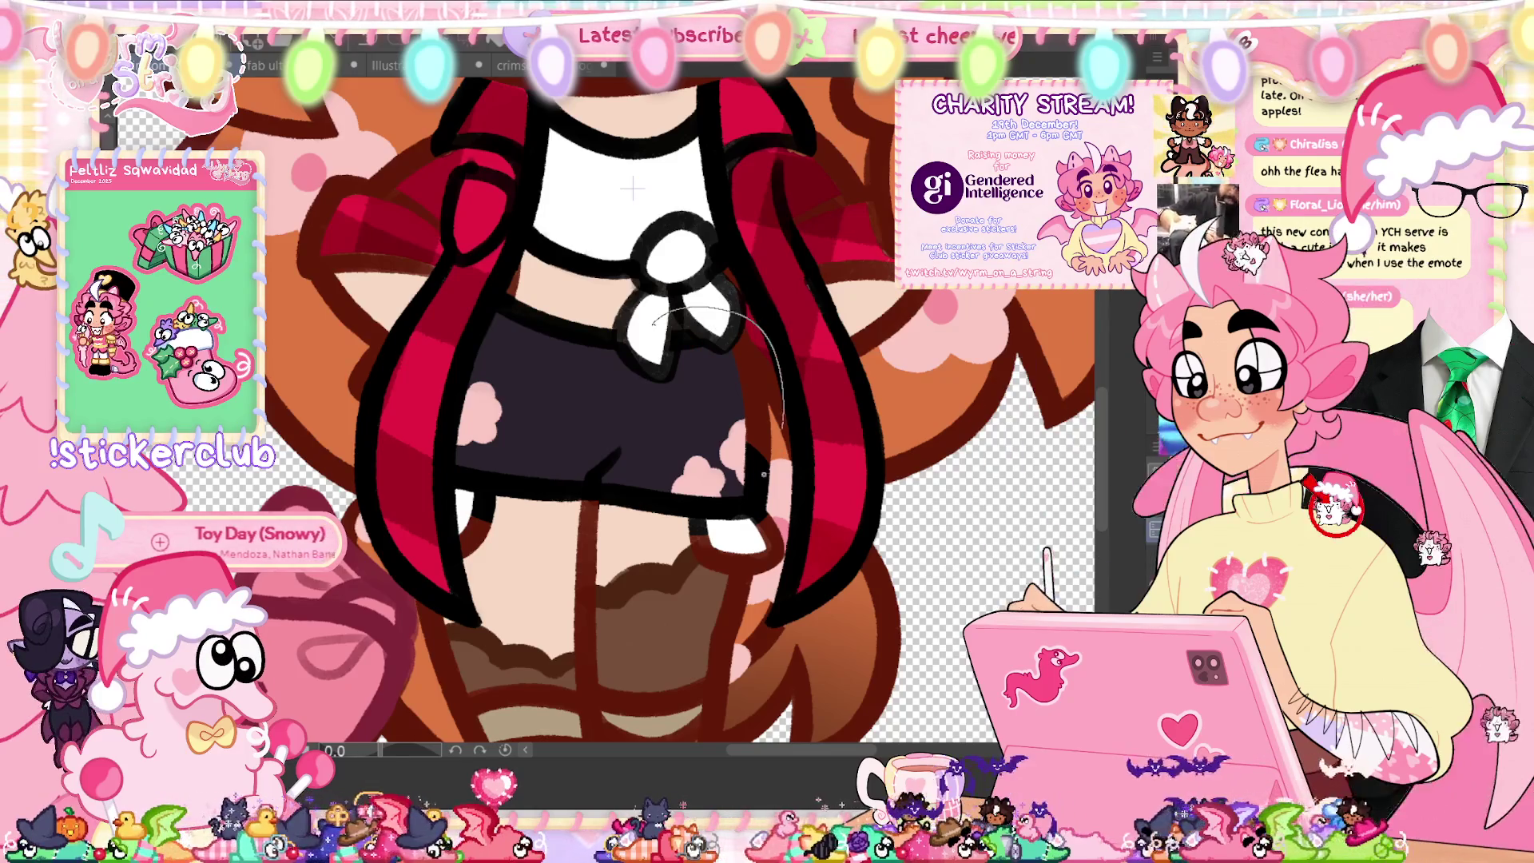
key(ctrl+0)
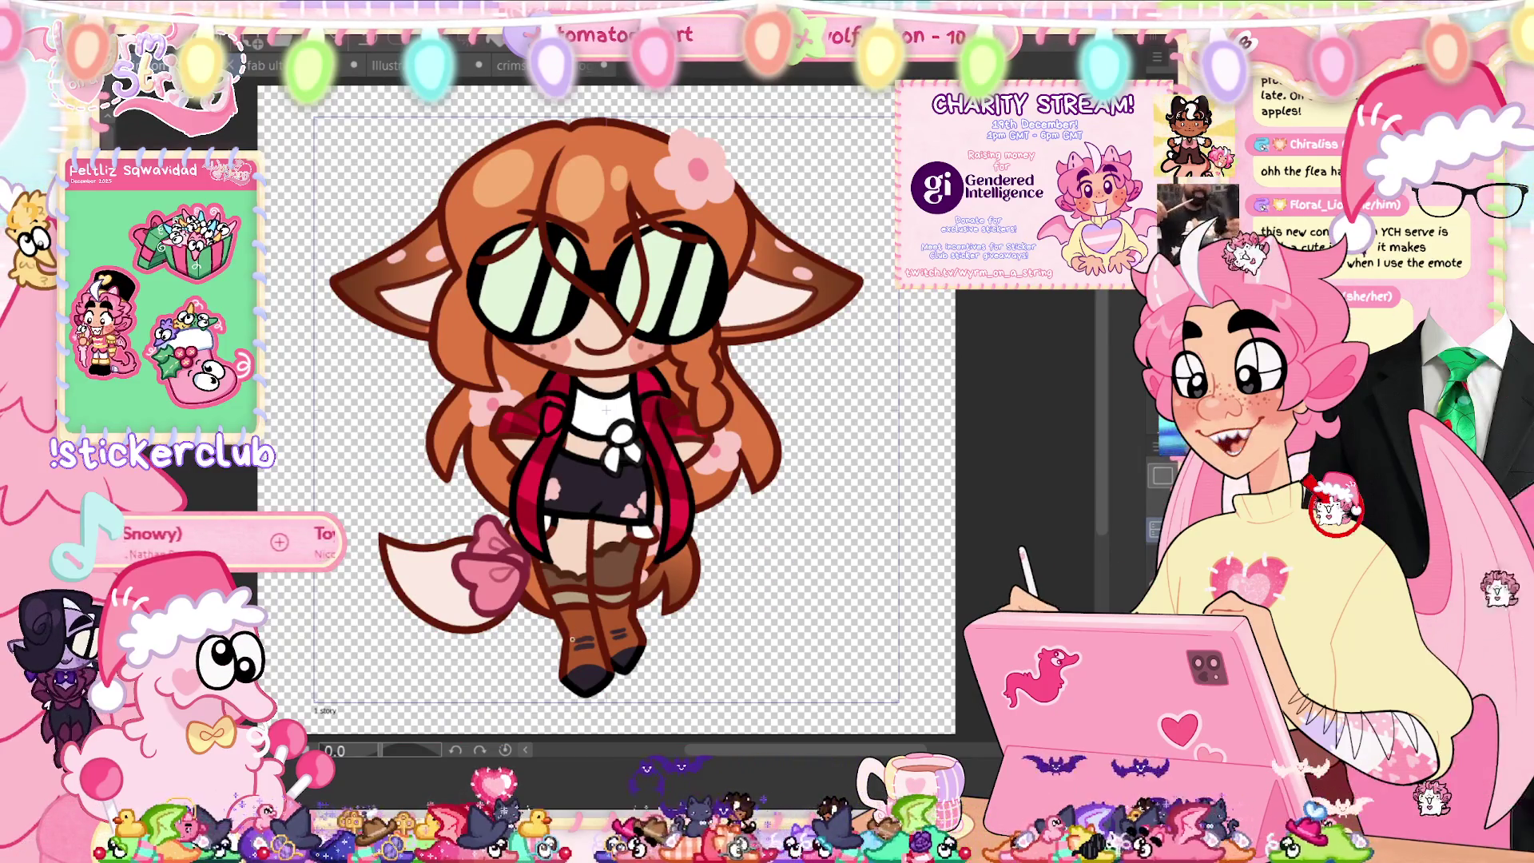
Step: Lasso-fill a darker brown shadow on the sock beneath the scalloped ruffle
scroll(571, 639, up, 5)
scroll(541, 469, down, 1)
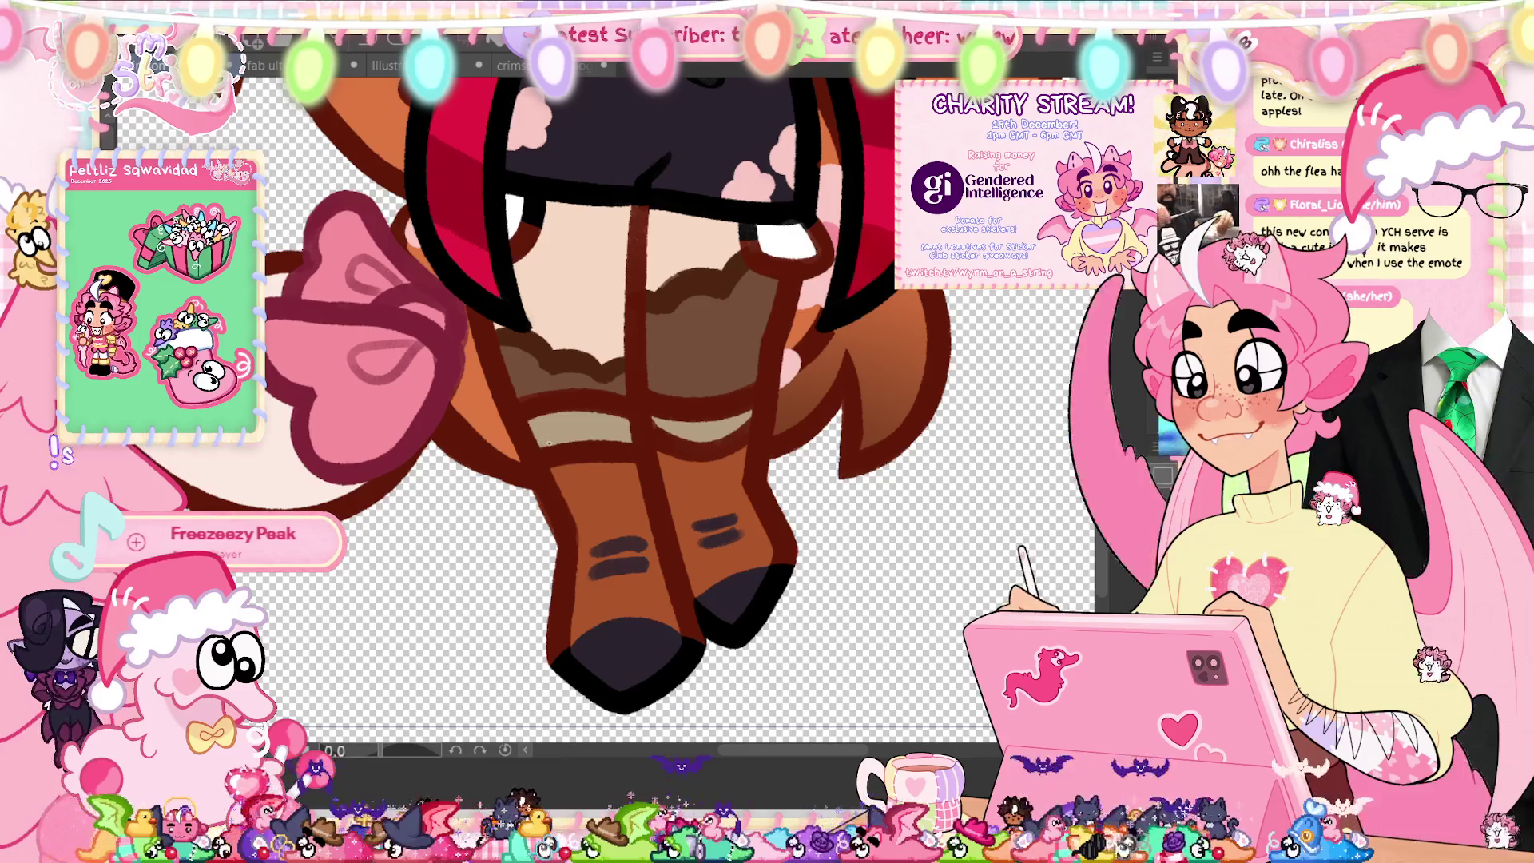
drag(551, 446, 463, 345)
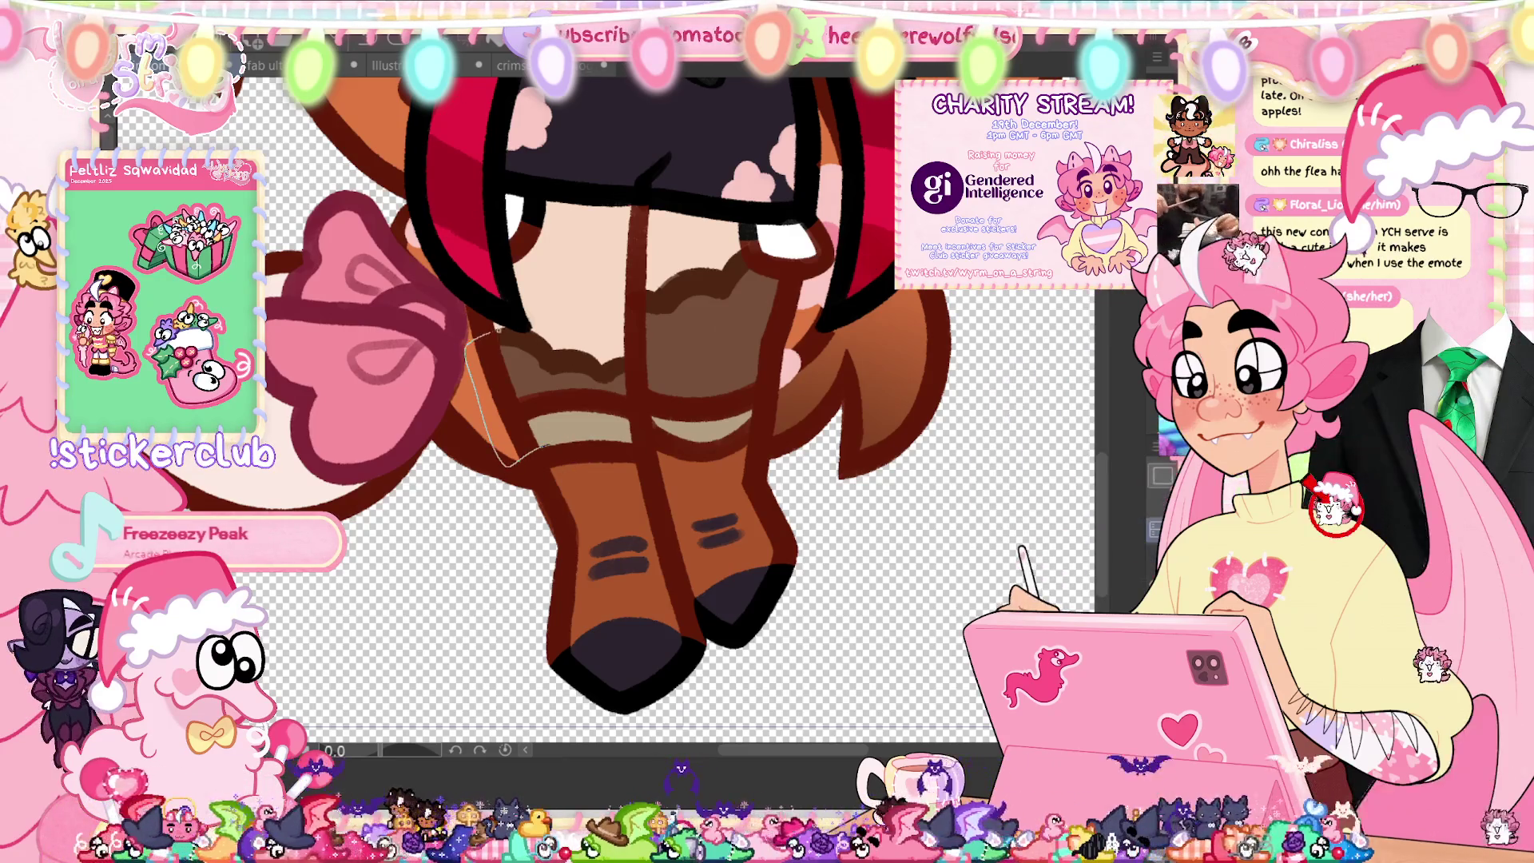
mouse_move(559, 367)
mouse_down()
mouse_move(583, 391)
mouse_move(655, 360)
mouse_move(677, 403)
mouse_move(650, 421)
mouse_move(654, 443)
mouse_move(598, 429)
mouse_move(575, 380)
mouse_move(667, 425)
mouse_move(639, 409)
mouse_up()
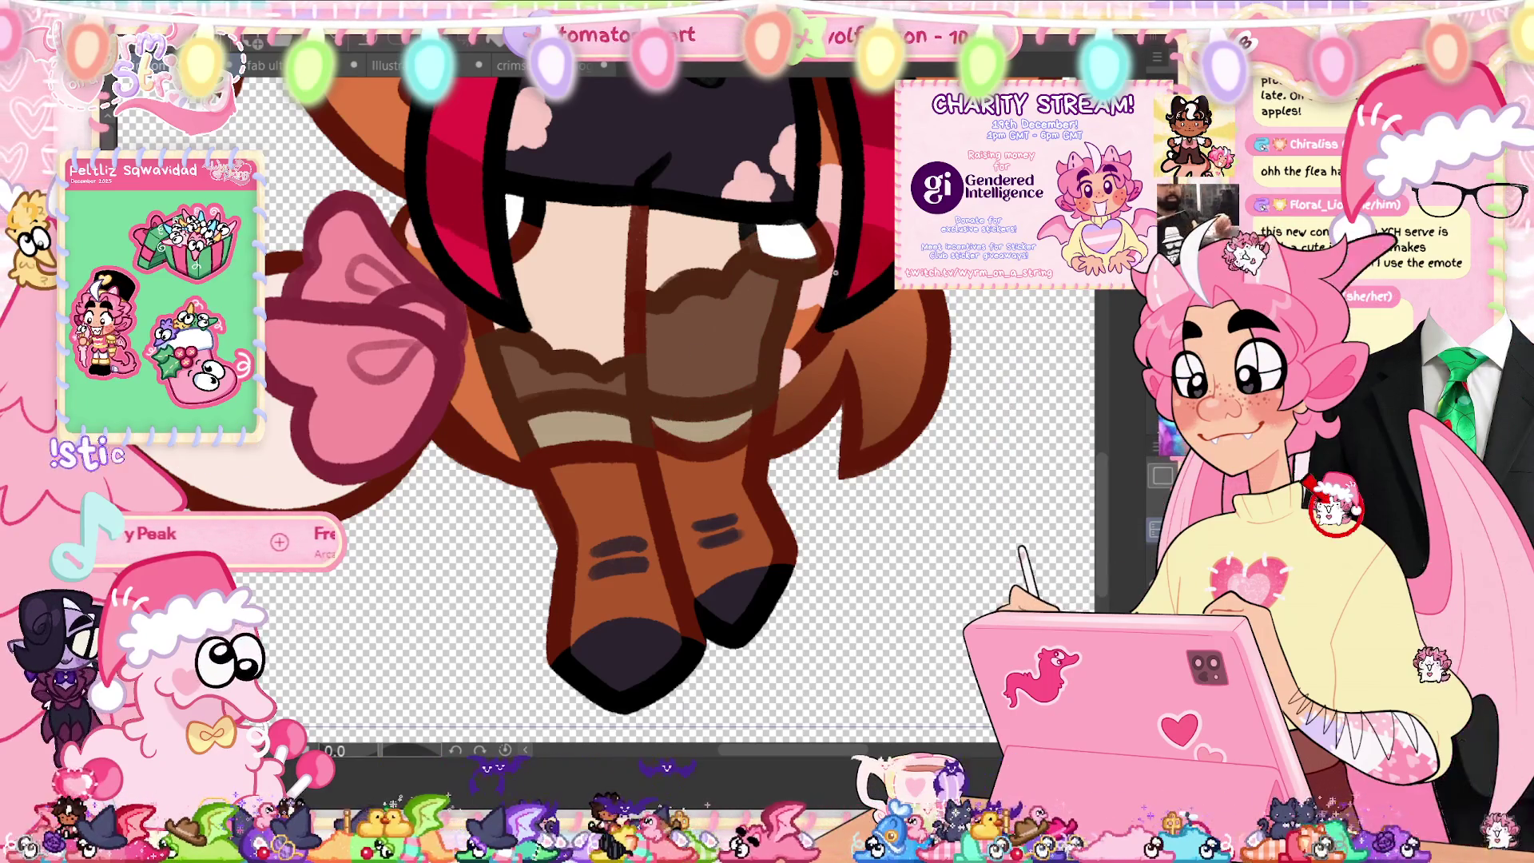
key(ctrl+0)
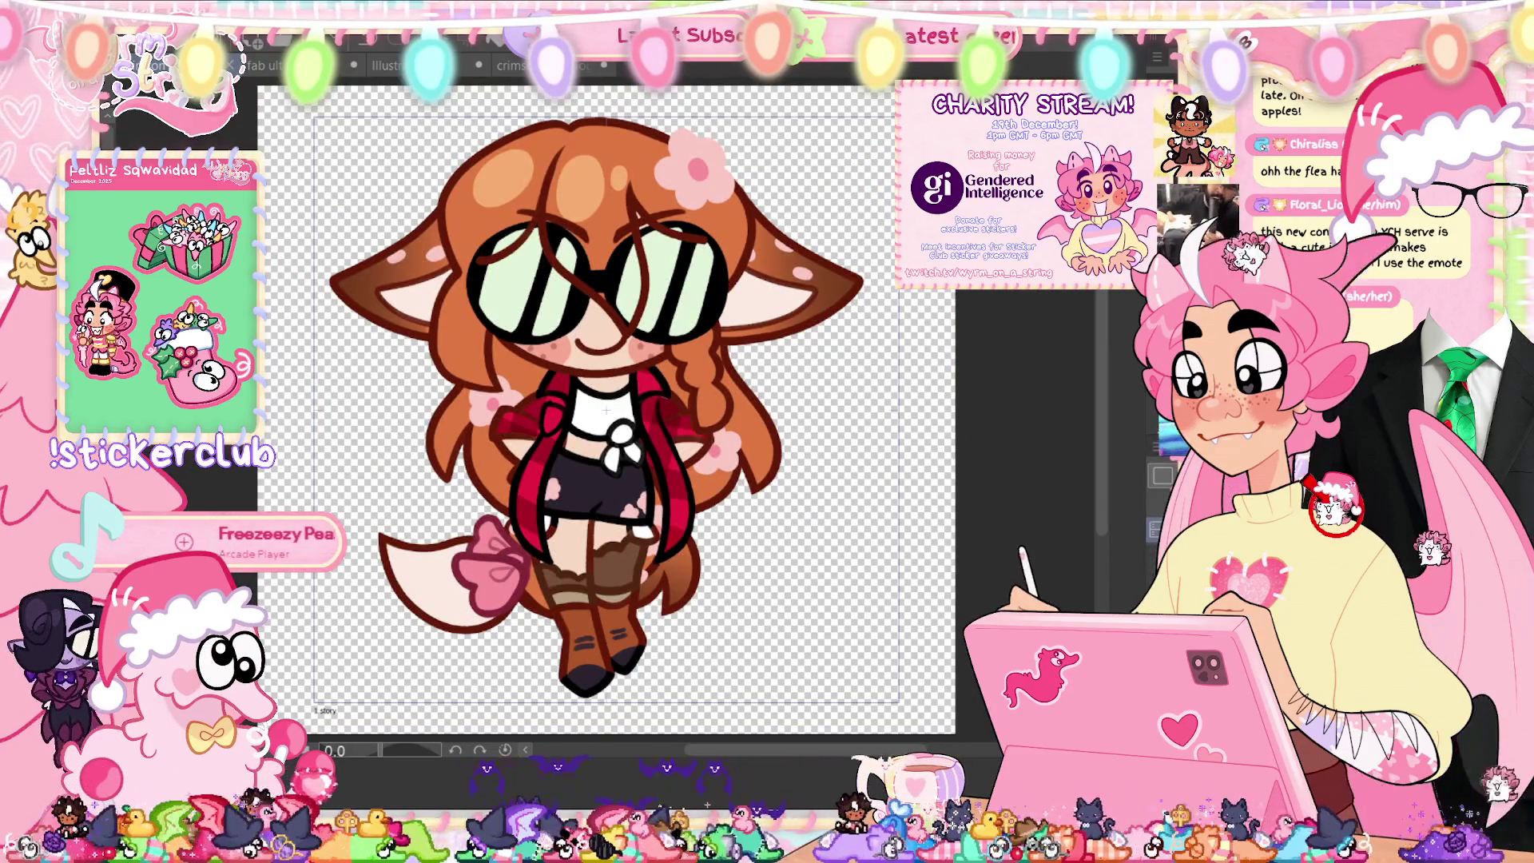
Step: Lasso-fill two dark brown shadow areas on the socks in this frame
scroll(654, 597, up, 5)
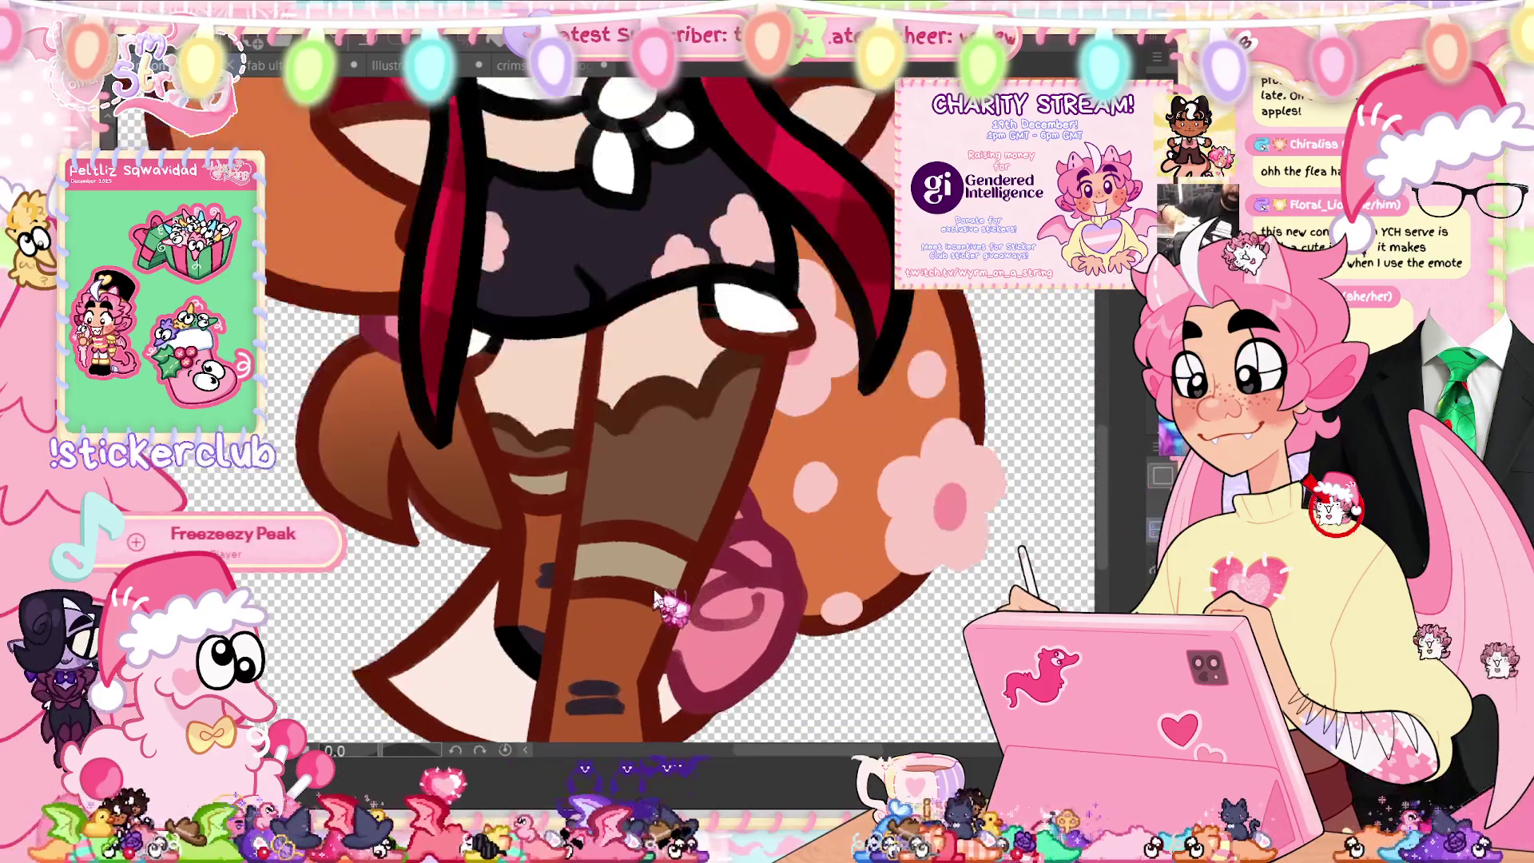
drag(674, 593, 754, 584)
mouse_move(792, 516)
mouse_down()
mouse_move(796, 351)
mouse_move(583, 399)
mouse_move(559, 460)
mouse_up()
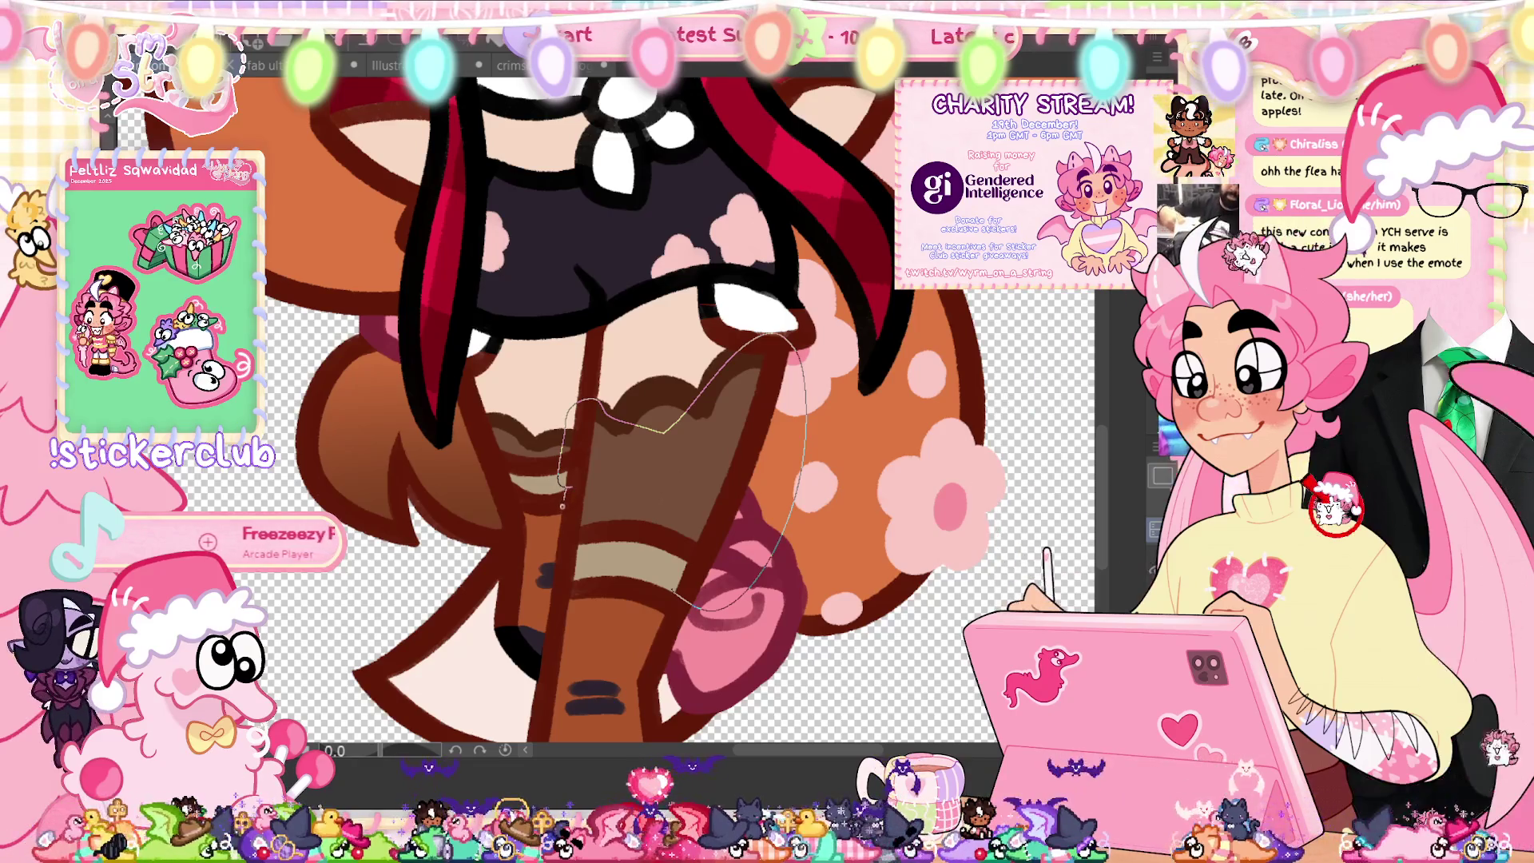
mouse_move(557, 555)
mouse_down()
mouse_move(562, 511)
mouse_move(553, 538)
mouse_up()
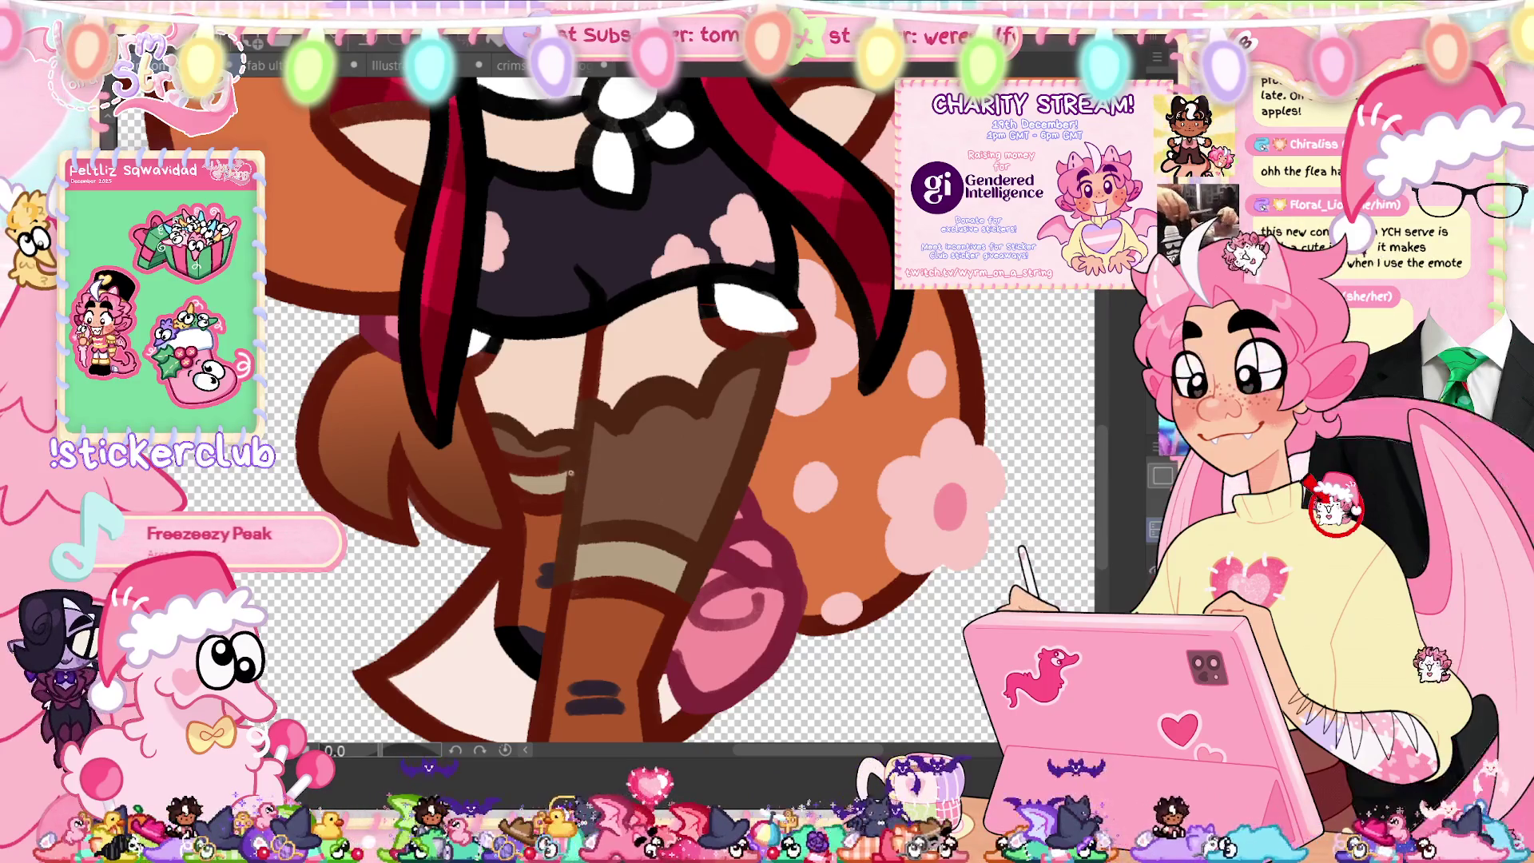
mouse_move(573, 471)
mouse_down()
mouse_move(517, 483)
mouse_move(466, 437)
mouse_move(504, 415)
mouse_up()
drag(623, 444, 647, 465)
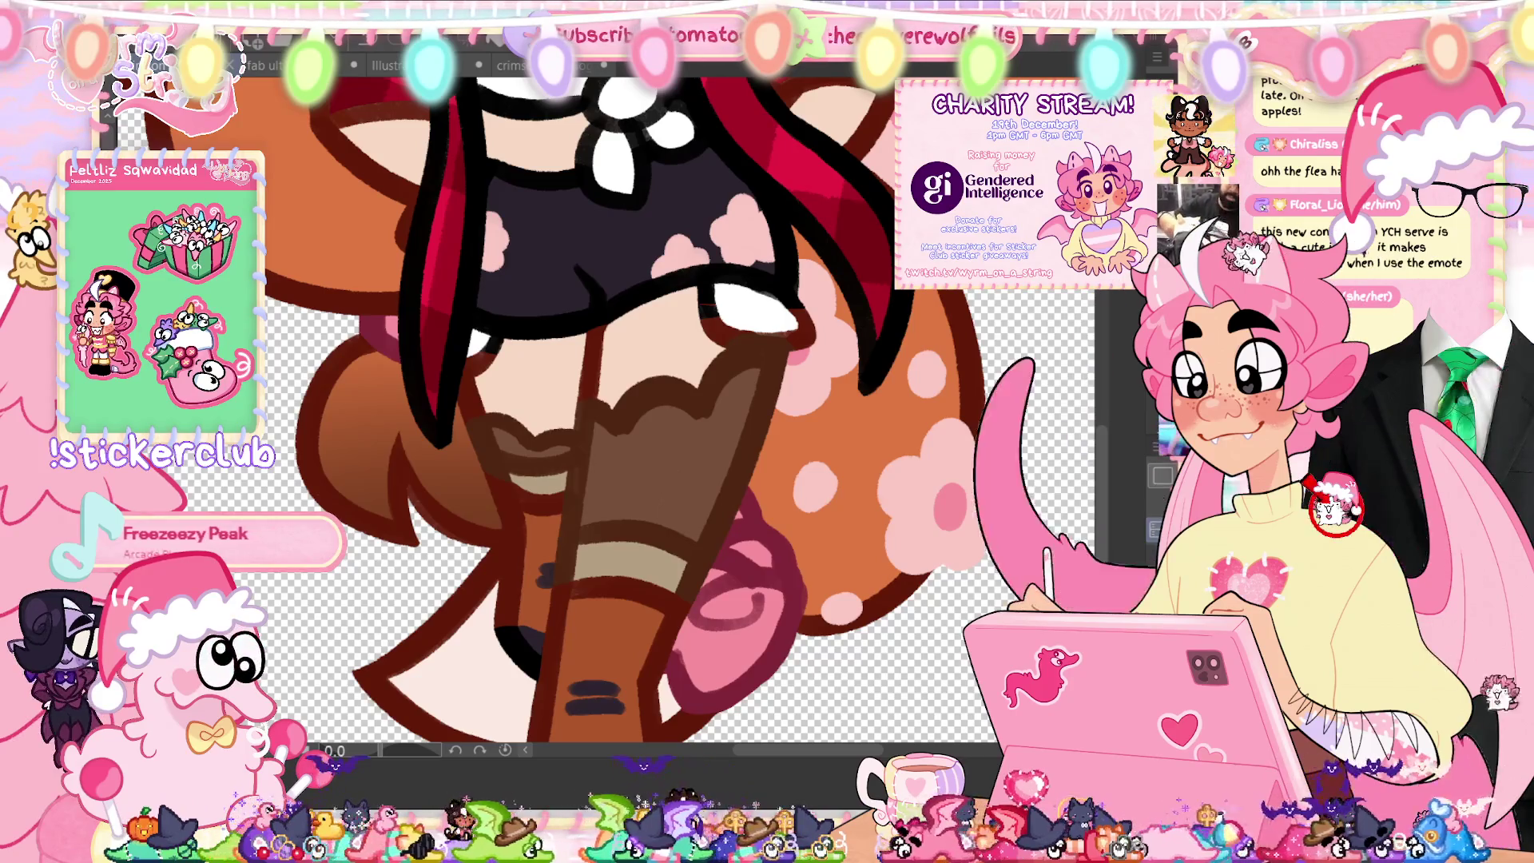
Step: Outline and fill the sock shadows in the next walk-cycle frame
key(ctrl+z)
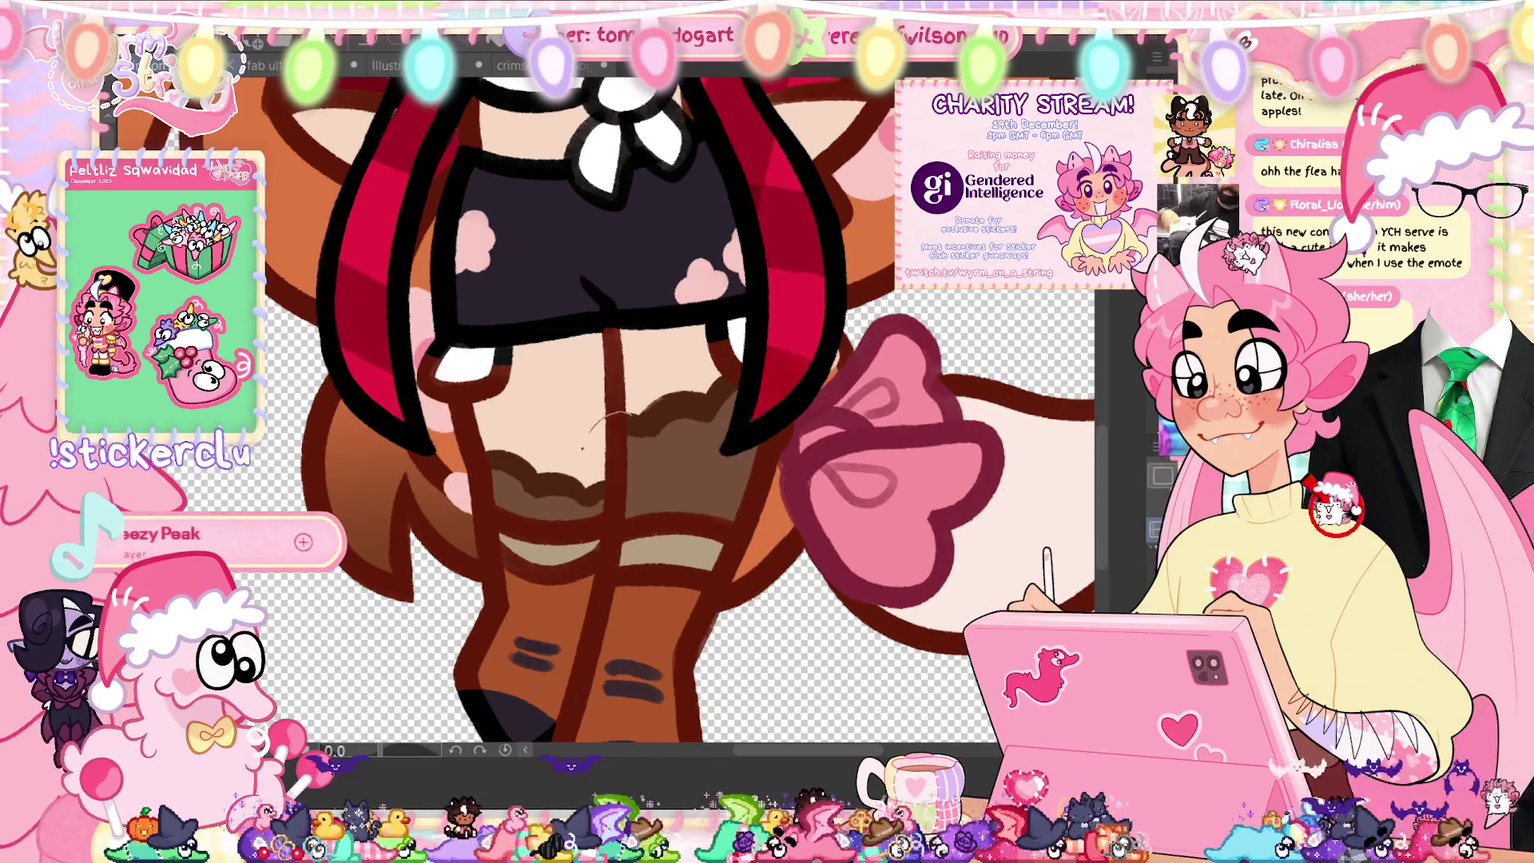
mouse_move(593, 527)
mouse_down()
mouse_move(595, 561)
mouse_move(719, 572)
mouse_move(787, 552)
mouse_up()
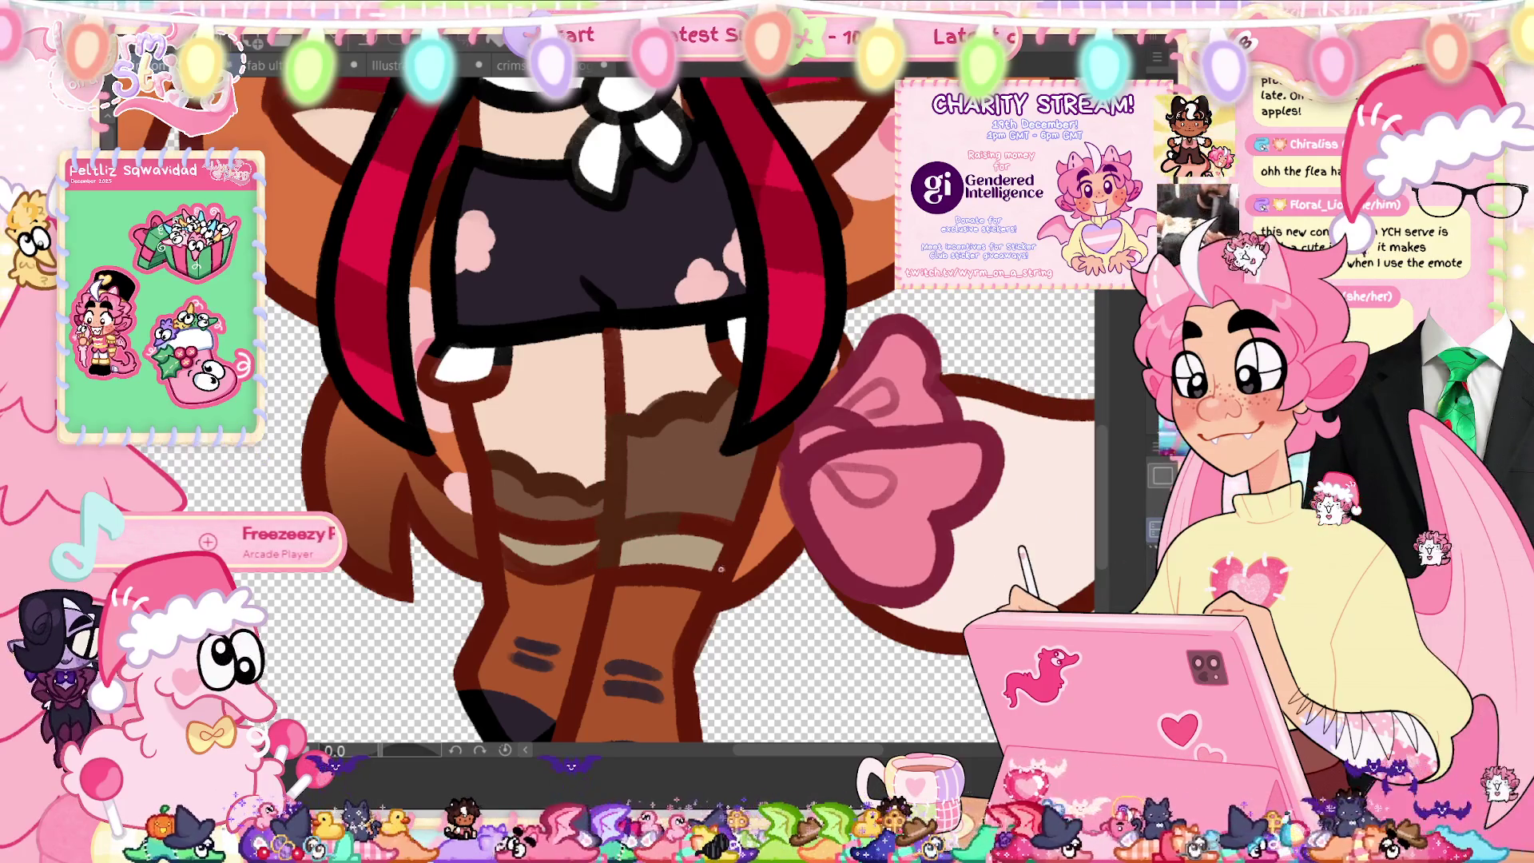
mouse_move(807, 389)
mouse_down()
mouse_move(671, 447)
mouse_move(719, 562)
mouse_up()
mouse_move(597, 540)
mouse_down()
mouse_move(511, 545)
mouse_move(453, 480)
mouse_move(467, 457)
mouse_up()
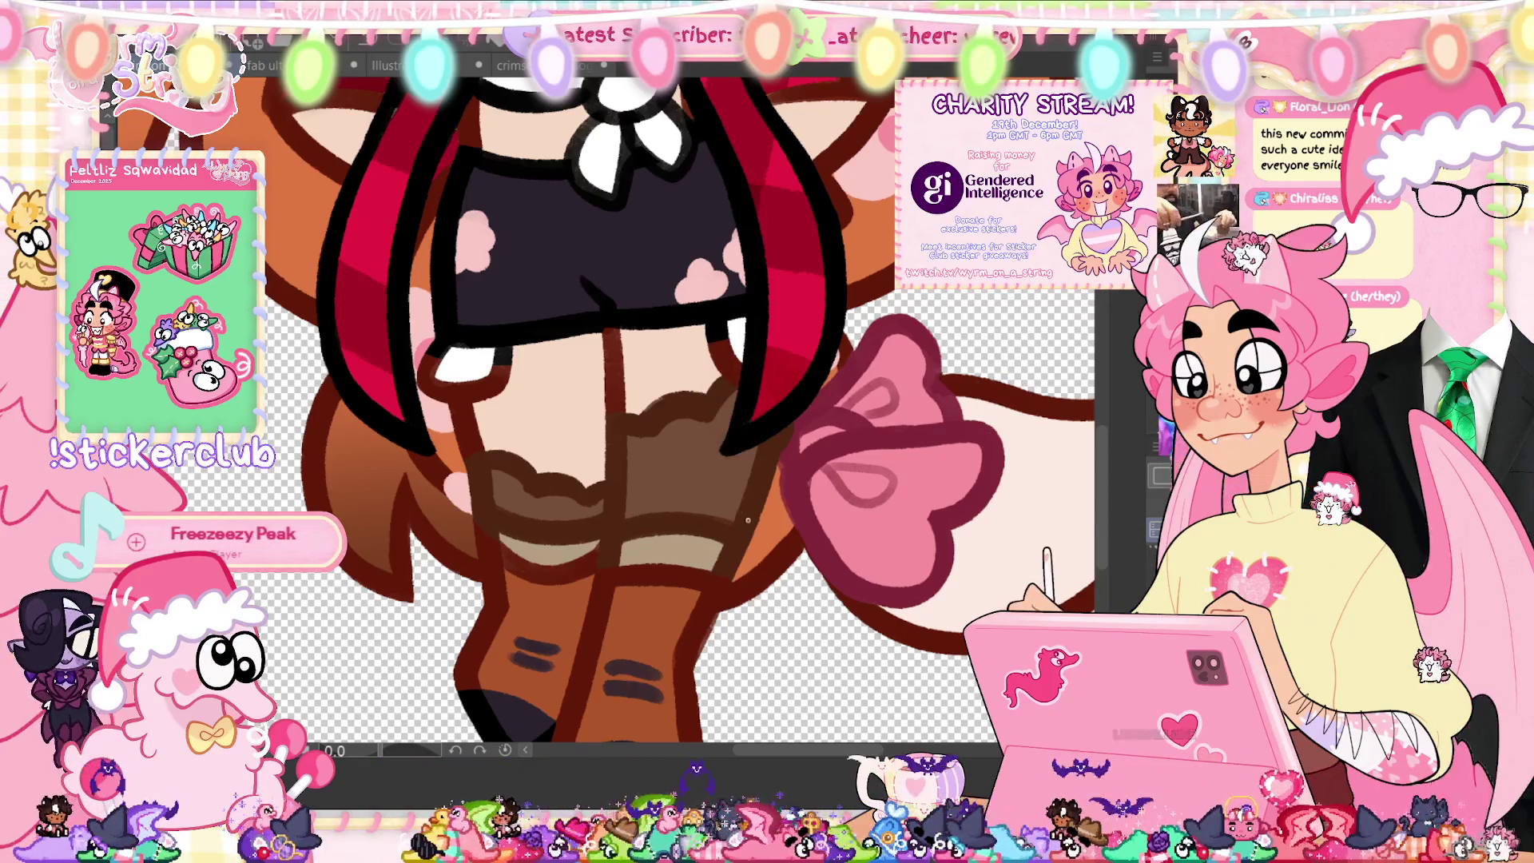
key(ctrl+0)
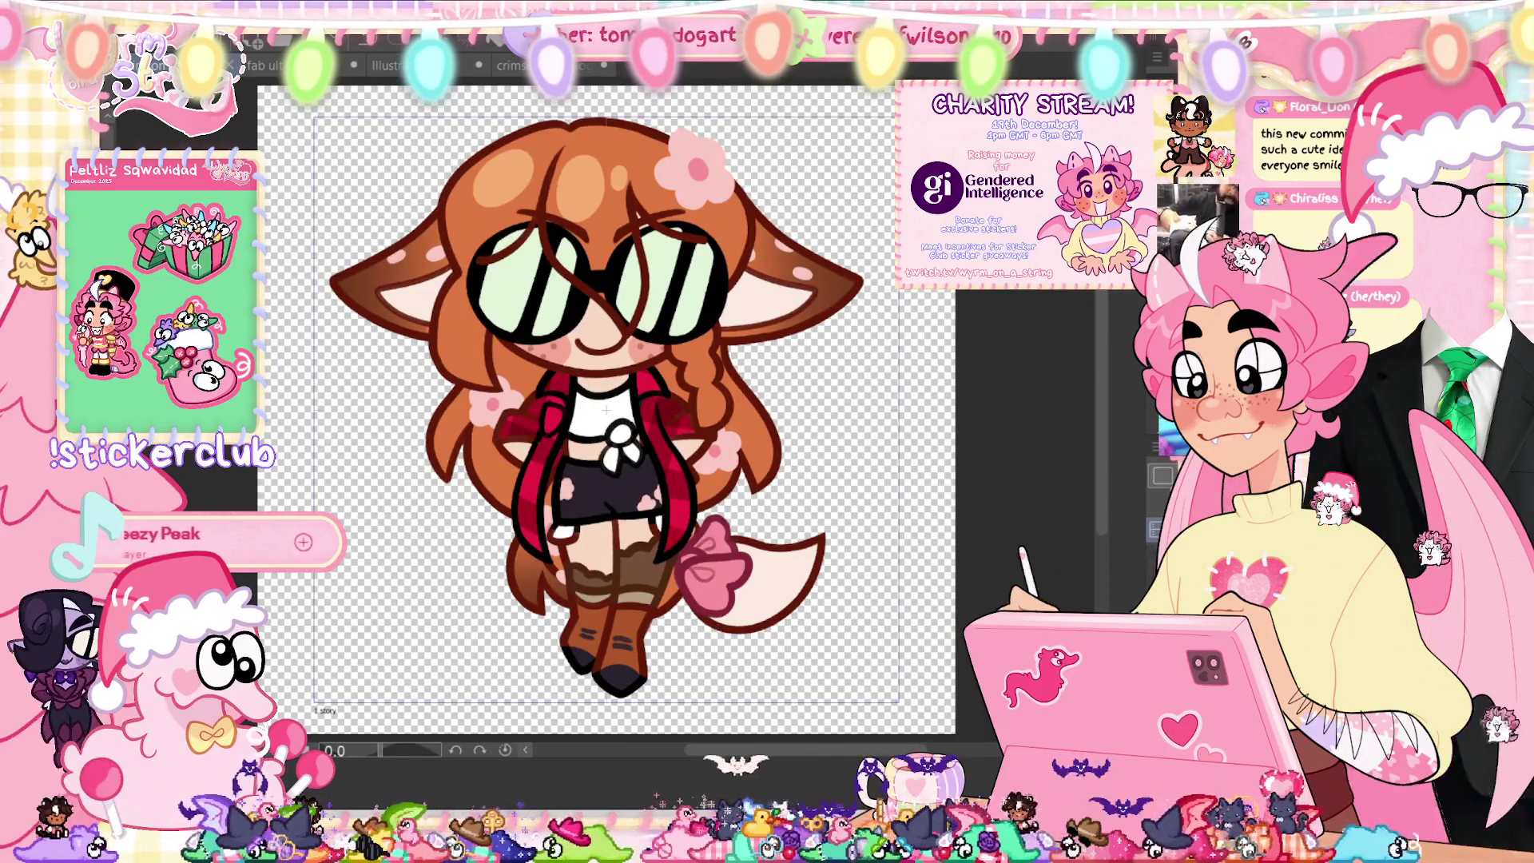
Step: Lasso-fill a darker brown shadow at the top of the rear sock under its ruffle
scroll(606, 409, up, 4)
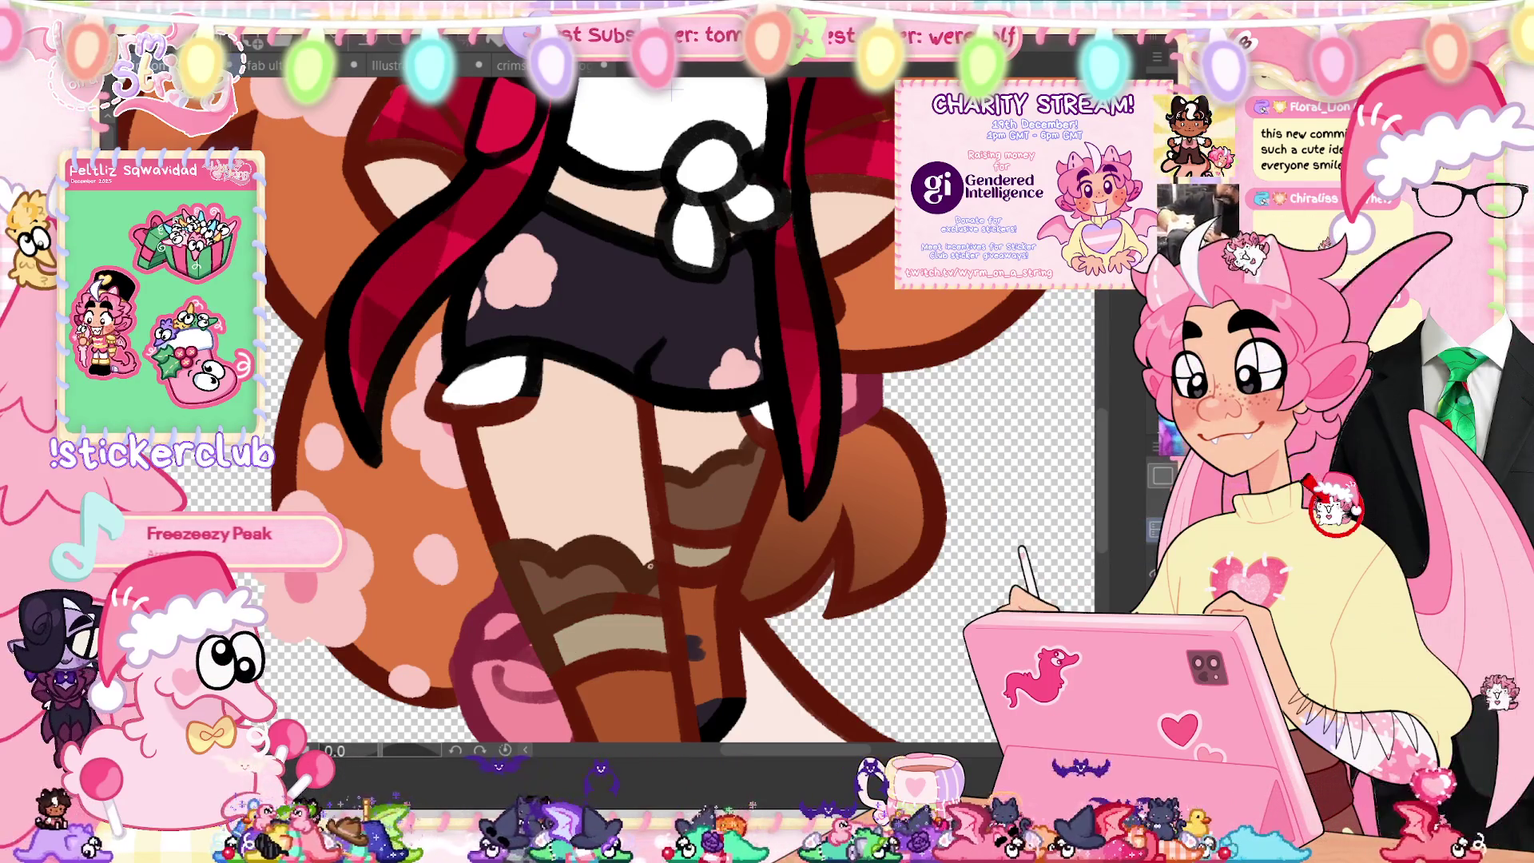
mouse_move(677, 587)
mouse_down()
mouse_move(685, 653)
mouse_move(640, 576)
mouse_move(577, 637)
mouse_up()
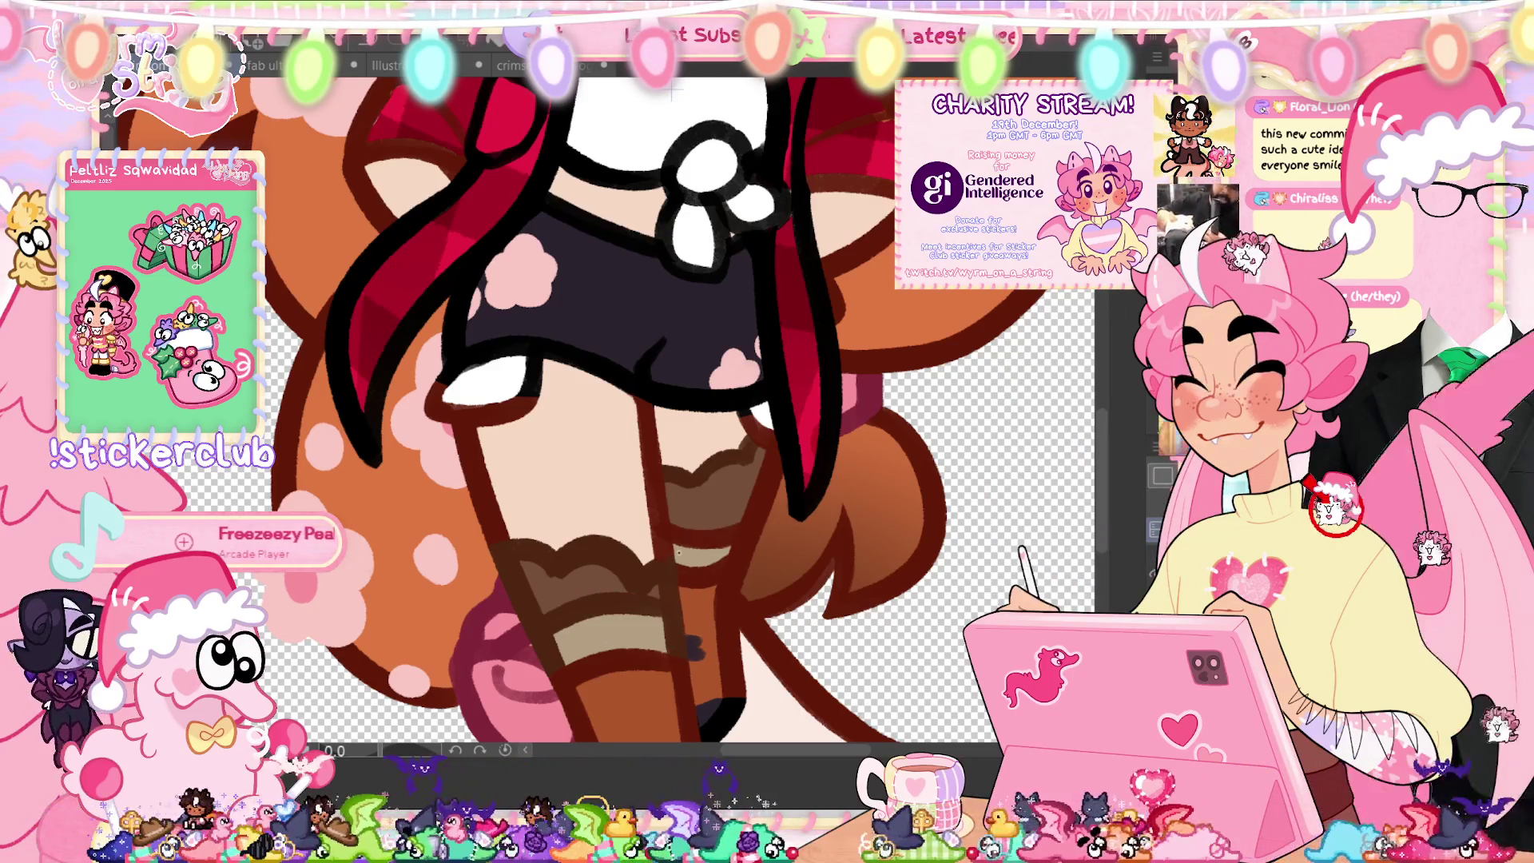
drag(678, 582, 673, 632)
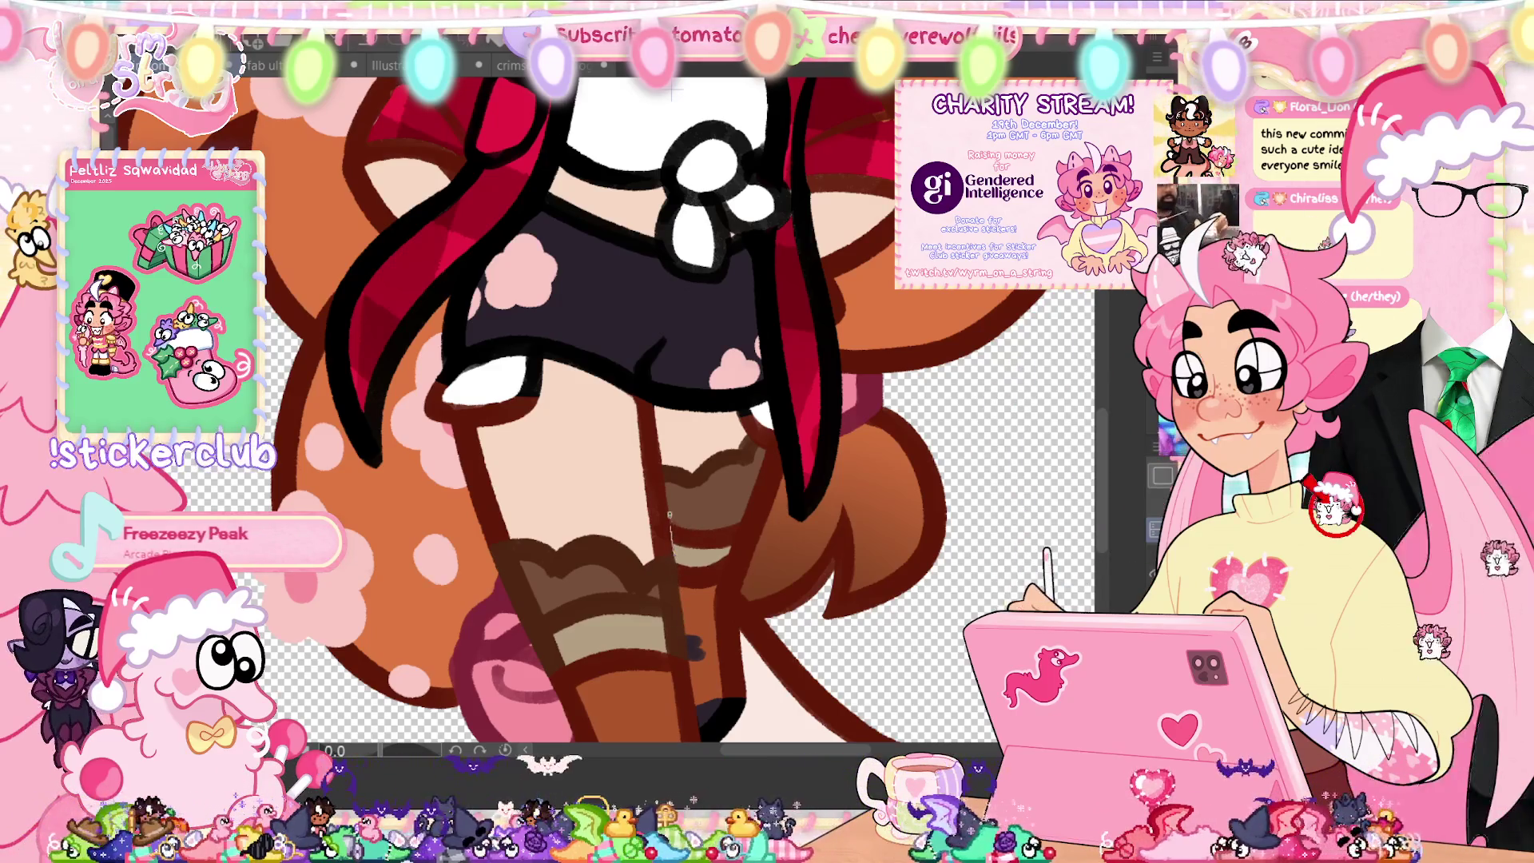
drag(671, 504, 765, 489)
mouse_move(755, 548)
mouse_down()
mouse_move(689, 530)
mouse_move(773, 515)
mouse_move(787, 441)
mouse_up()
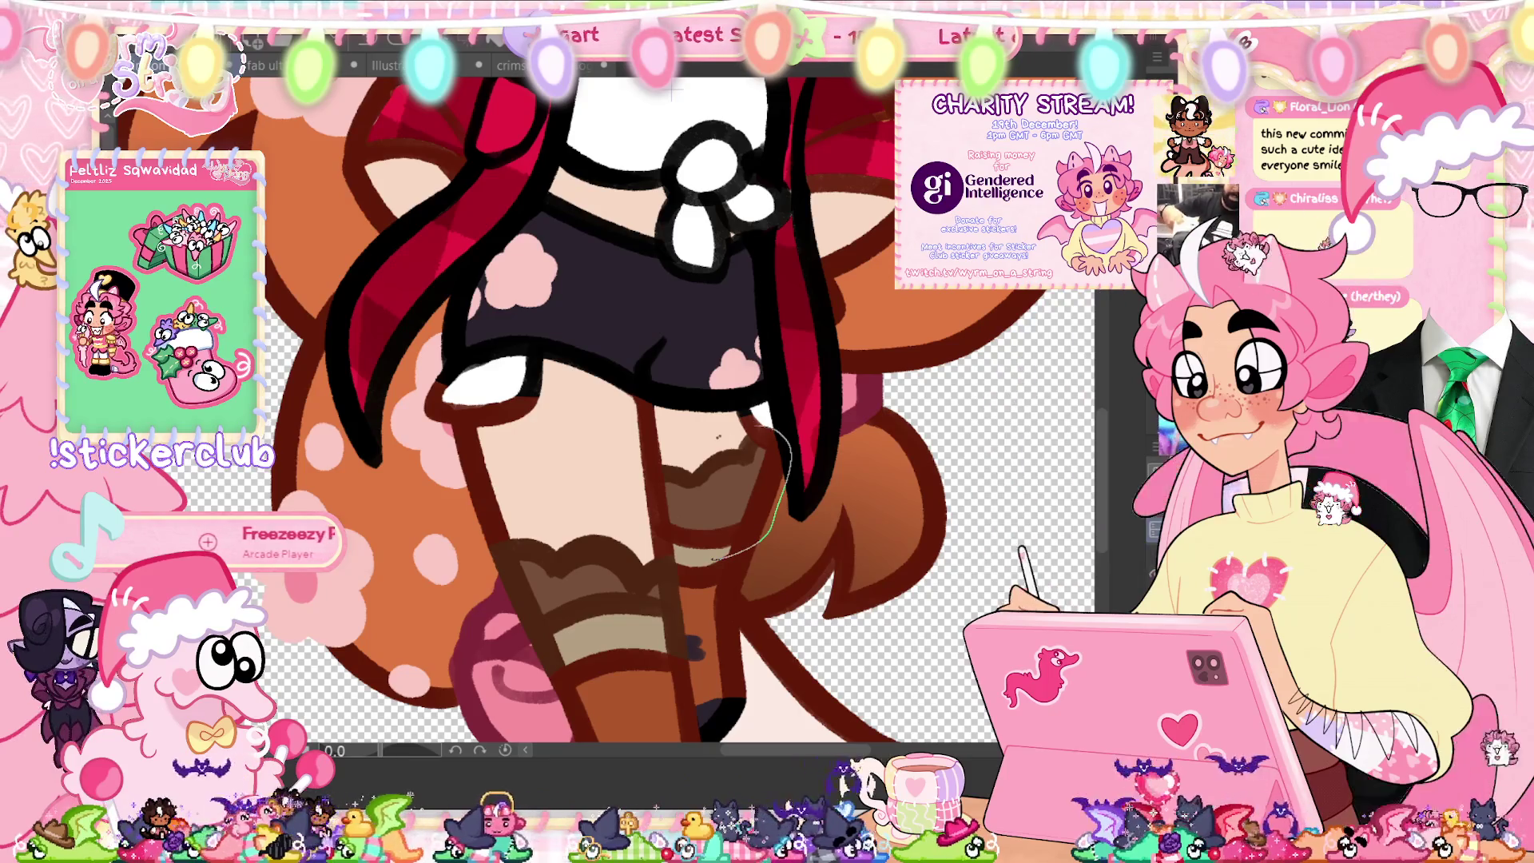
drag(672, 538, 673, 540)
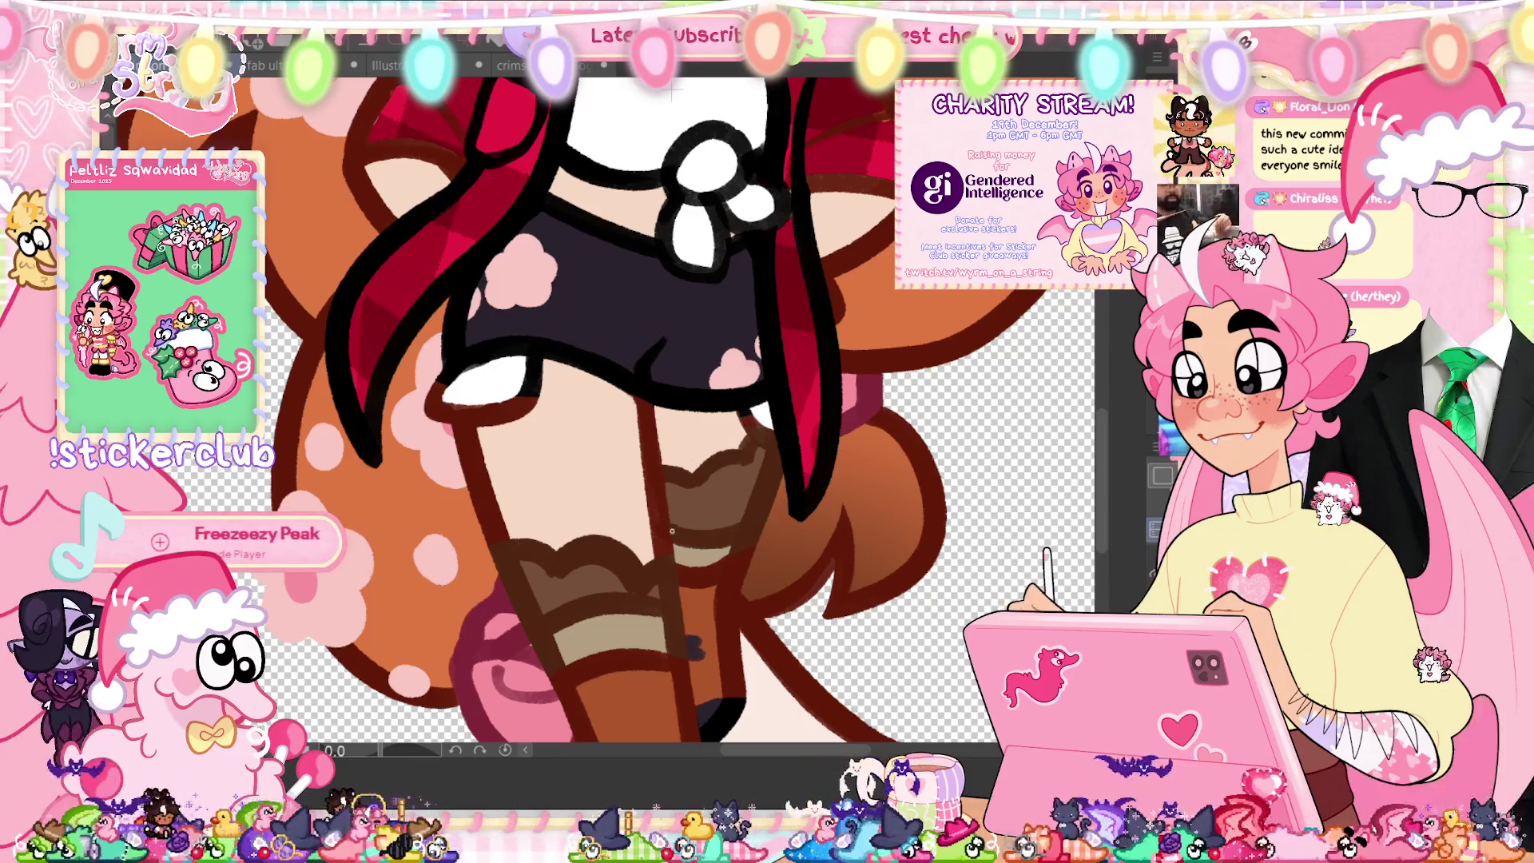
key(ctrl+0)
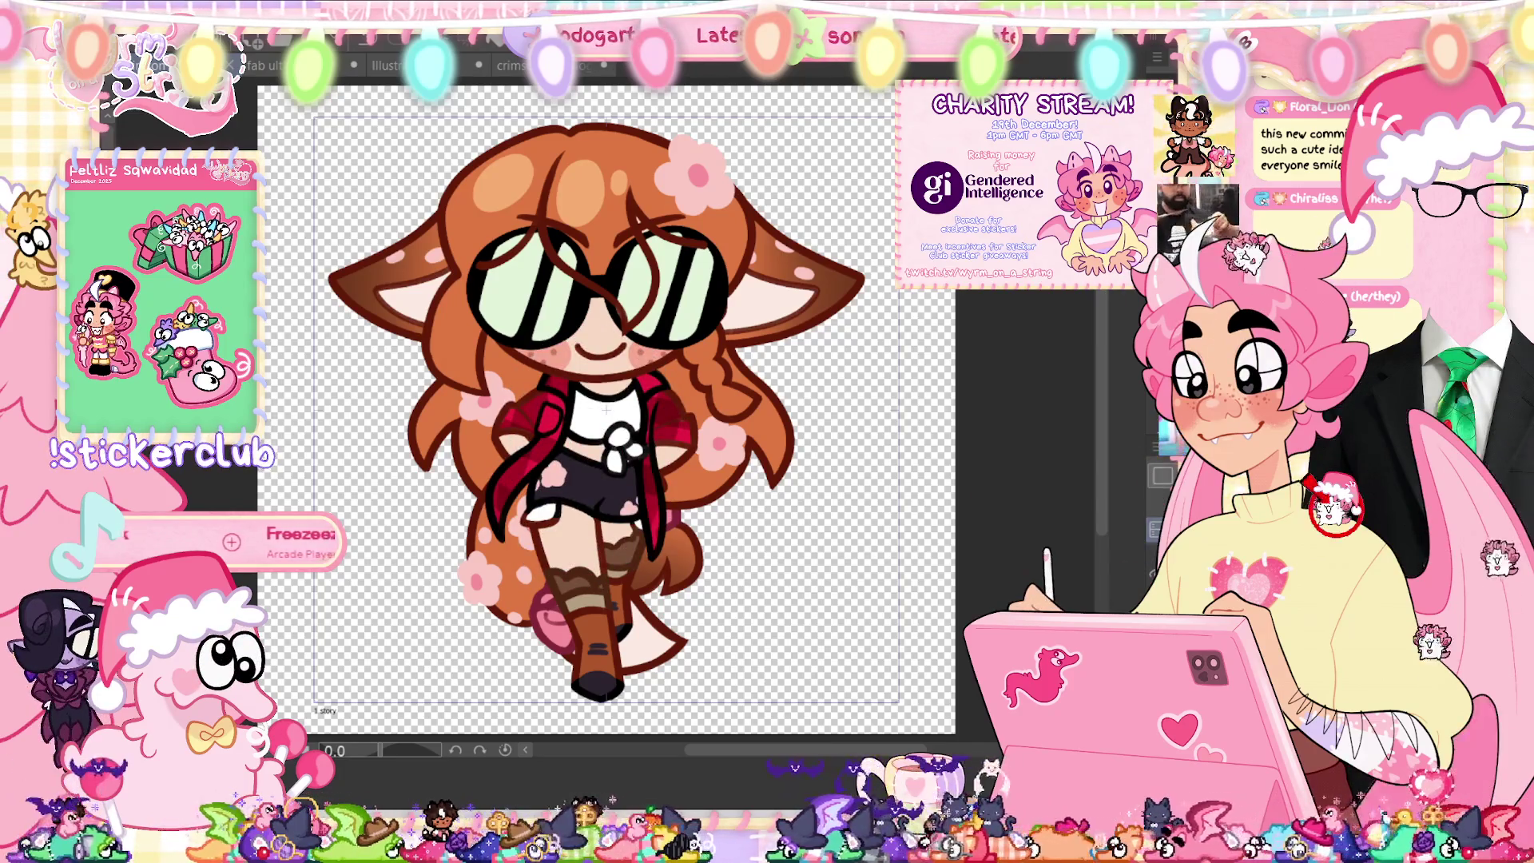
Step: Enlarge the white patch at the shorts hem and edge it with grey-lavender shading
scroll(604, 408, up, 3)
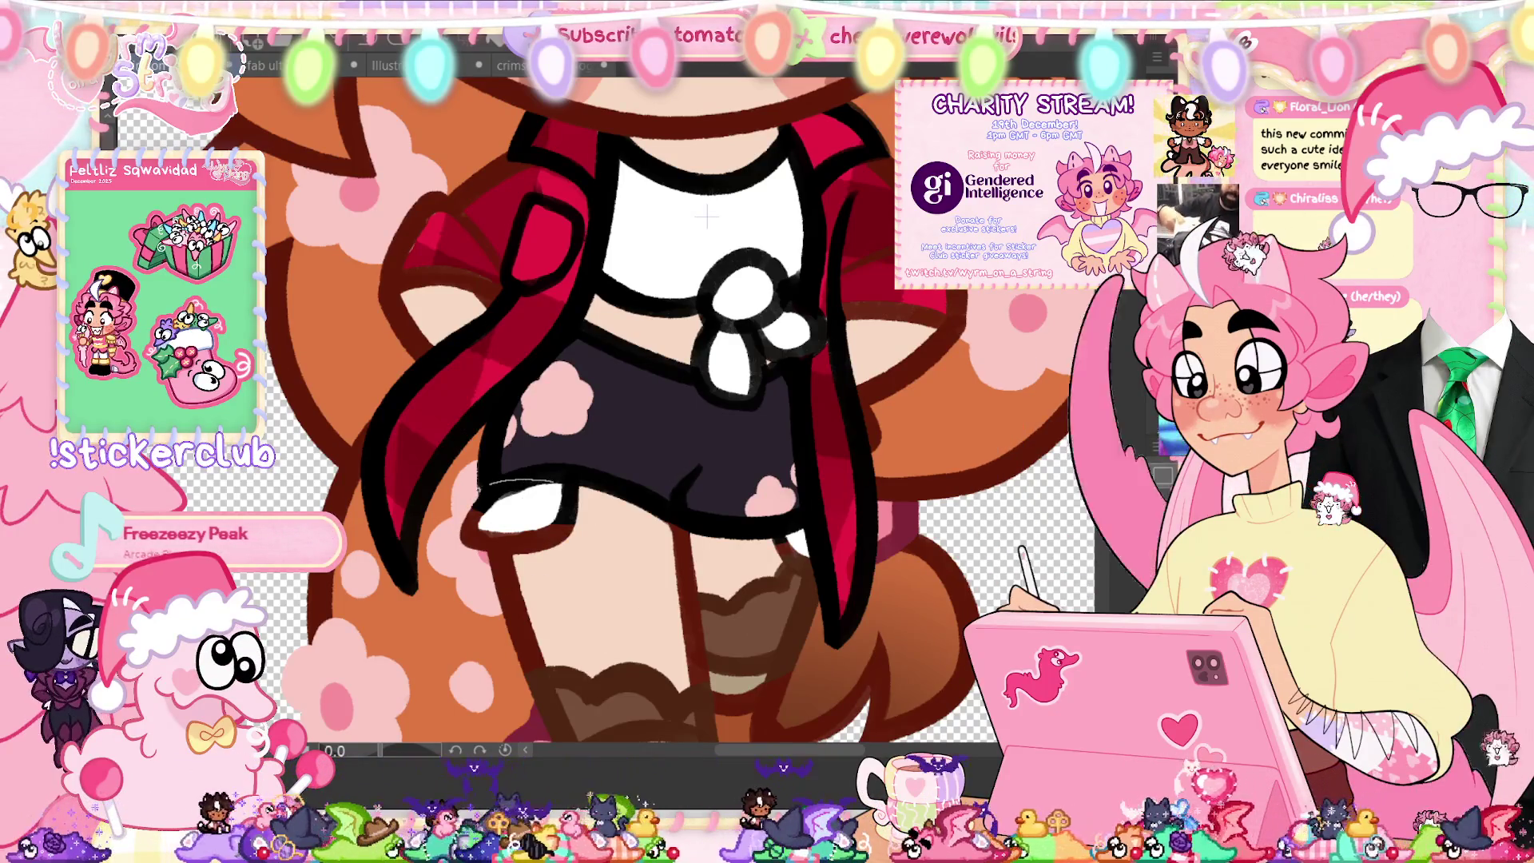
drag(489, 511, 556, 484)
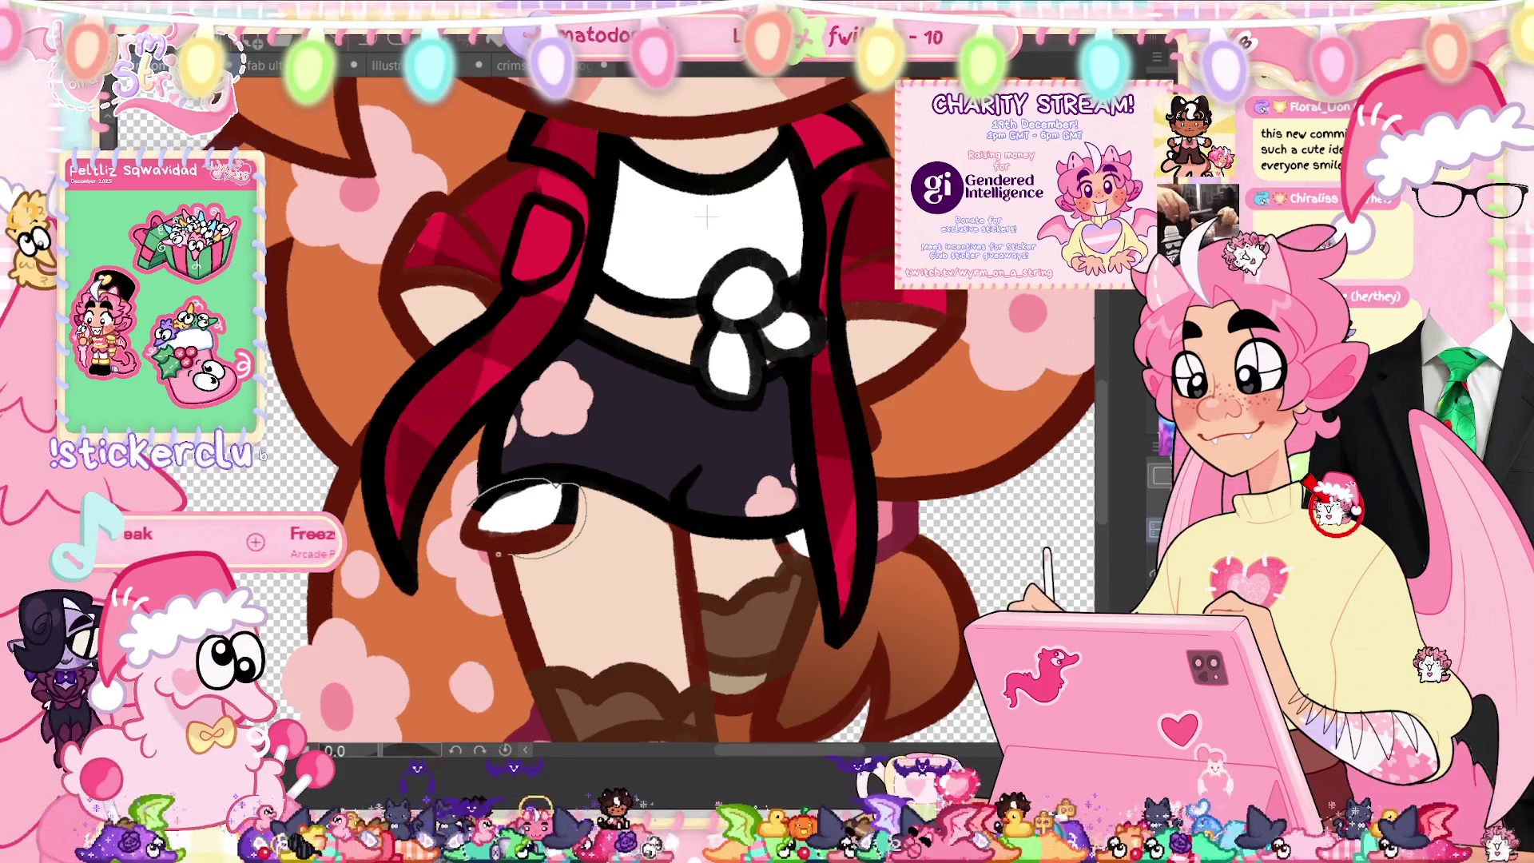
drag(559, 485, 512, 472)
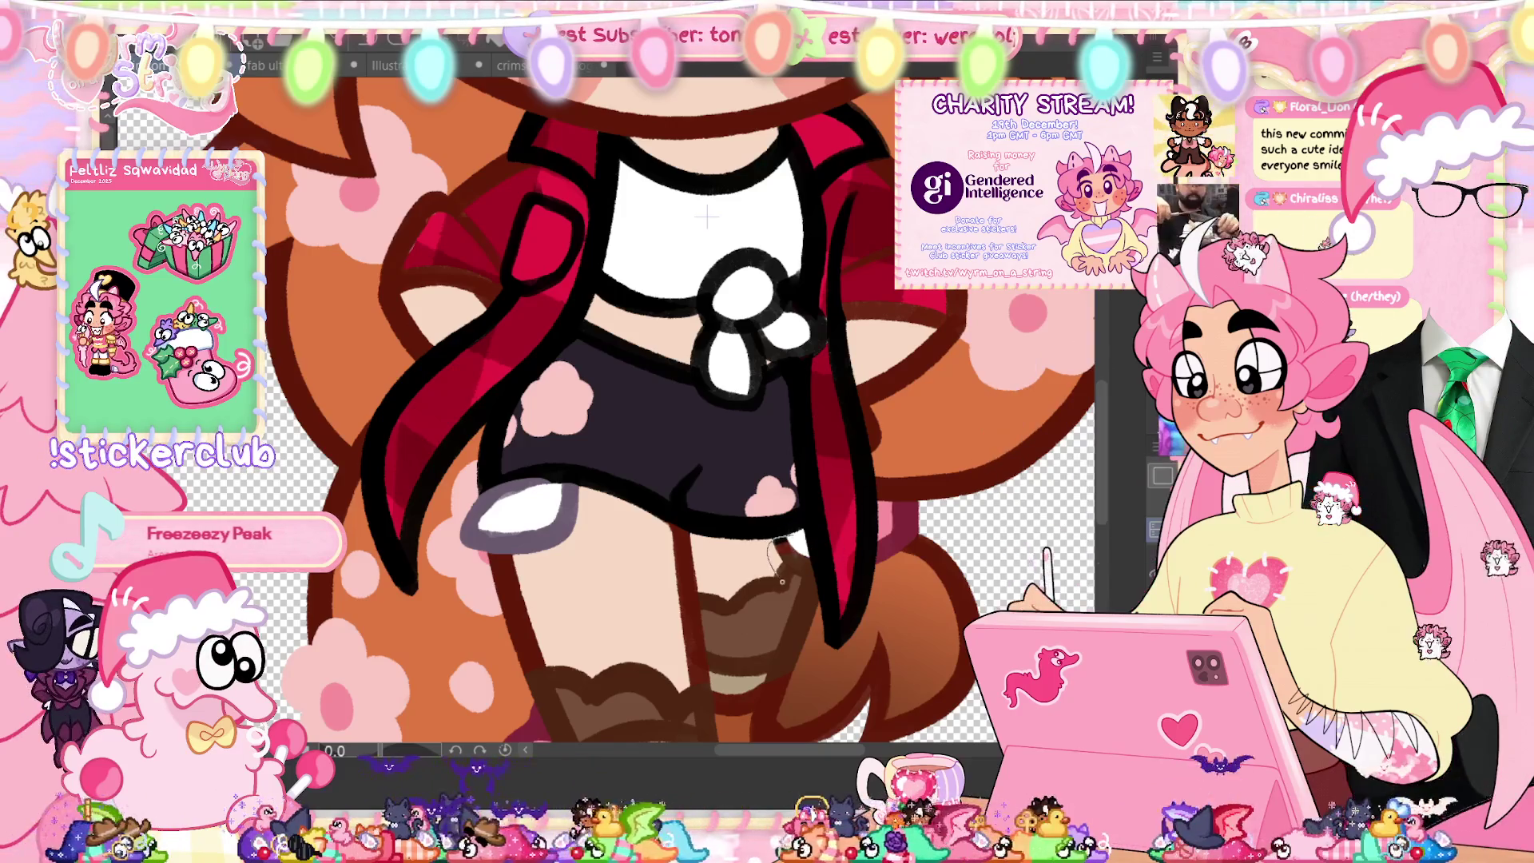
key(ctrl+0)
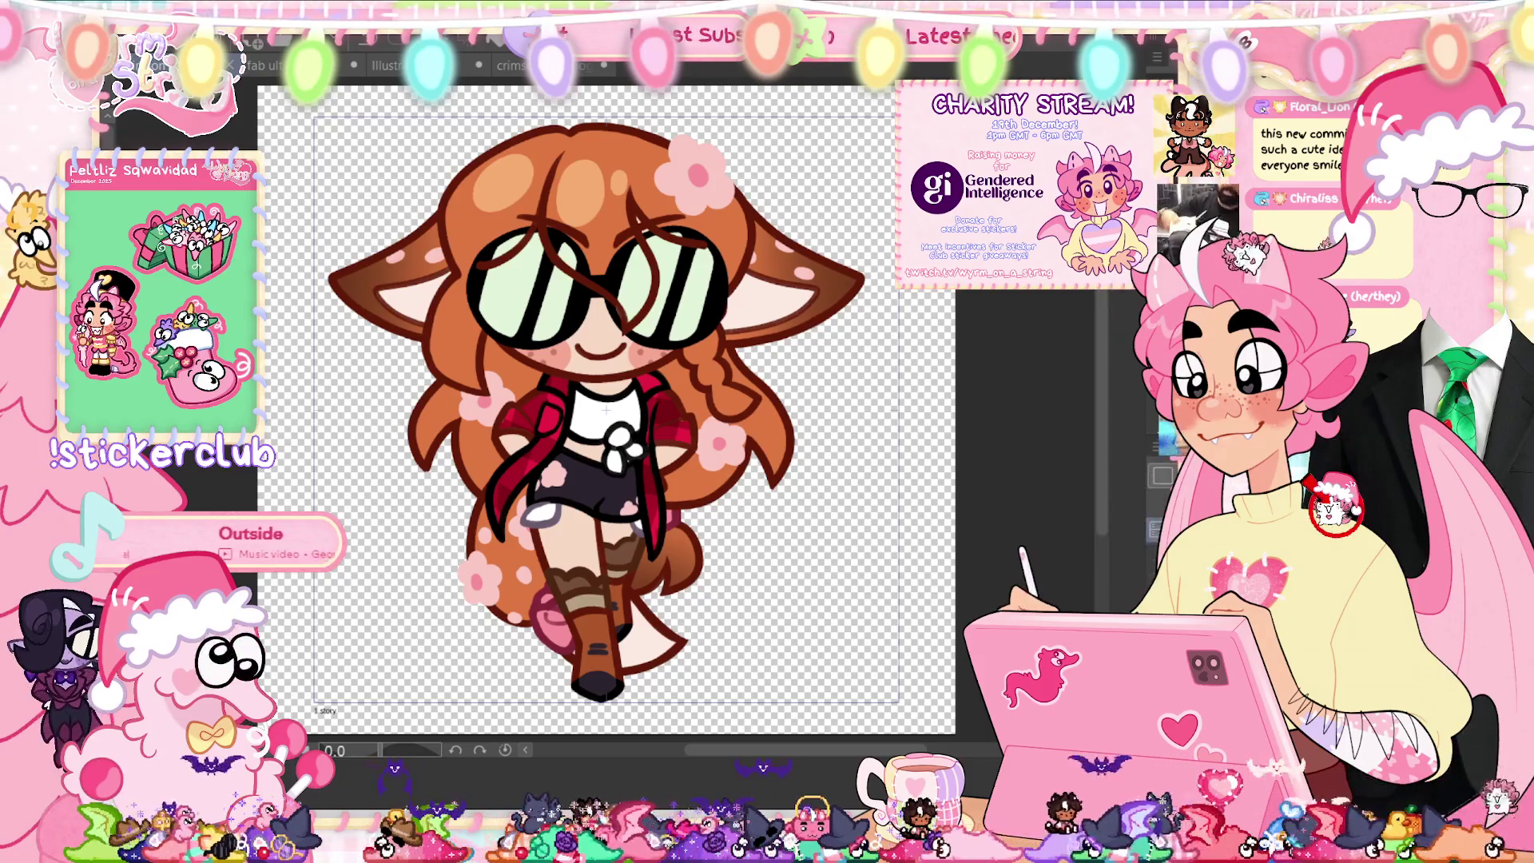
Step: Lasso-fill grey-lavender shading onto the white shorts patch
scroll(675, 535, up, 5)
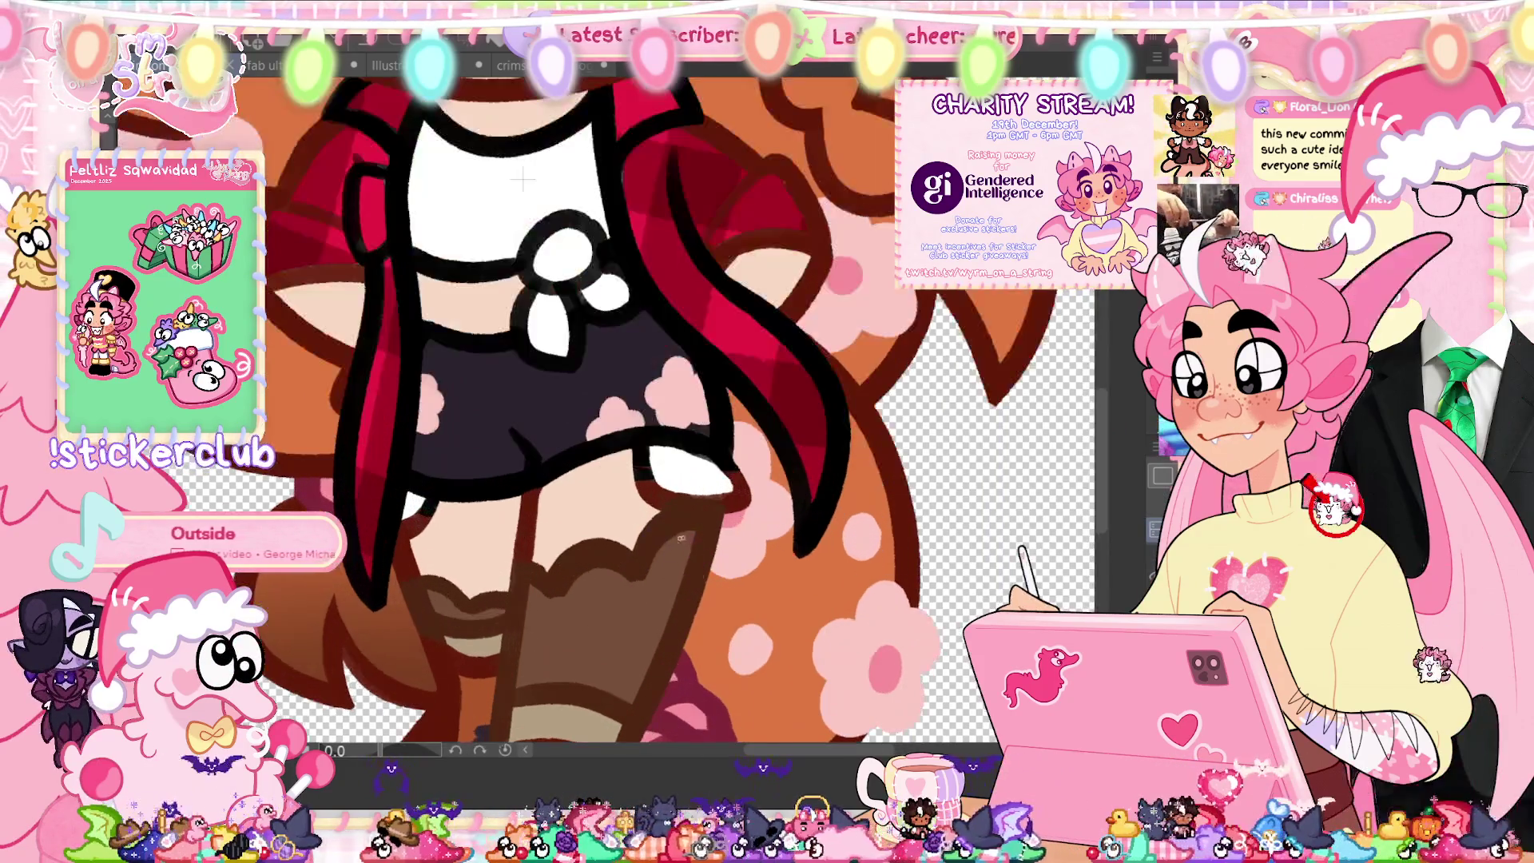
scroll(676, 535, up, 3)
mouse_move(620, 495)
mouse_down()
mouse_move(707, 503)
mouse_move(623, 400)
mouse_up()
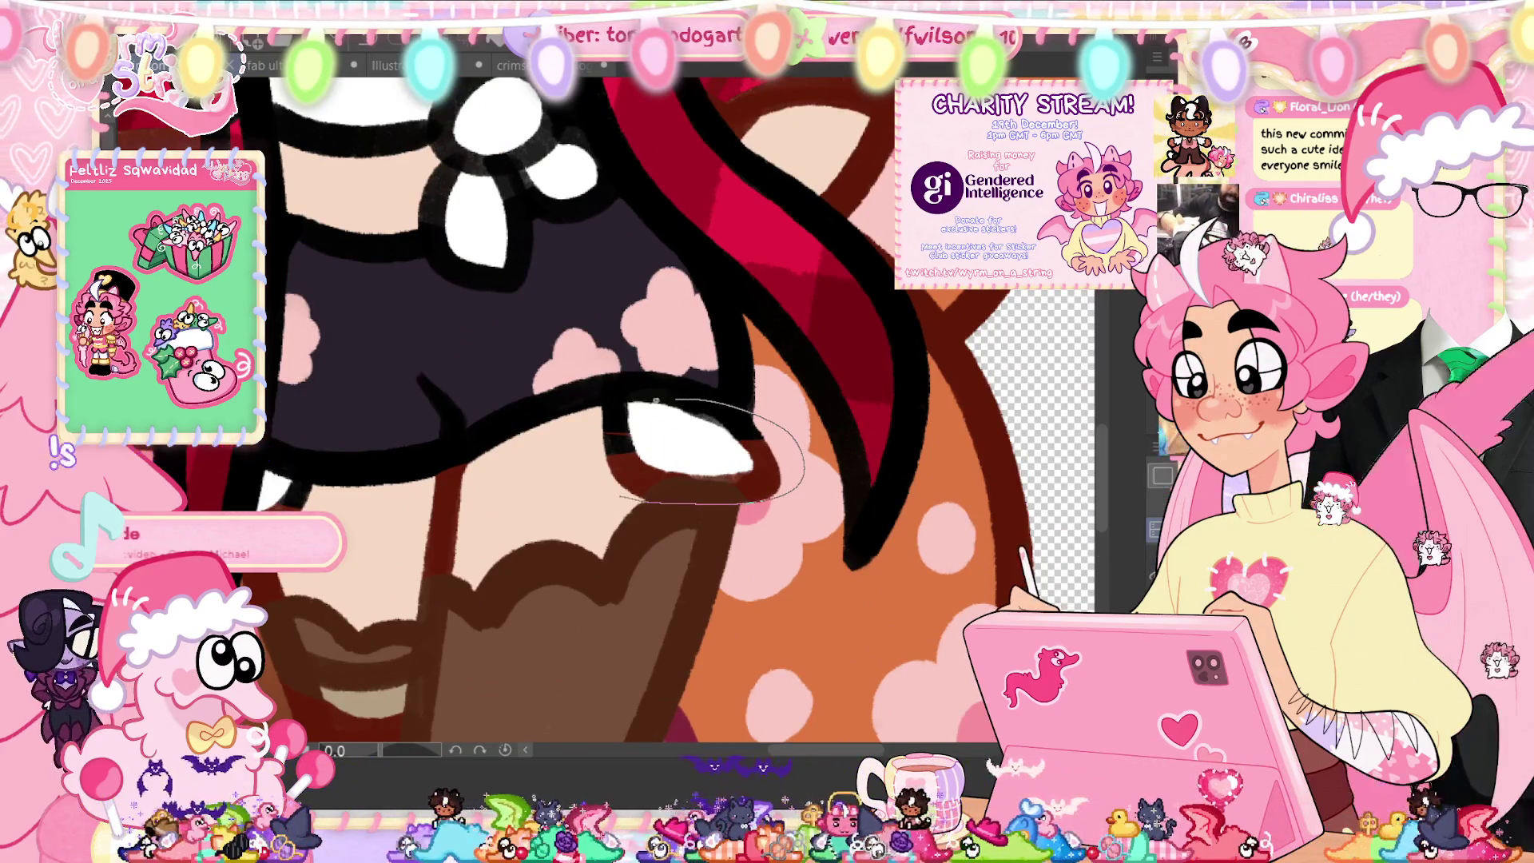
drag(563, 484, 575, 479)
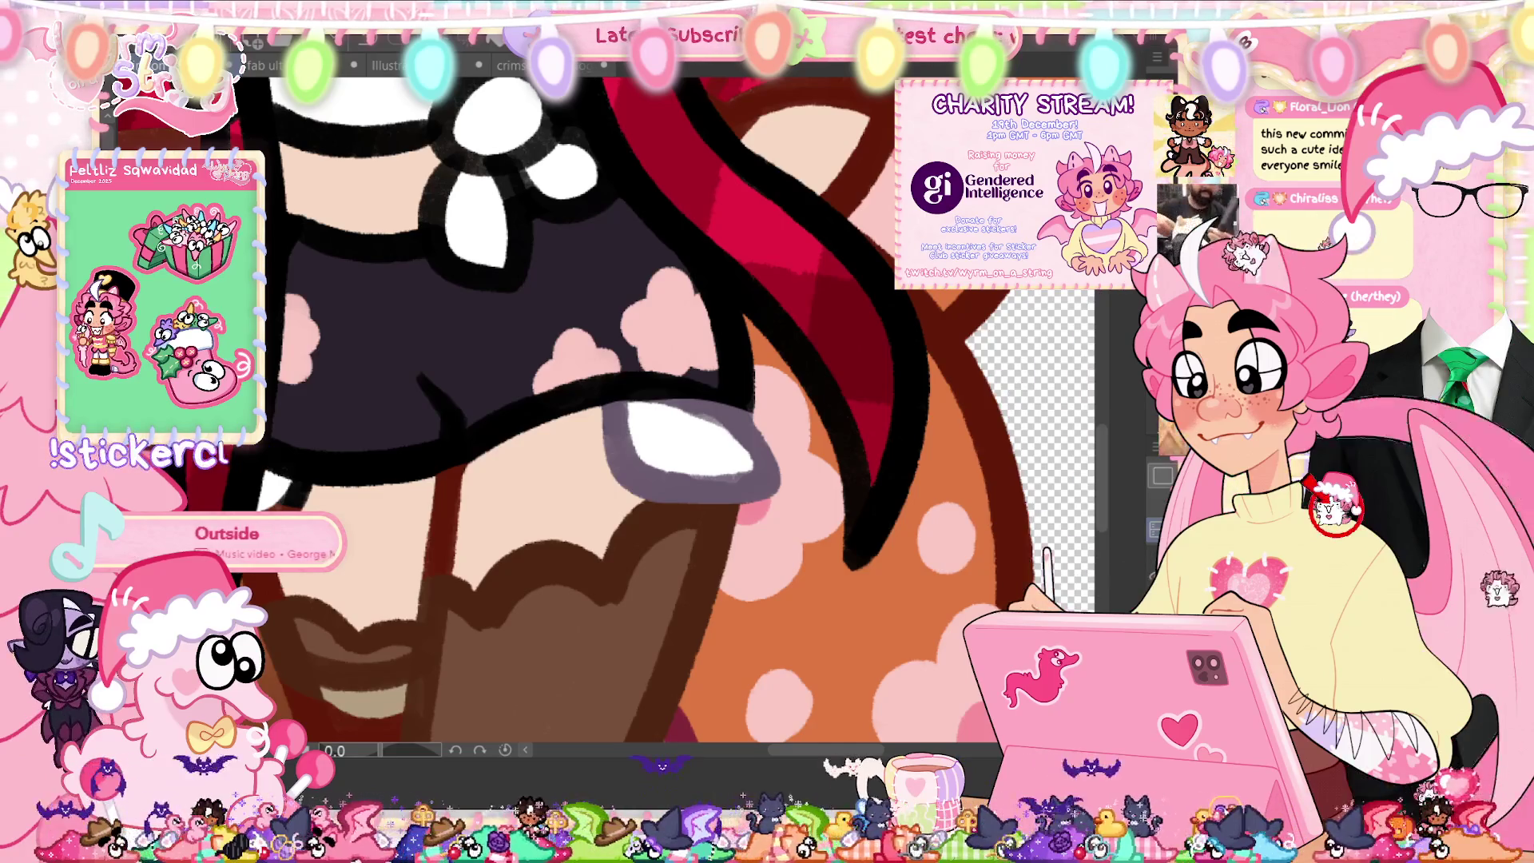
Step: Undo the stray mark and move to the next walk-cycle frame
click(740, 462)
key(ctrl+z)
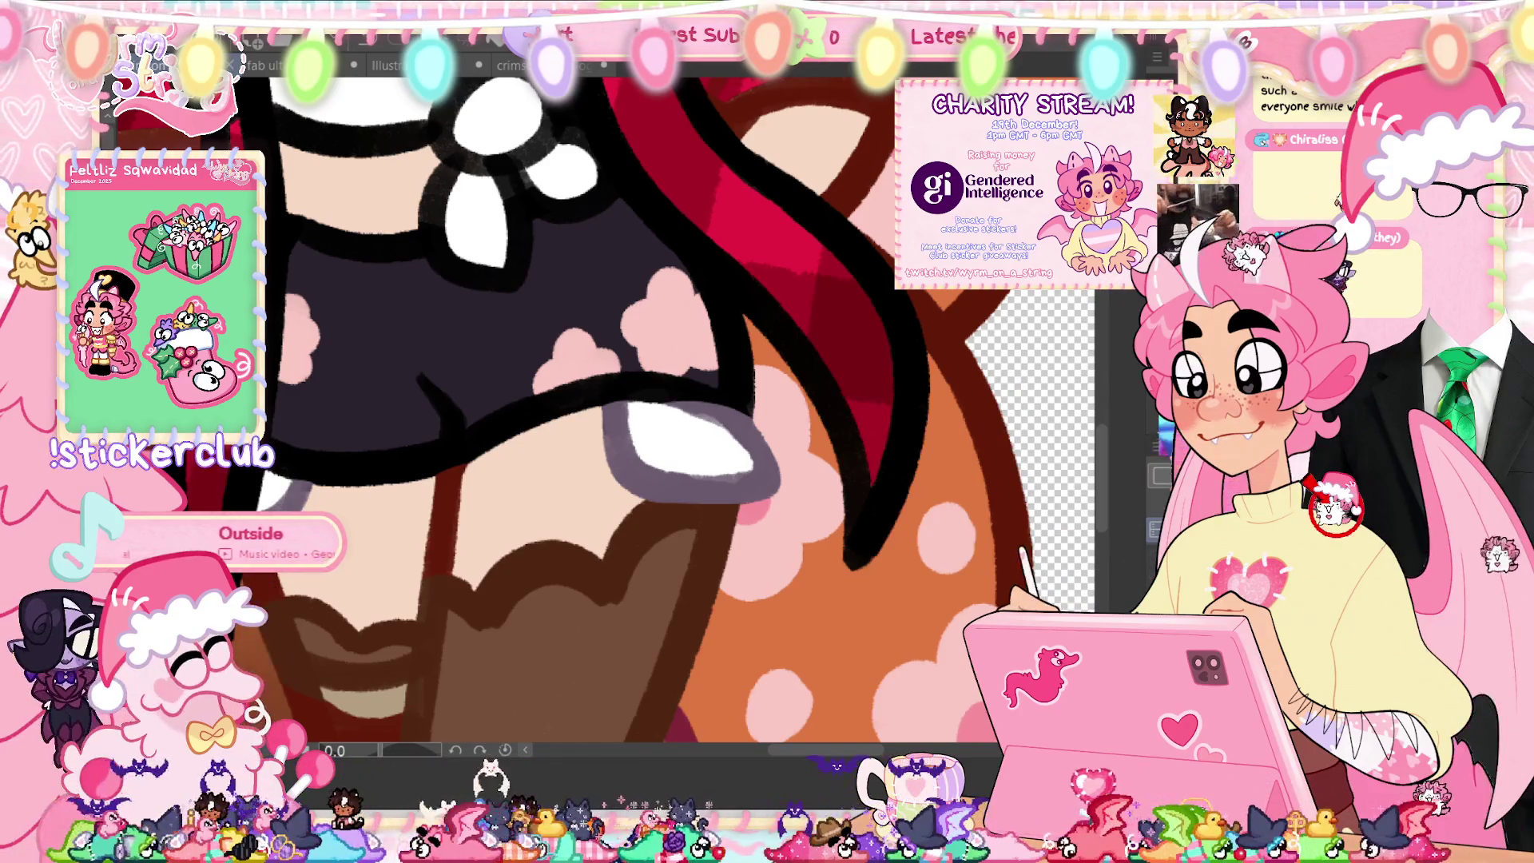
key(ctrl+z)
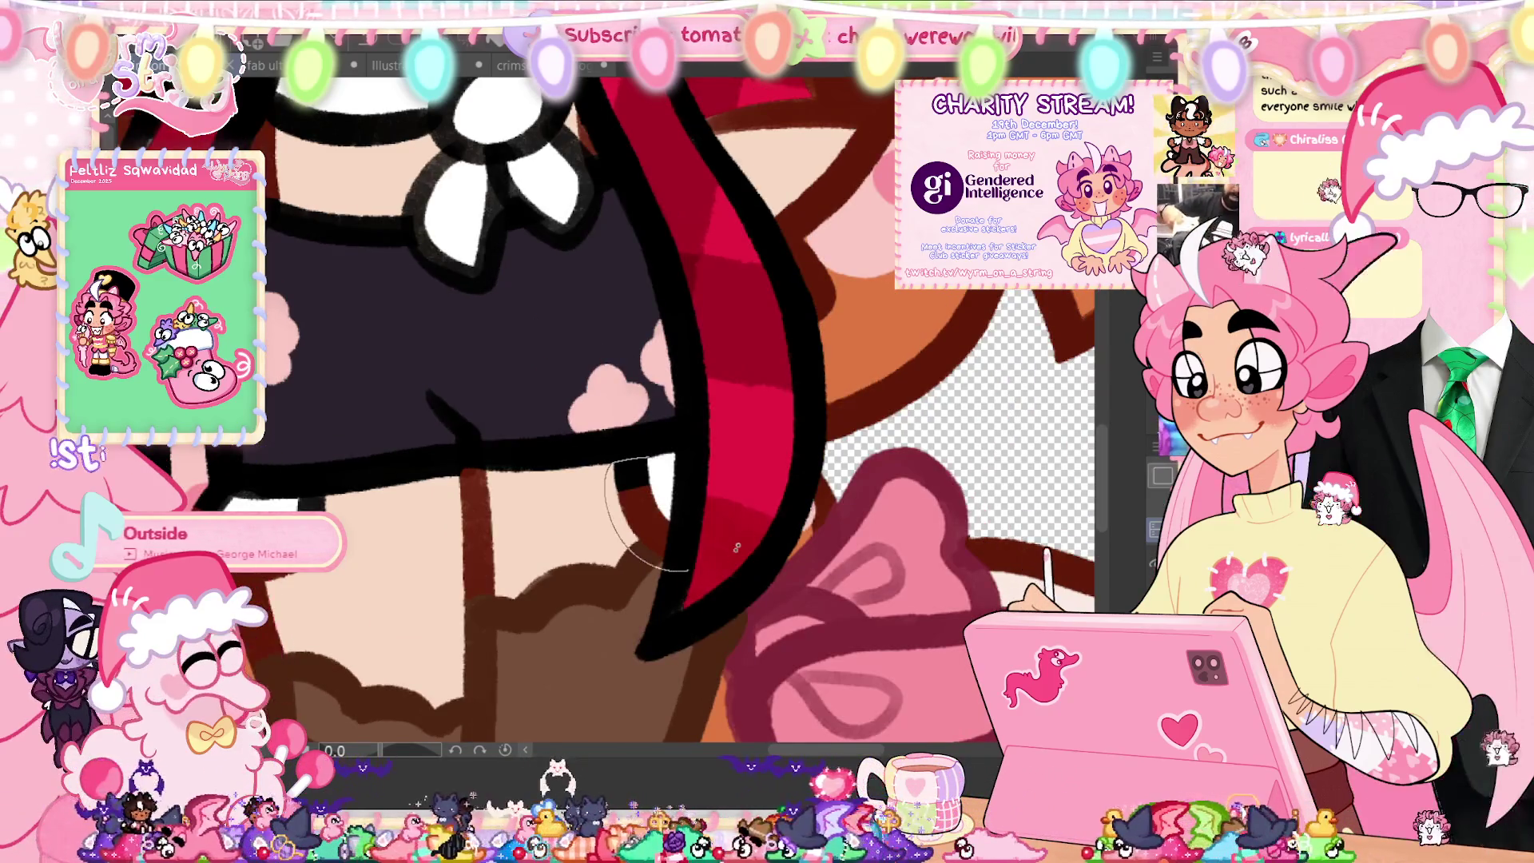
Step: Dab grey shading on the hem patch and trace a grey outline around the small white shape
click(639, 511)
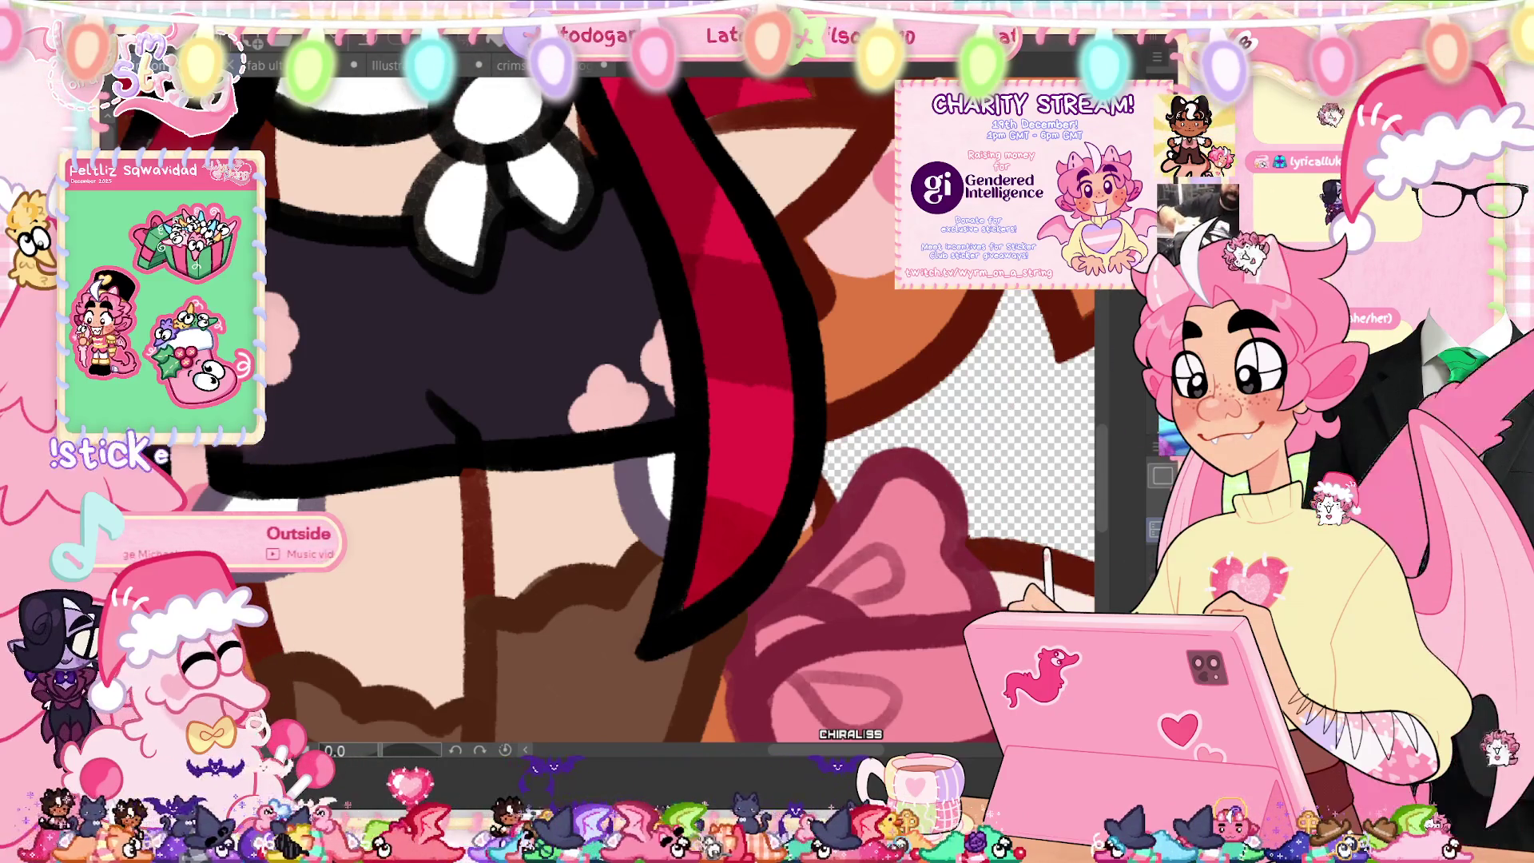
scroll(599, 399, down, 2)
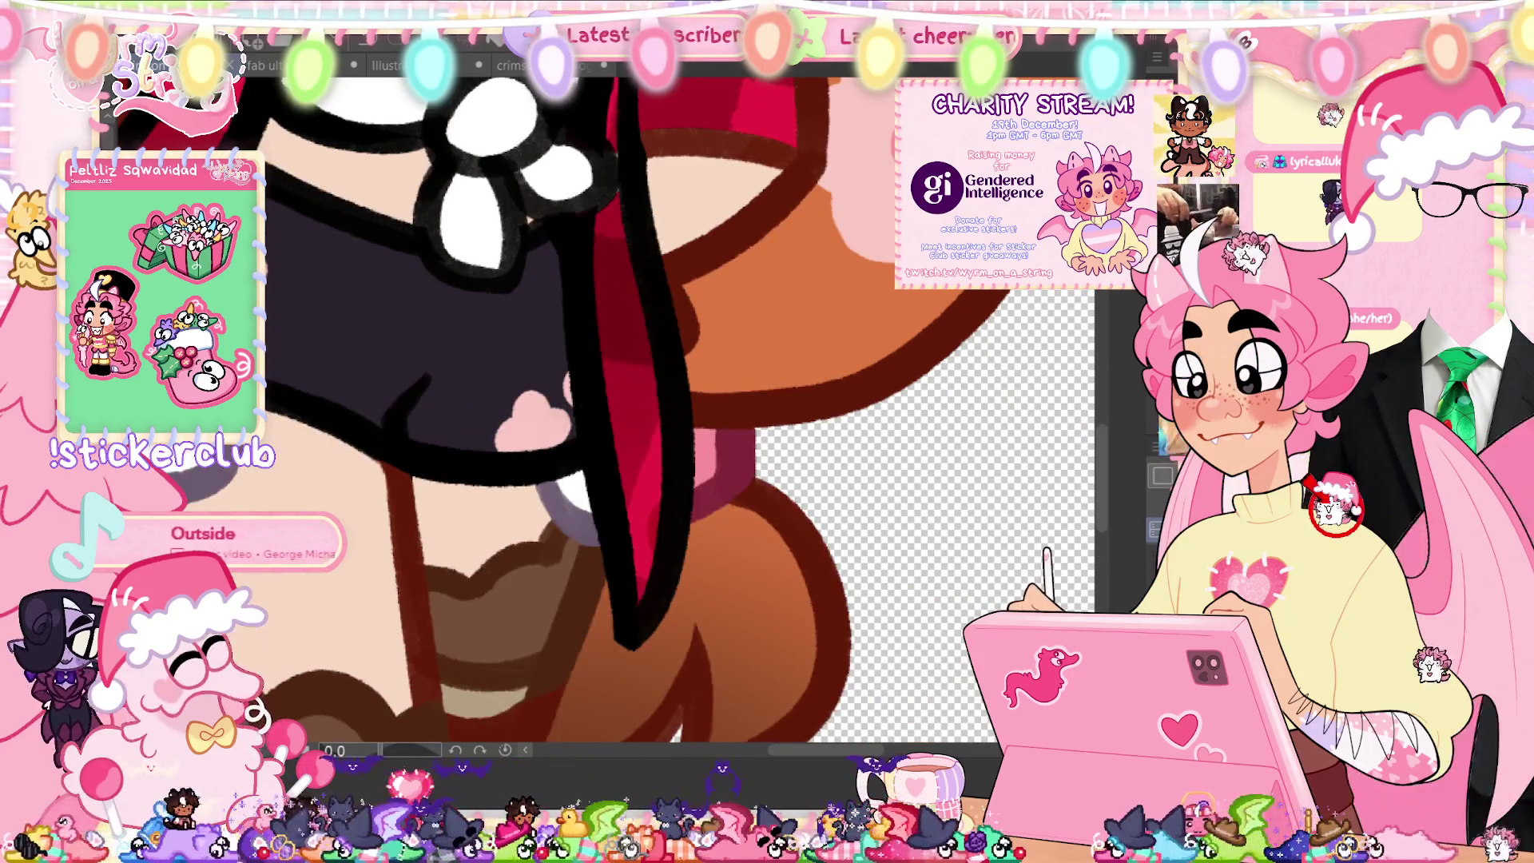
scroll(559, 399, up, 1)
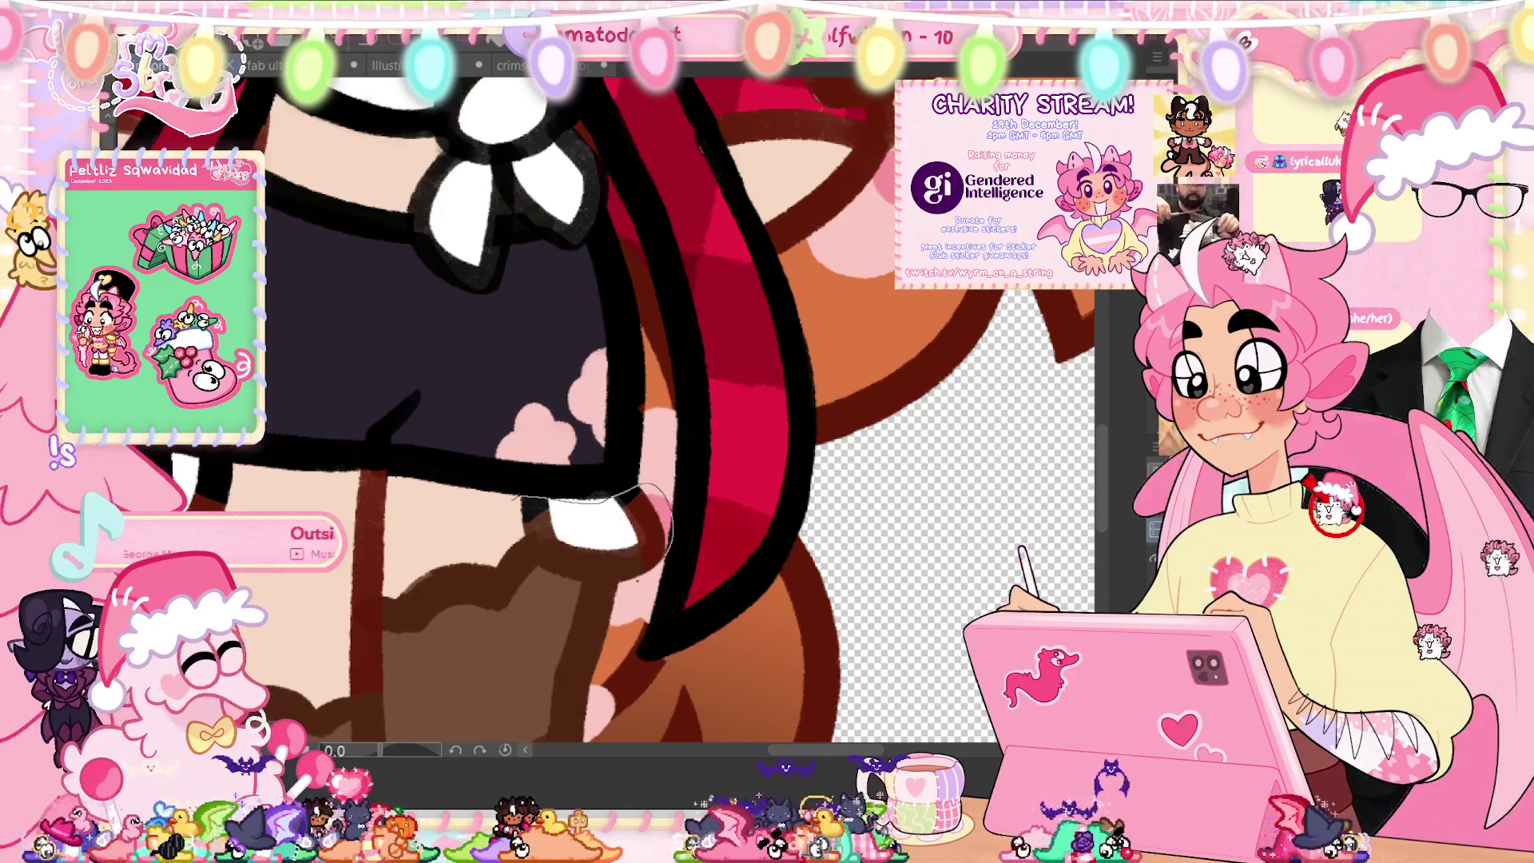
mouse_move(593, 581)
mouse_down()
mouse_move(556, 580)
mouse_move(519, 502)
mouse_up()
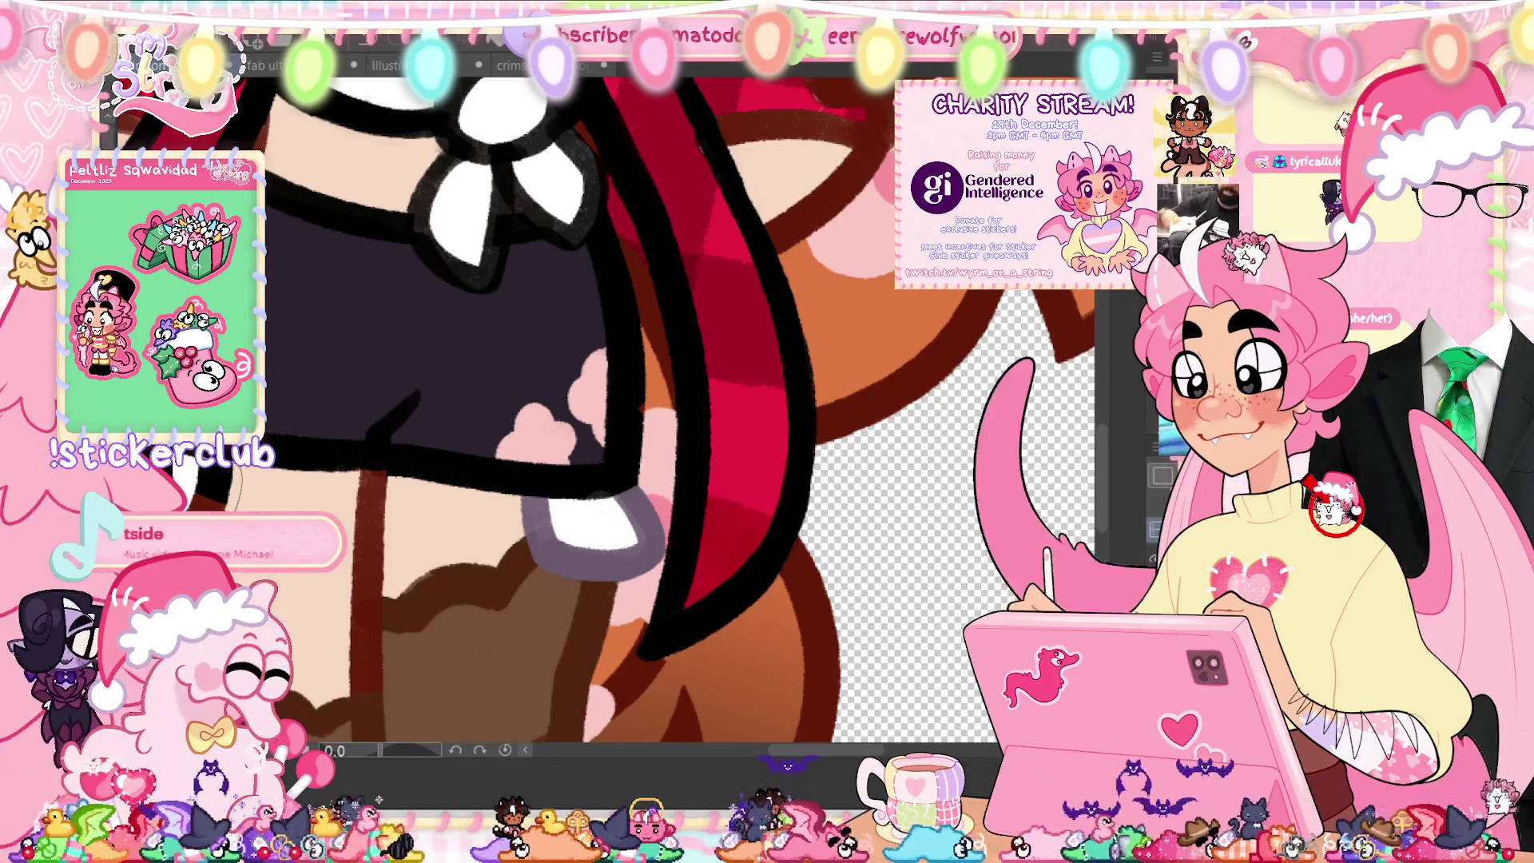
key(ctrl+0)
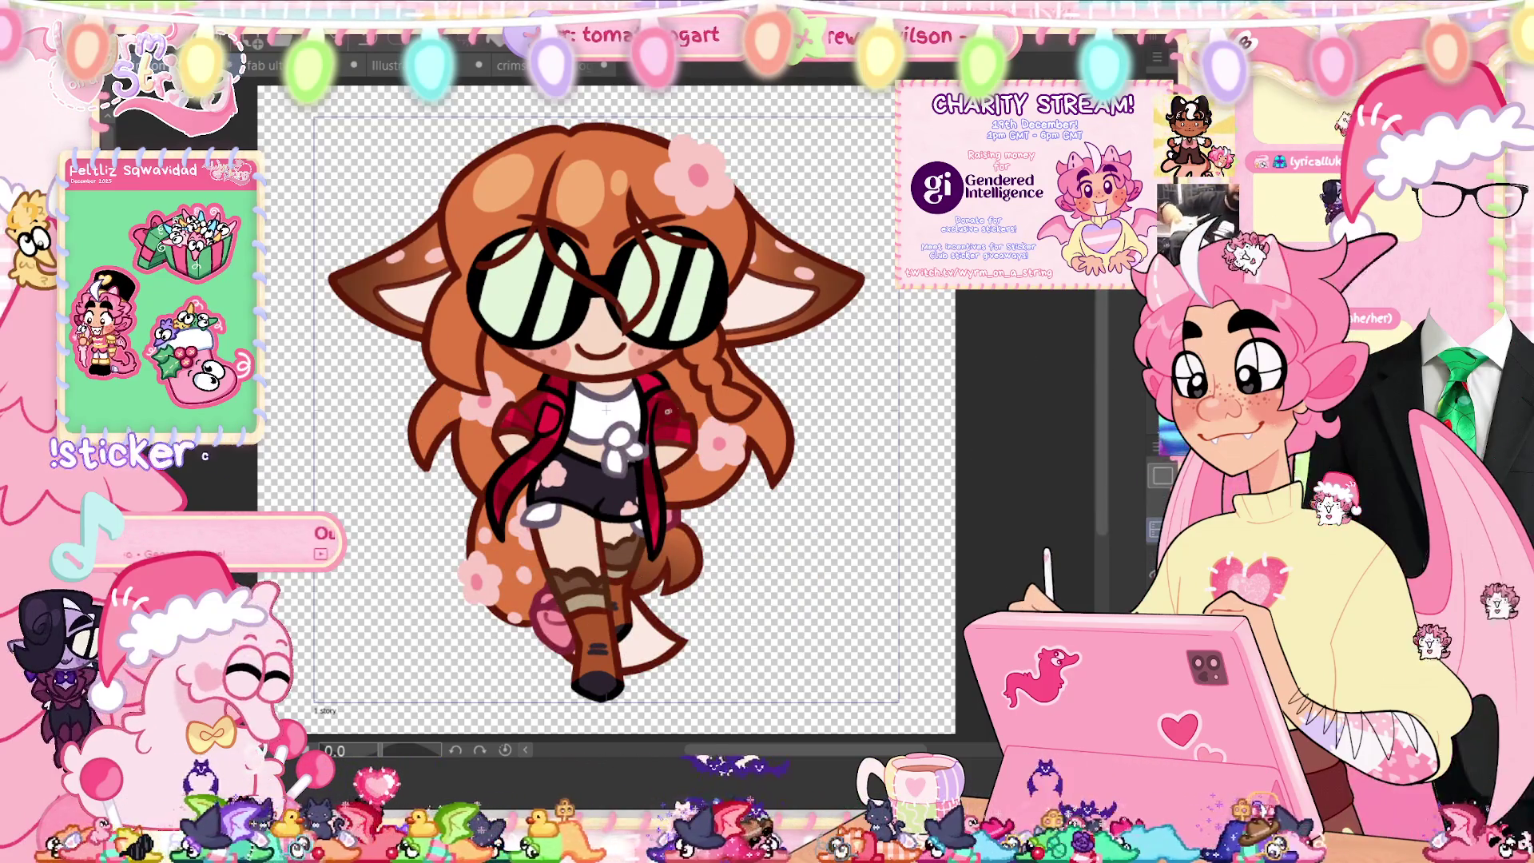
Step: Undo to restore the outlined white bow on the chest
scroll(633, 468, up, 5)
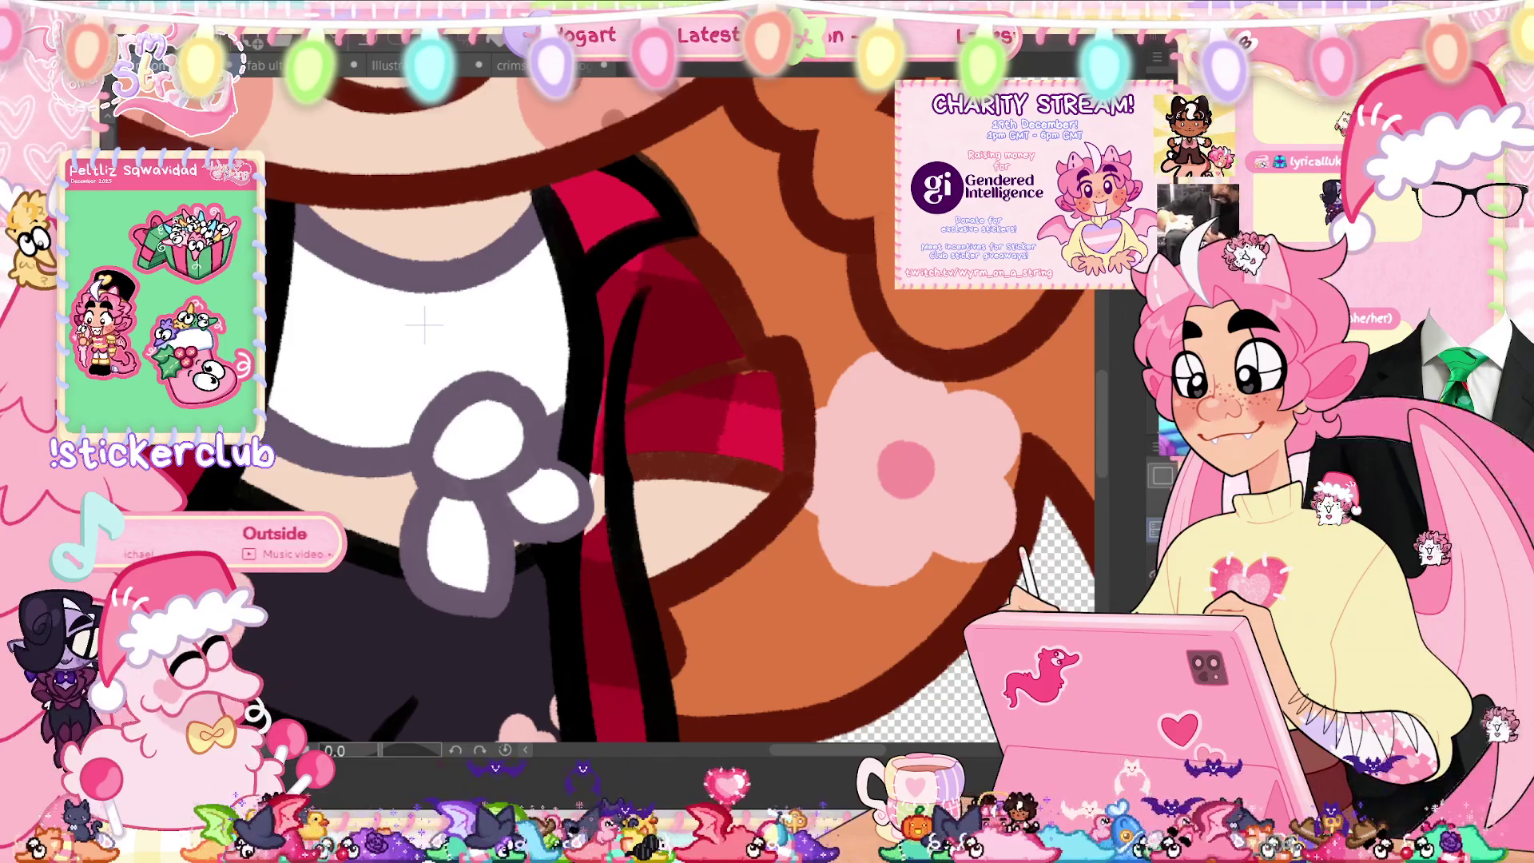
key(ctrl+0)
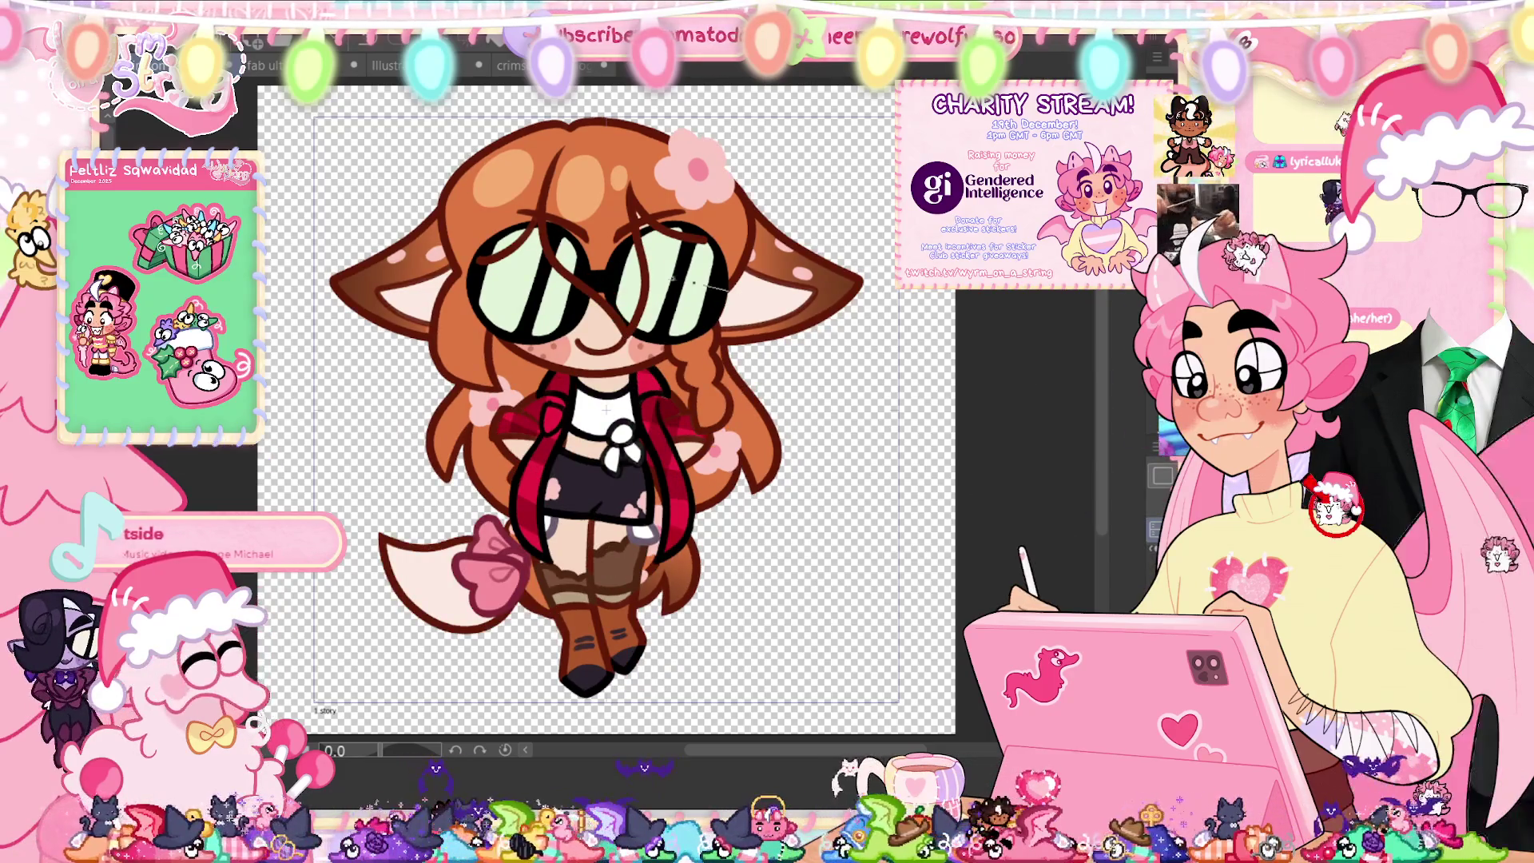
key(ctrl+z)
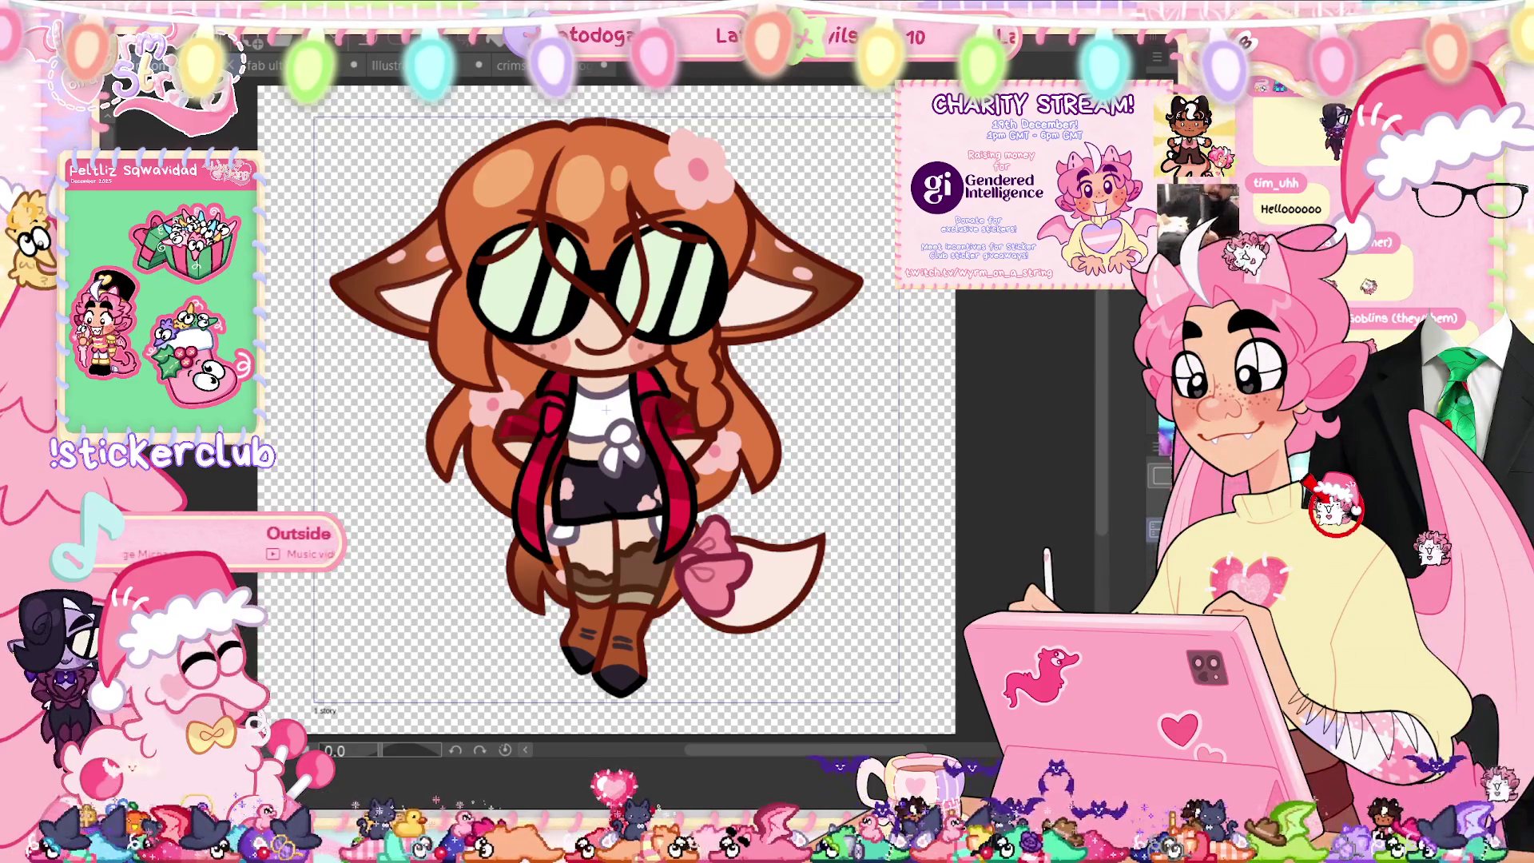
Step: Sample the jacket red, undo an accidental maroon fill, deselect, and advance to another frame
key(Right)
alt+click(528, 435)
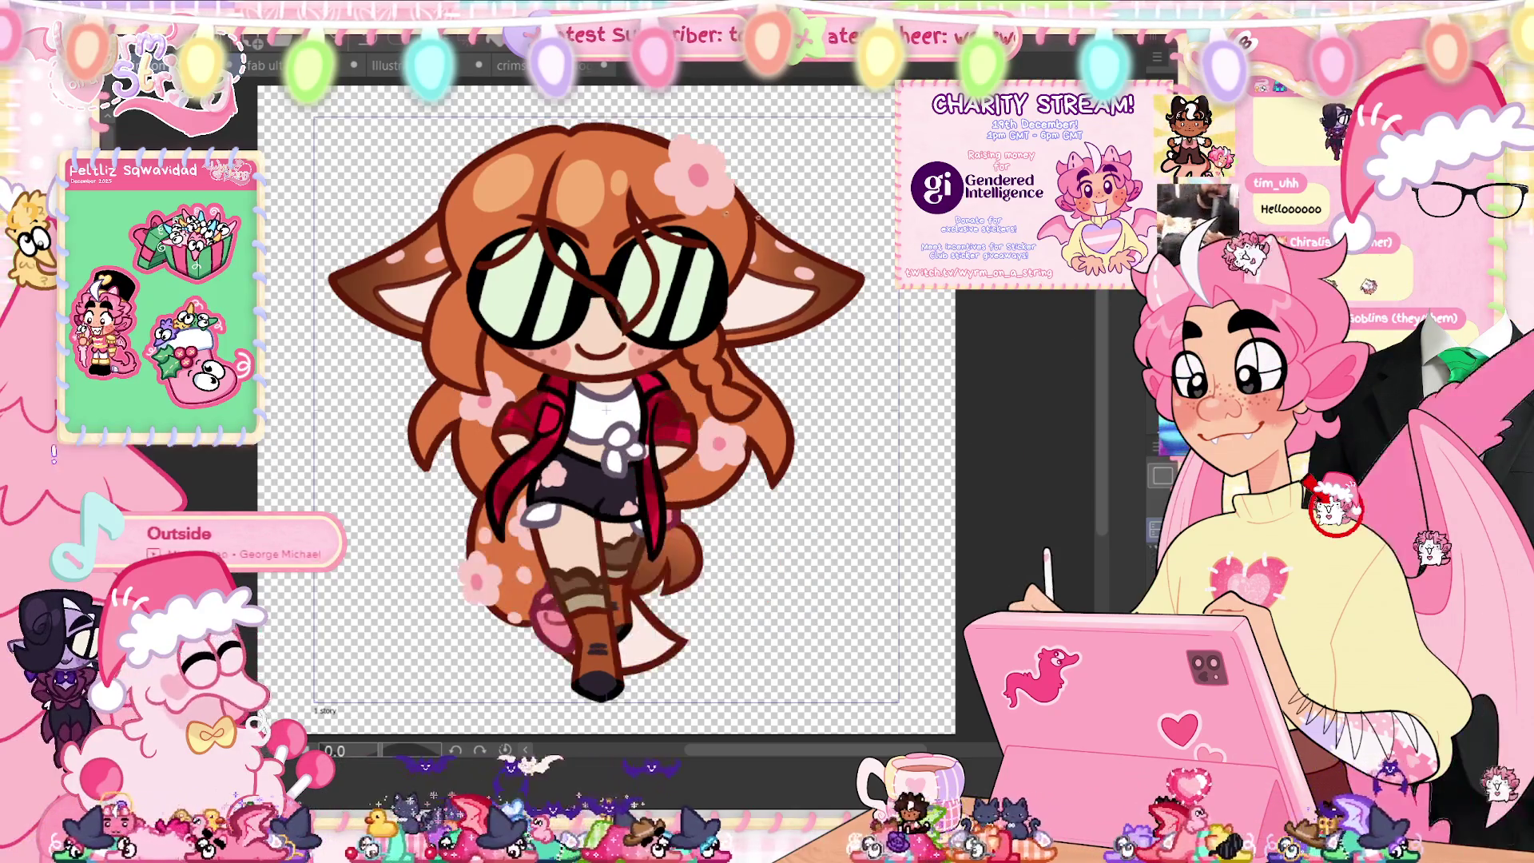
drag(687, 685, 887, 231)
key(ctrl+z)
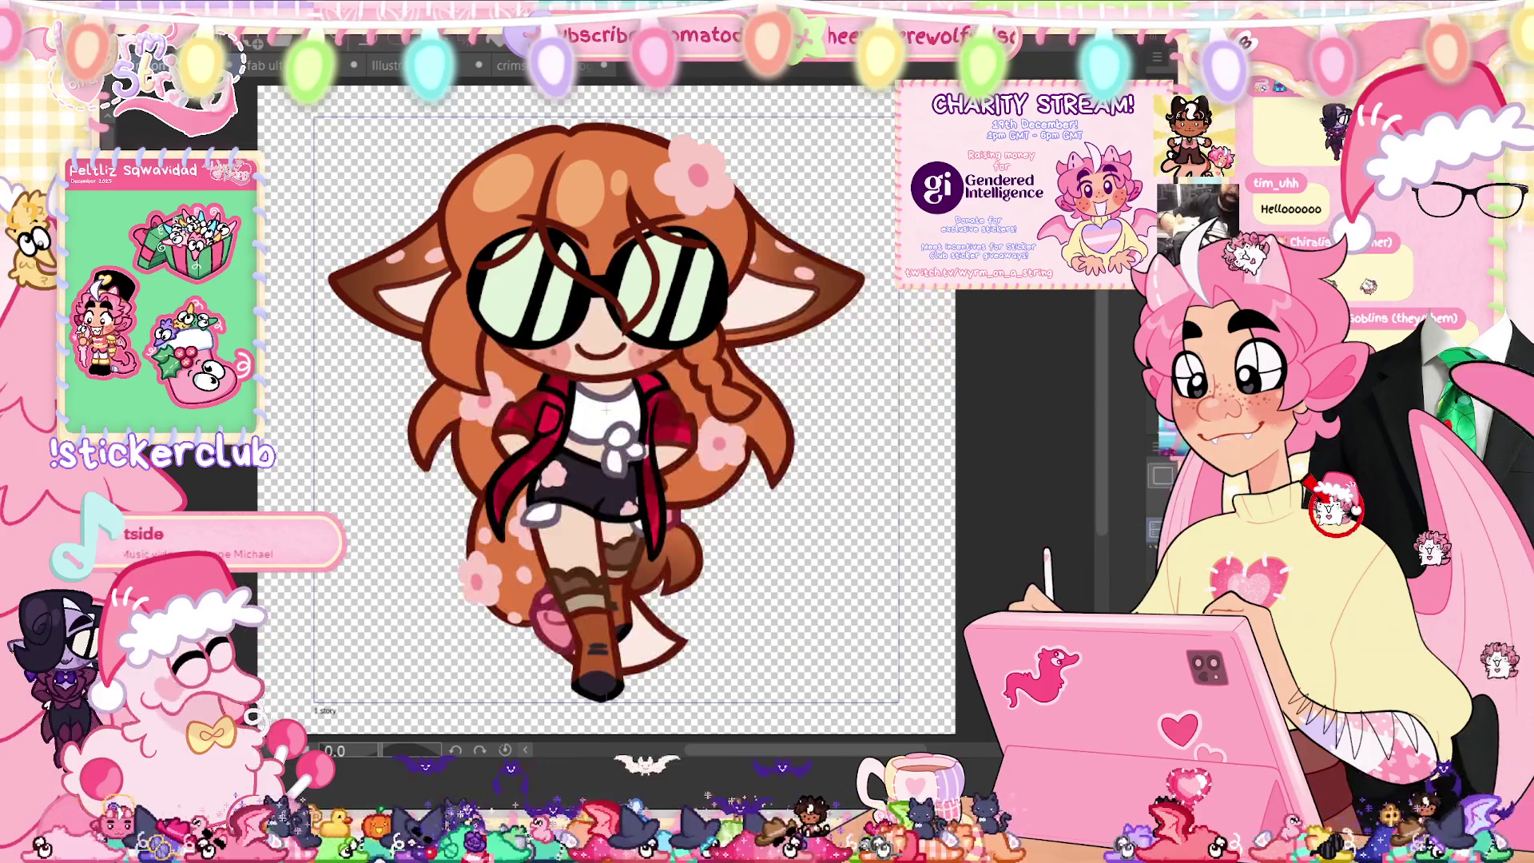
key(ctrl+d)
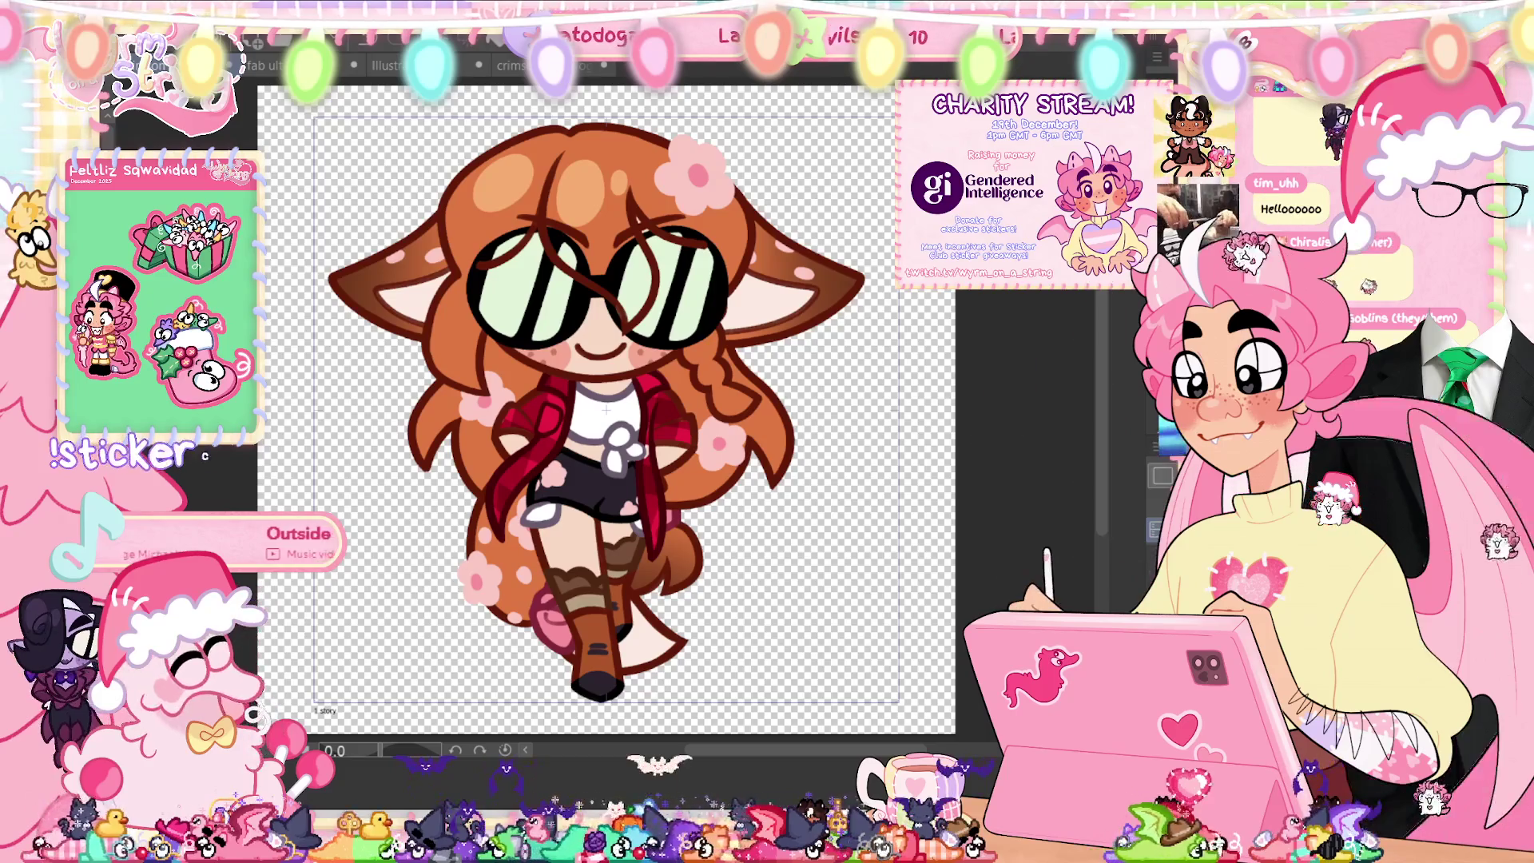
key(Right)
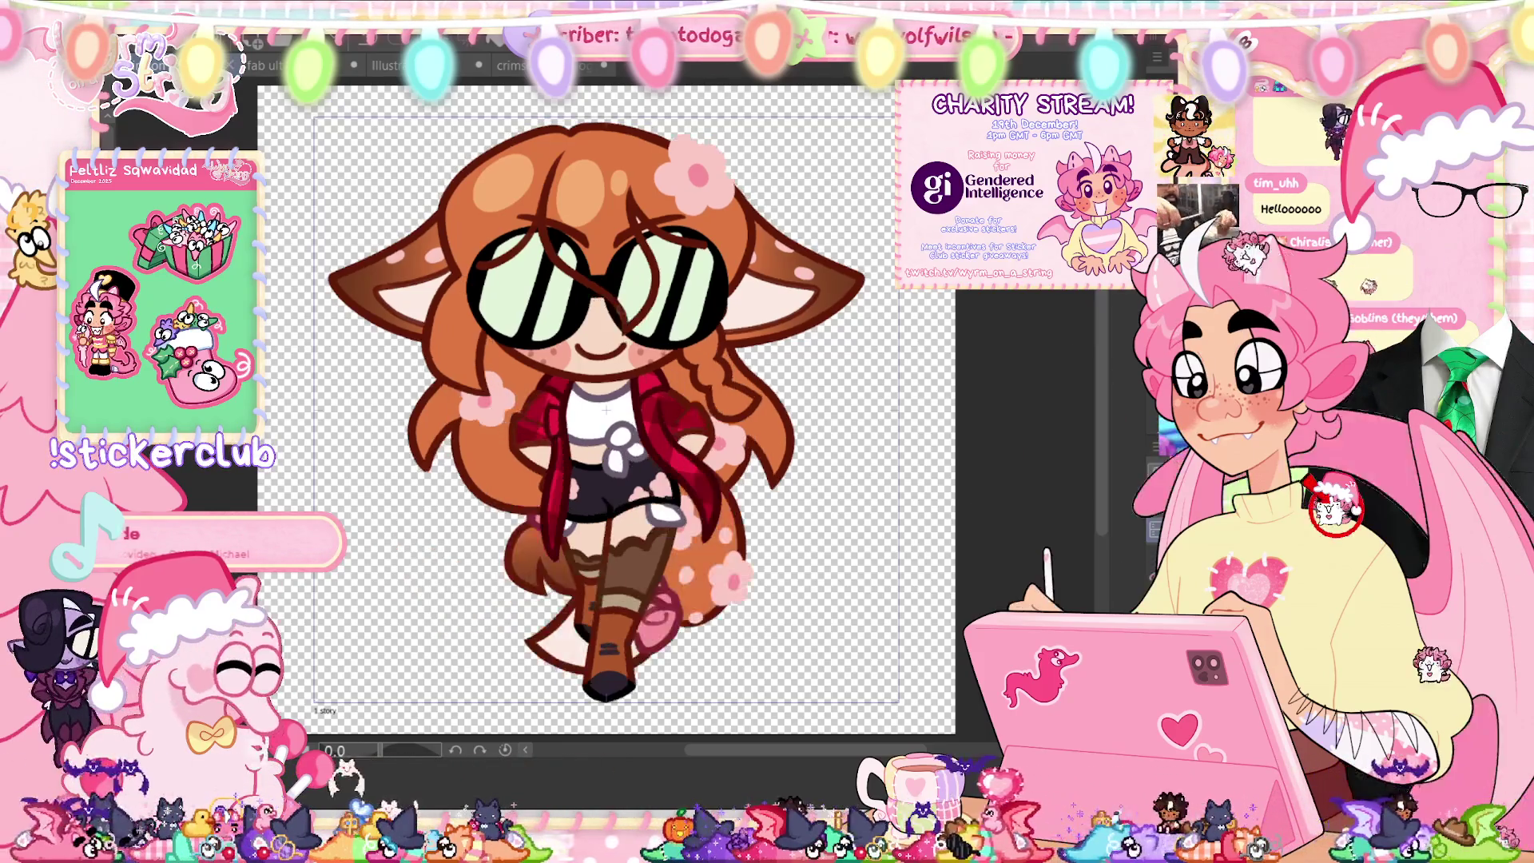
scroll(693, 427, up, 5)
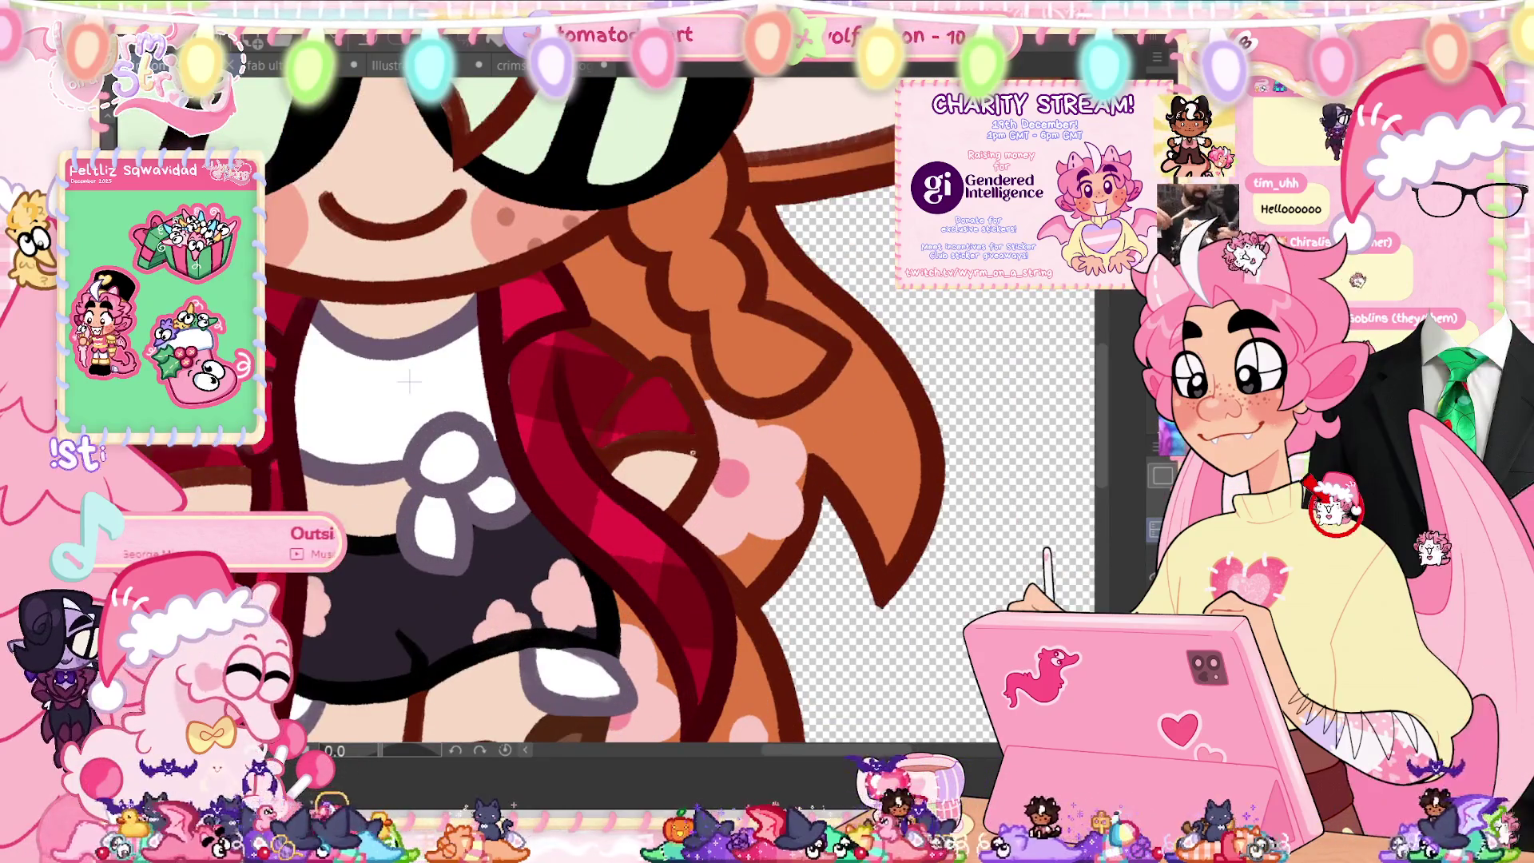
Step: Undo two stray strokes by the braid and jacket edge, and centre the face
drag(667, 460, 711, 461)
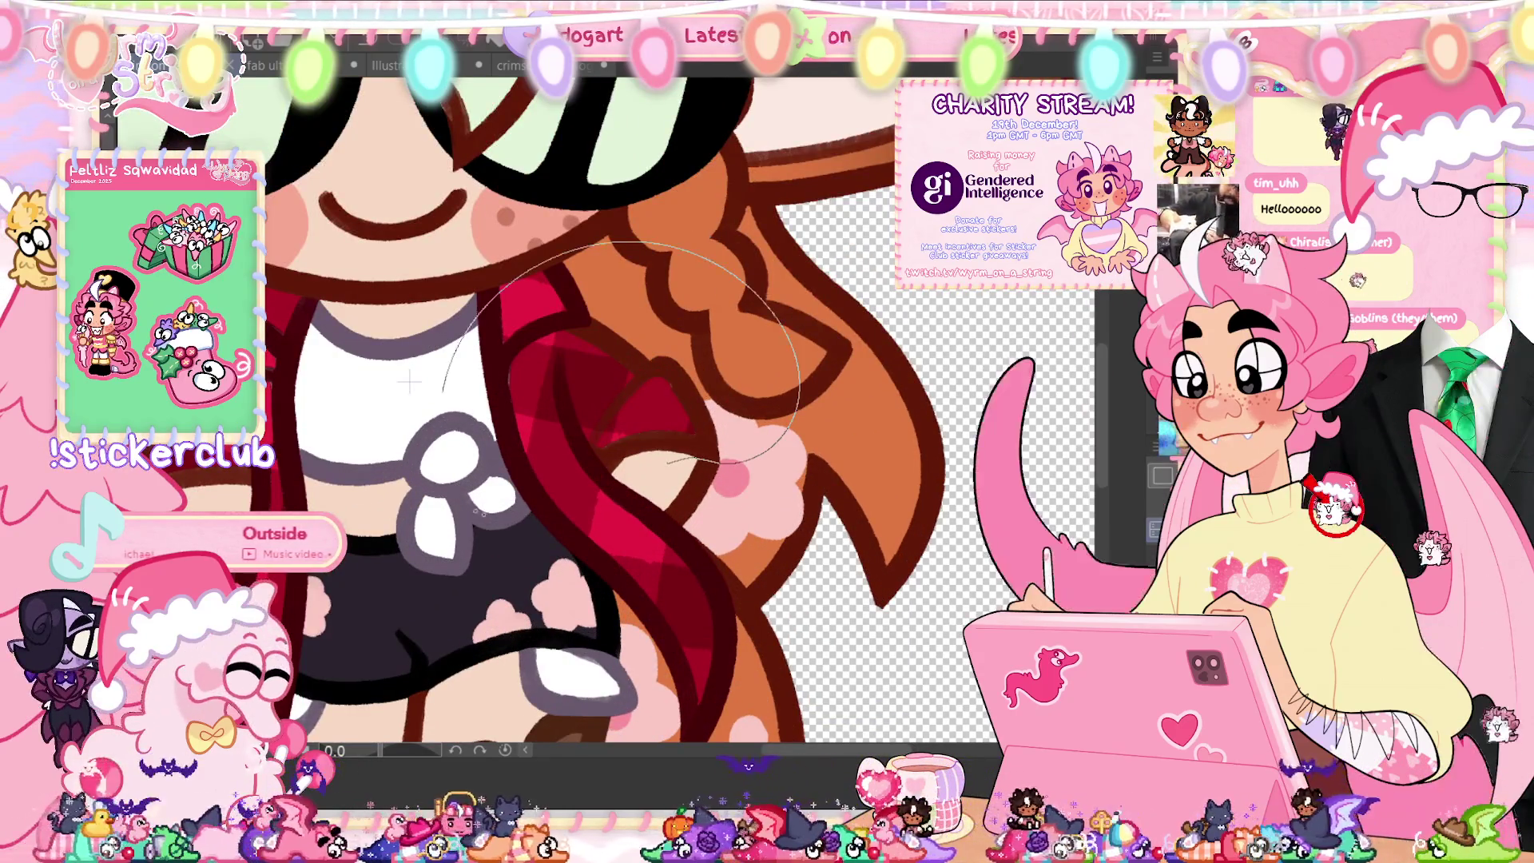
key(ctrl+z)
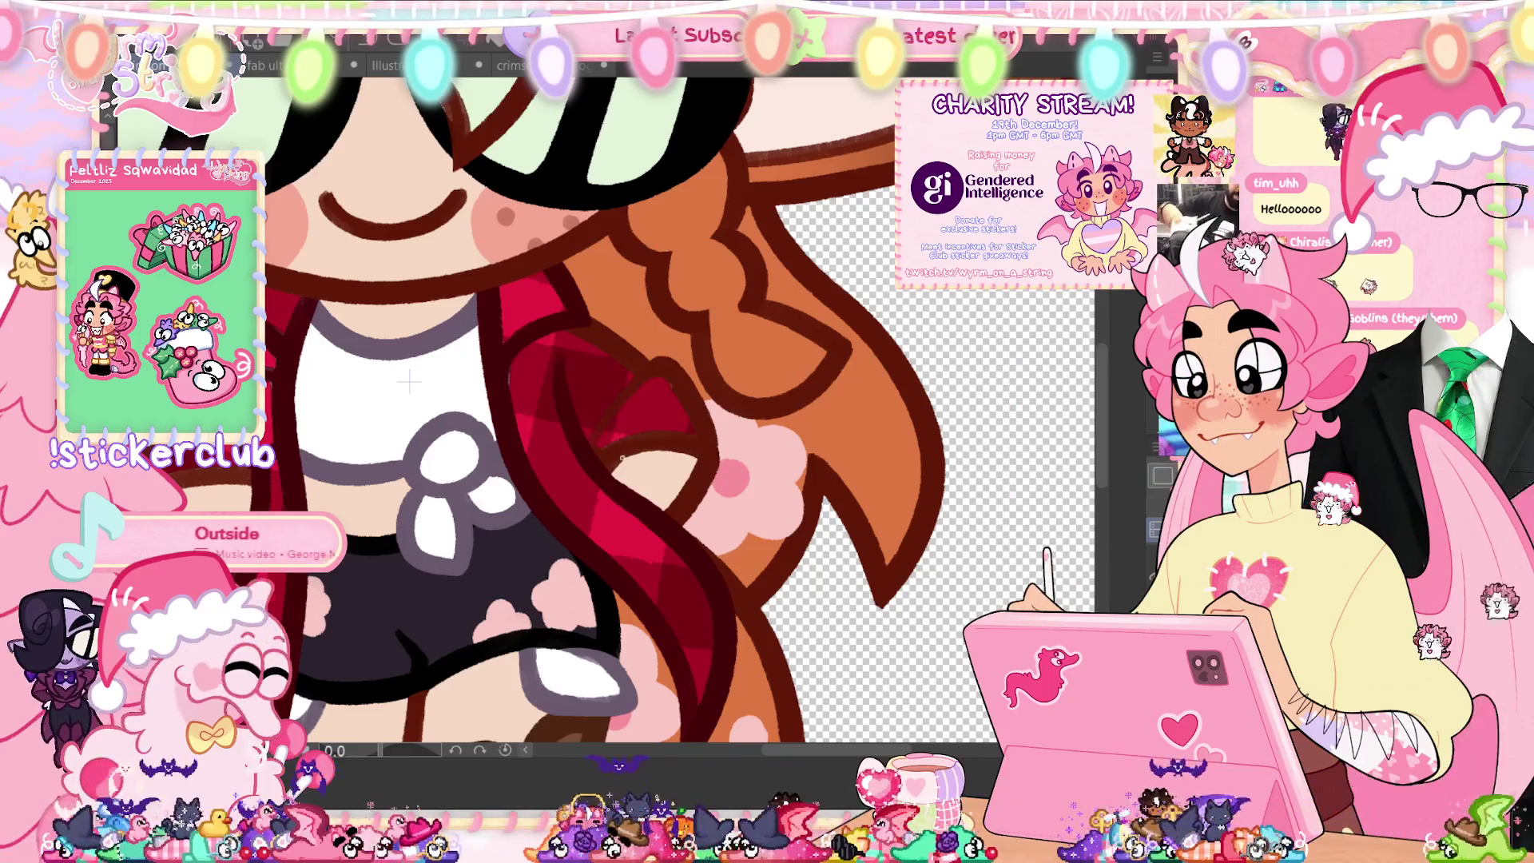
drag(567, 481, 523, 287)
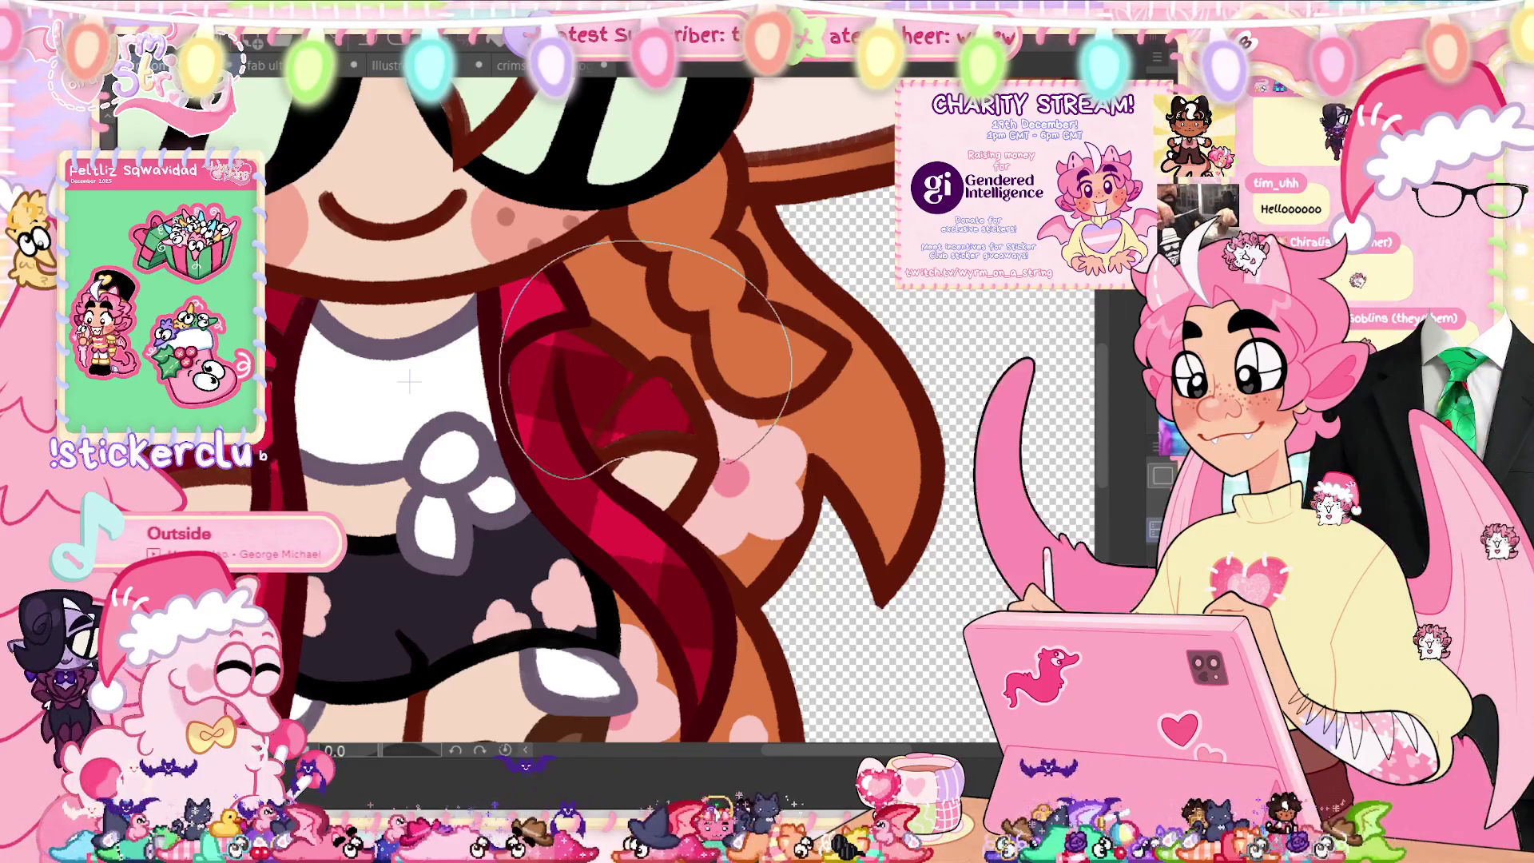
key(ctrl+z)
drag(409, 382, 680, 415)
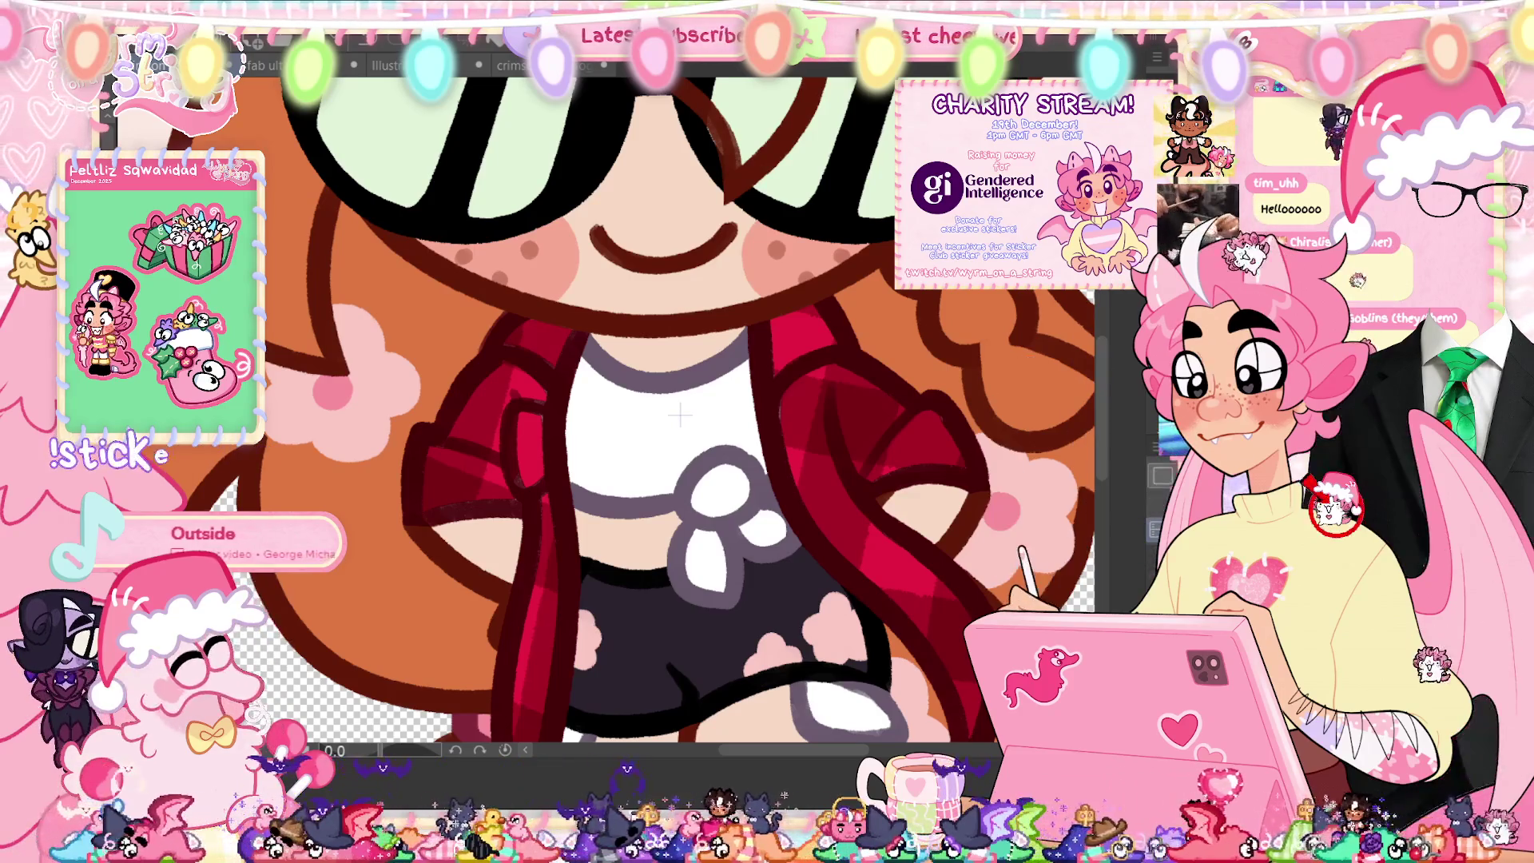
Step: On the next frame, lasso-fill the left jacket sleeve and add a thin line near the right hip
key(ctrl+z)
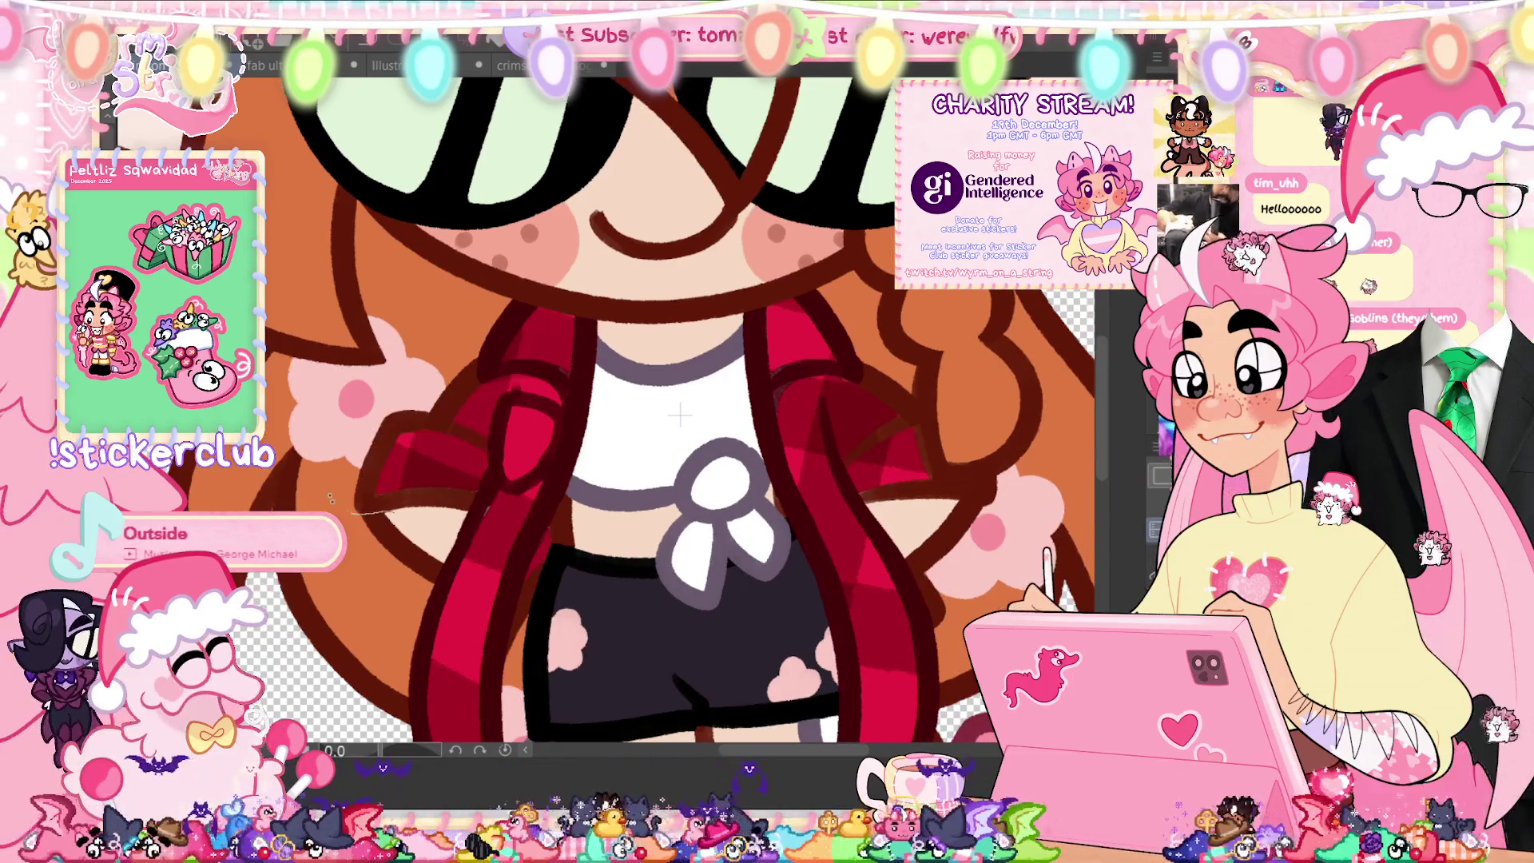
drag(480, 534, 480, 527)
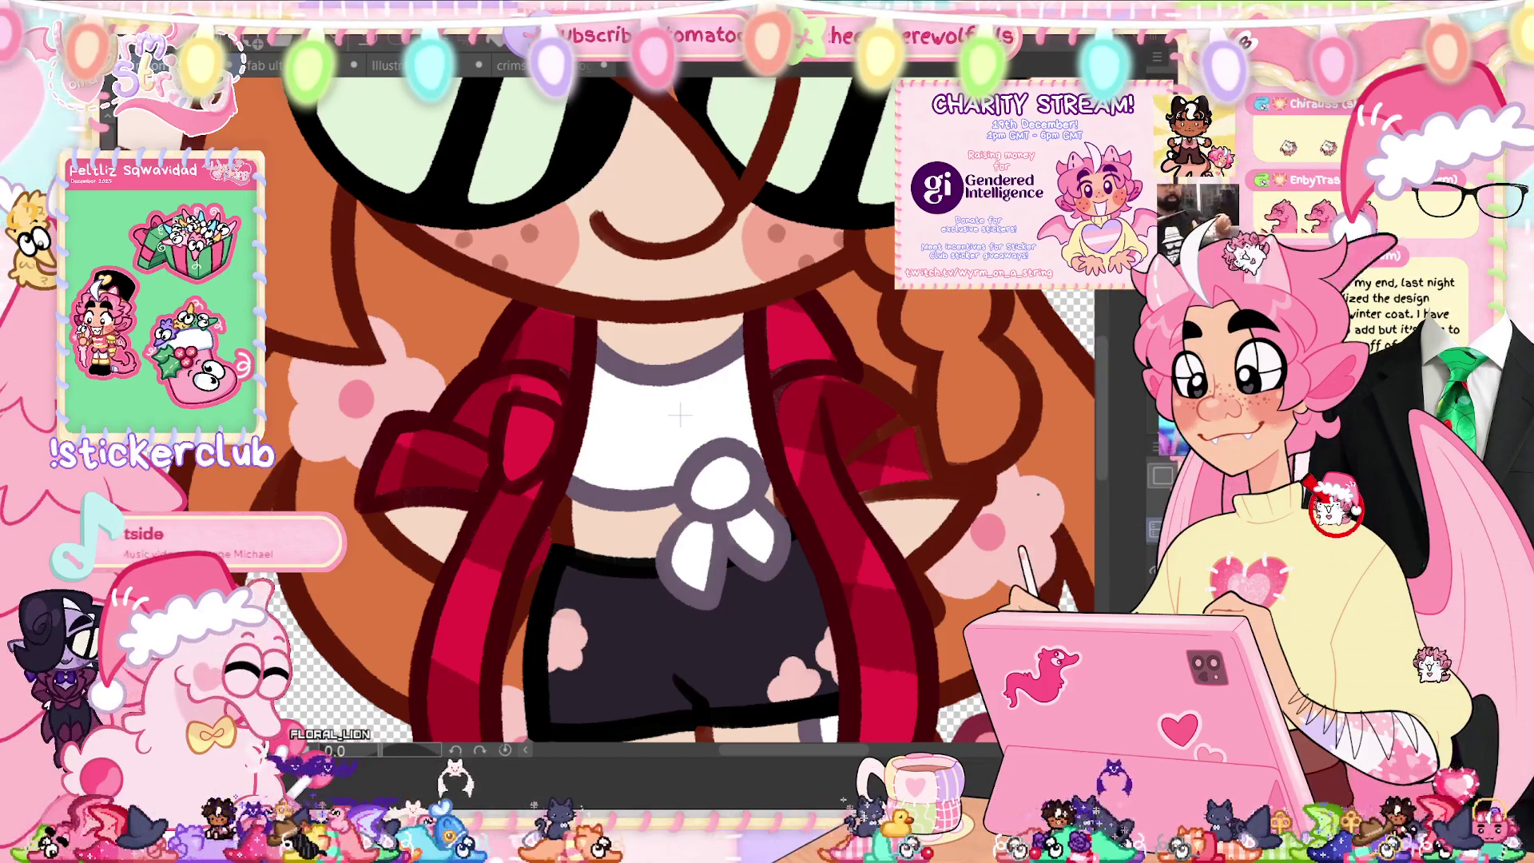
drag(958, 499, 846, 515)
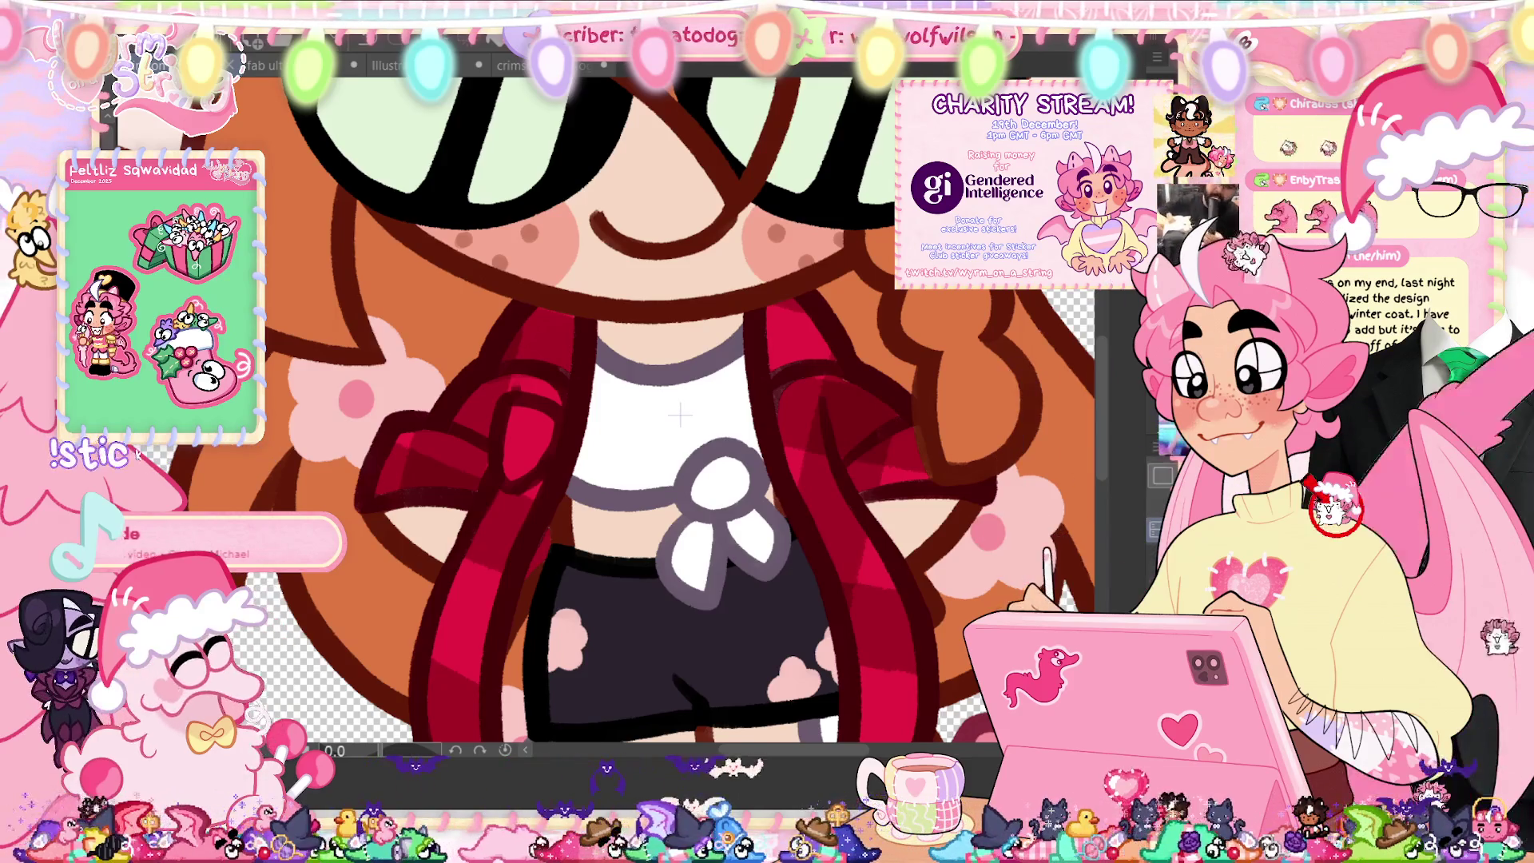
key(minus)
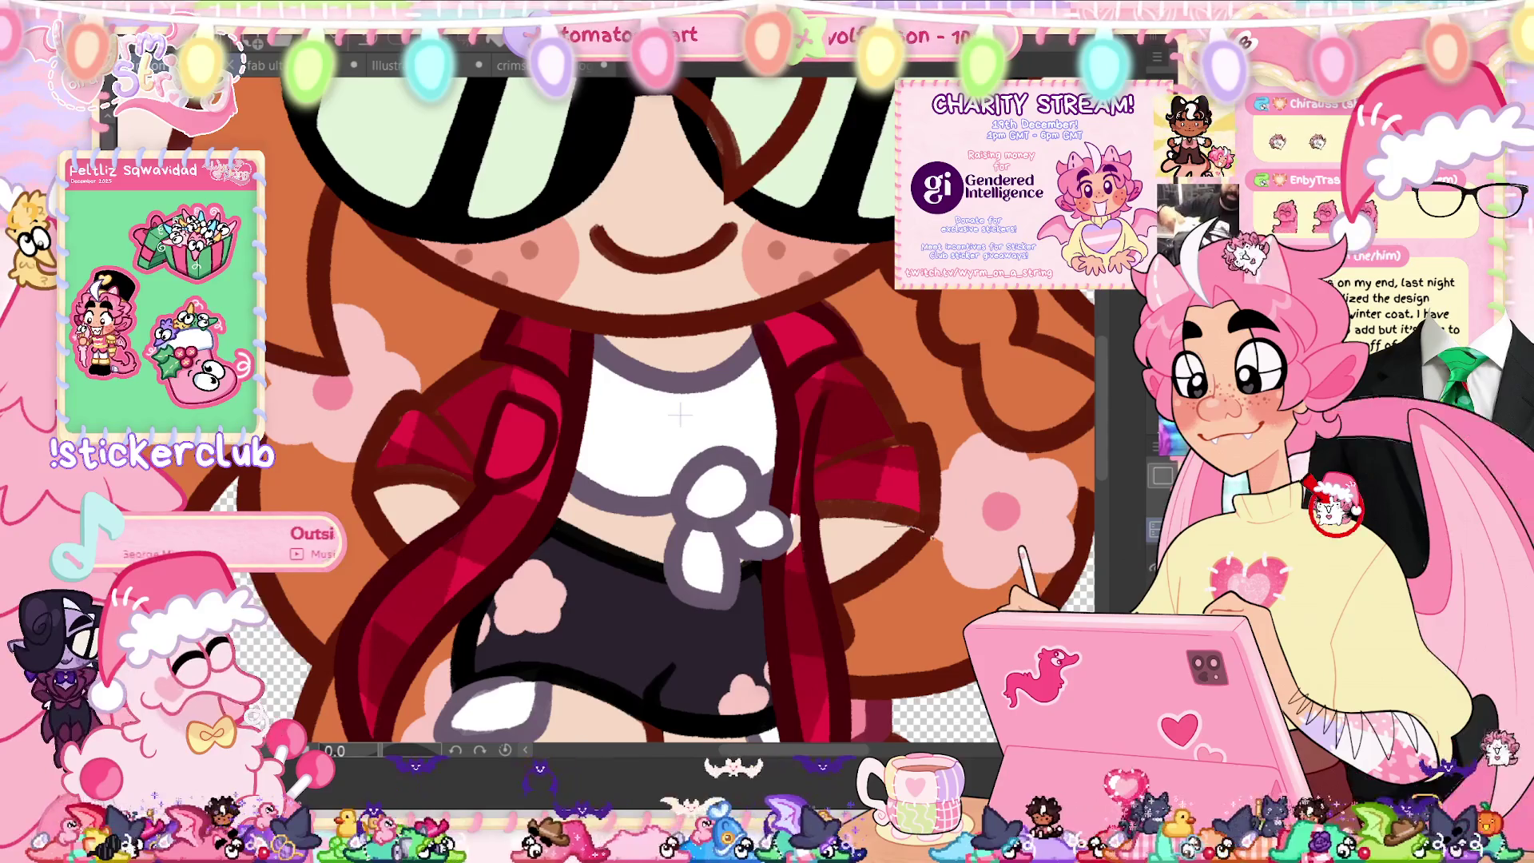
Step: Undo a wrong dark-brown sleeve fill, then pick the jacket red and resize the brush
mouse_move(1010, 439)
mouse_down()
mouse_move(762, 464)
mouse_move(889, 543)
mouse_up()
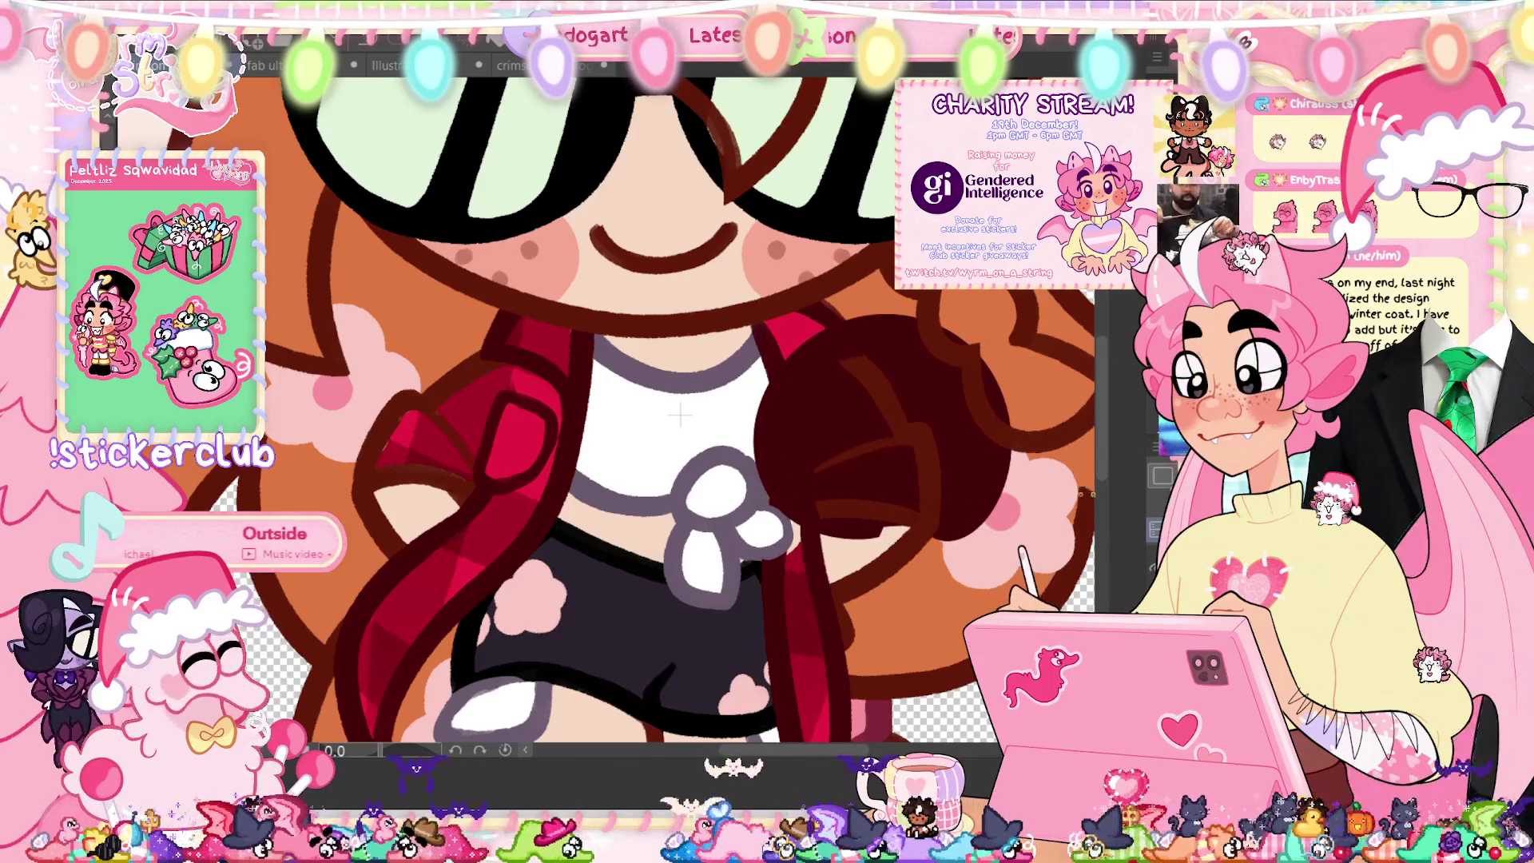
key(ctrl+z)
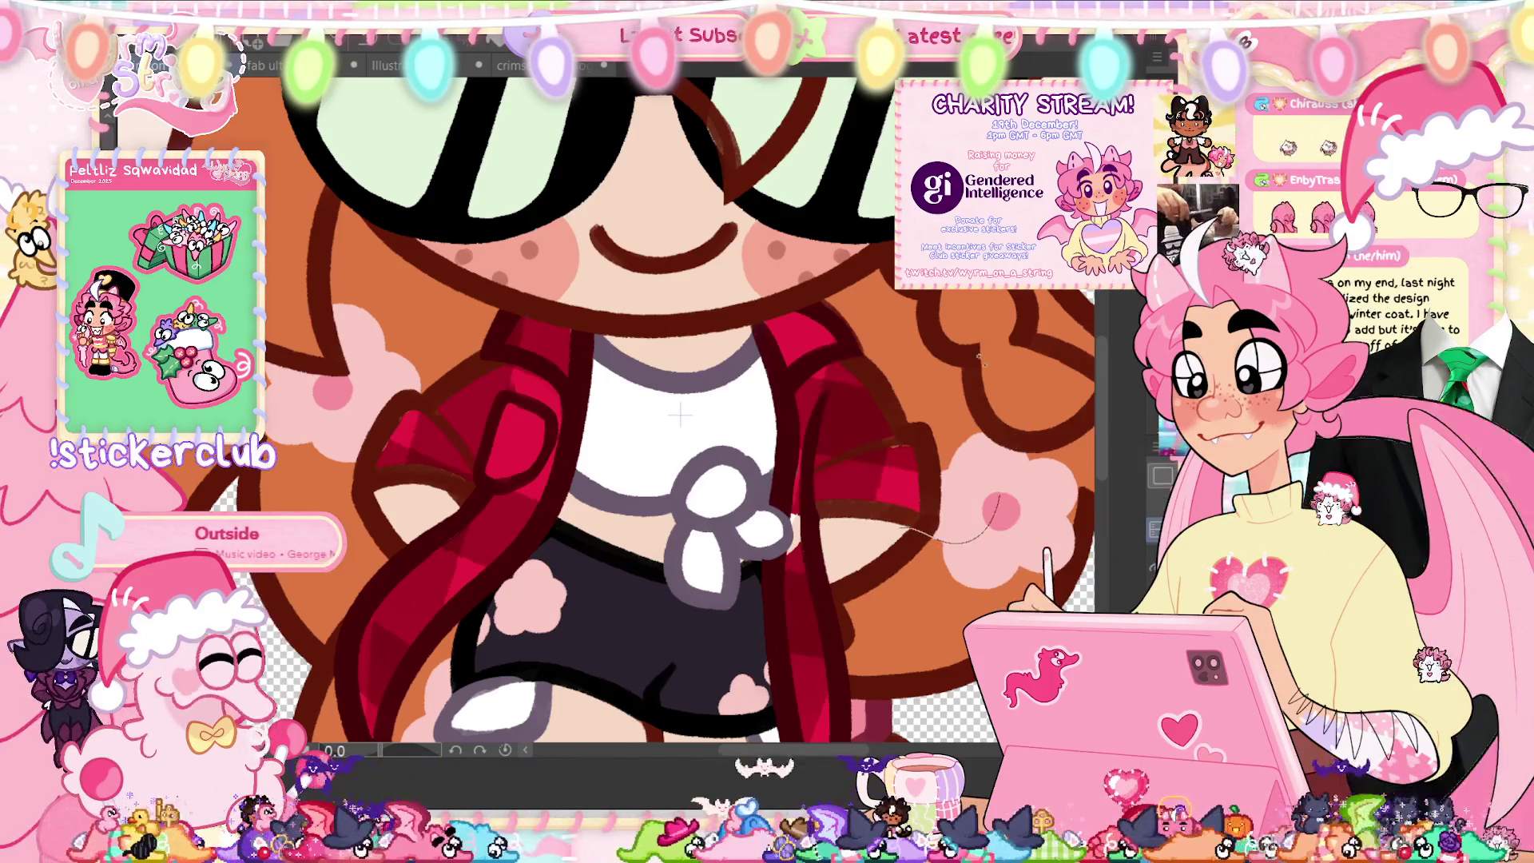
drag(950, 541, 875, 533)
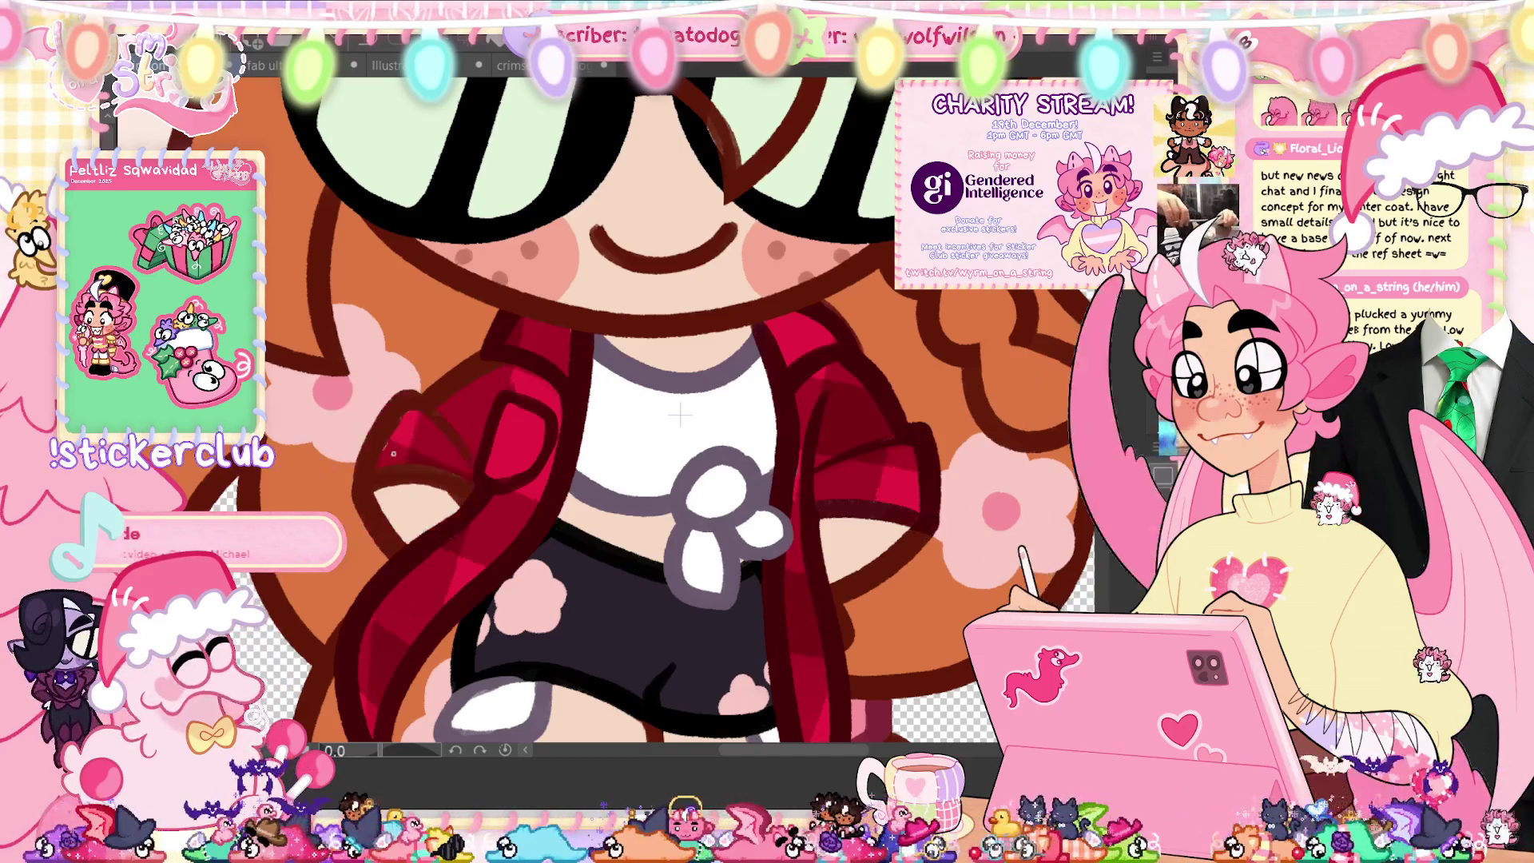
alt+click(404, 432)
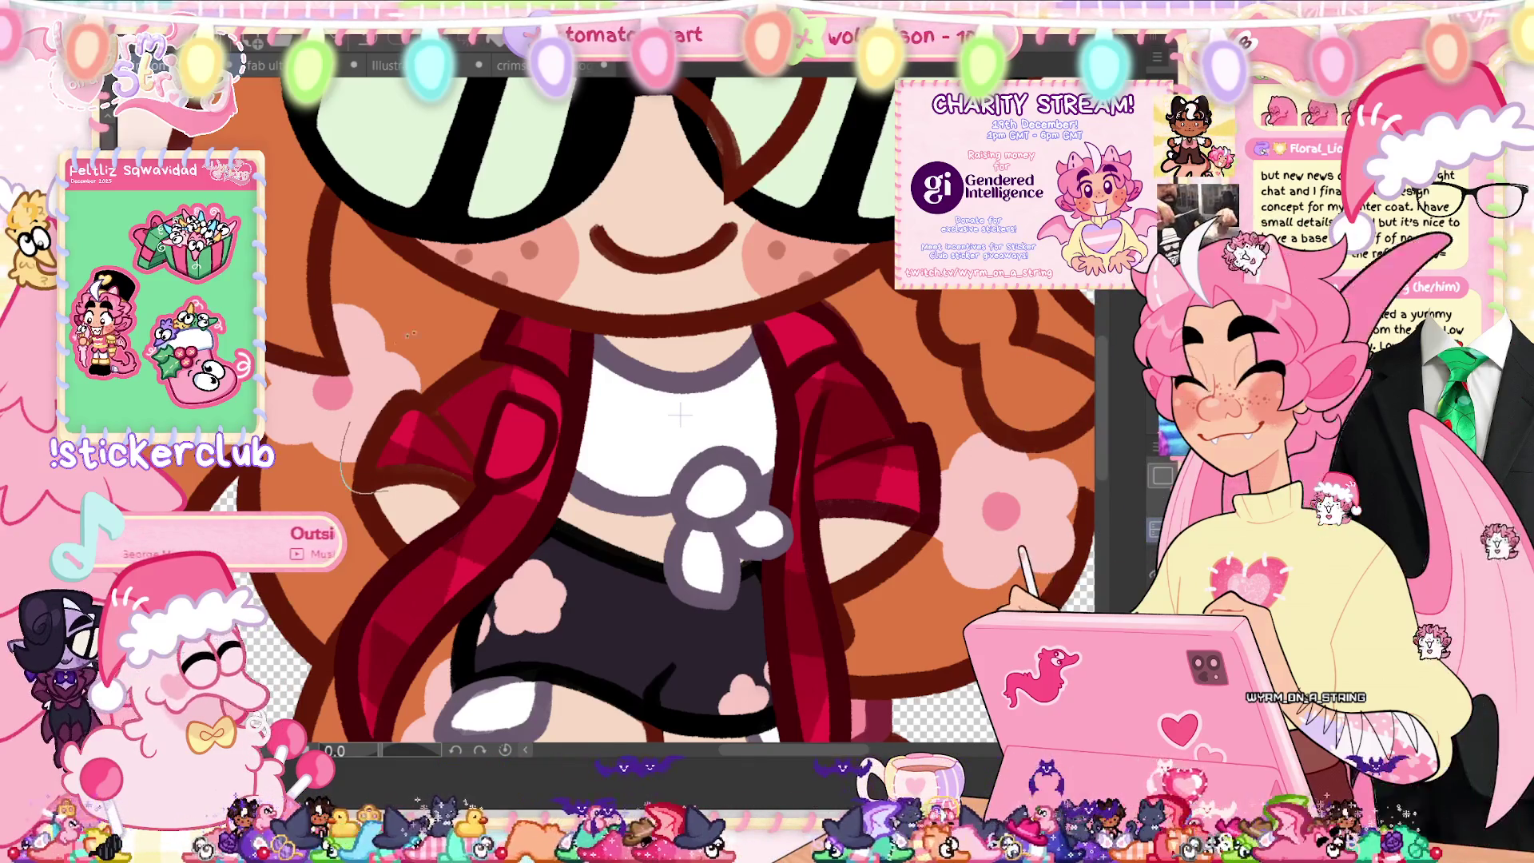
drag(374, 476, 548, 468)
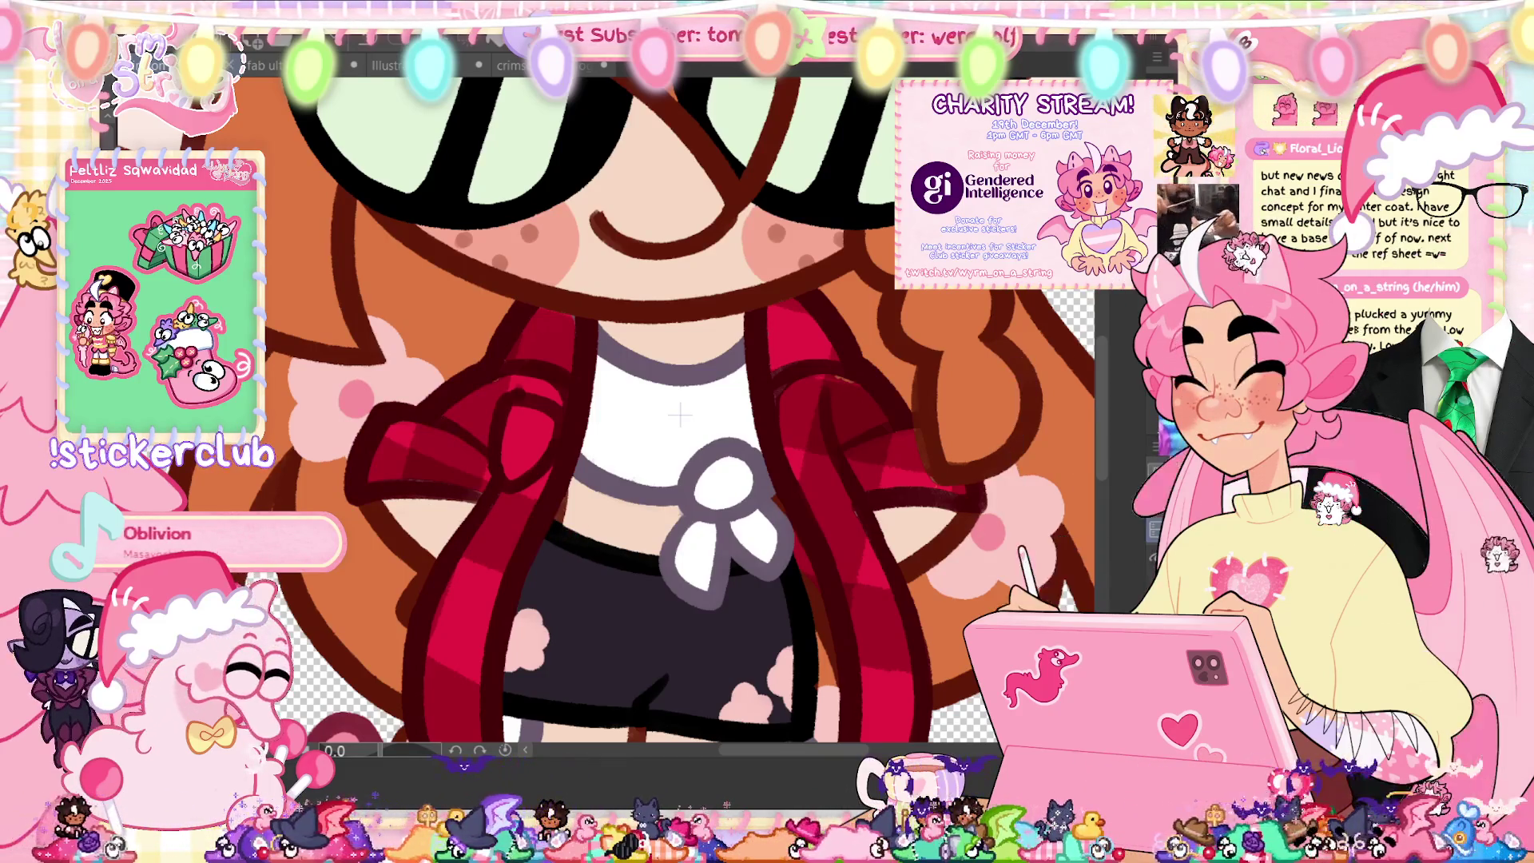
Step: Fit the character in view, show the animation timeline and play the walk cycle
key(ctrl+0)
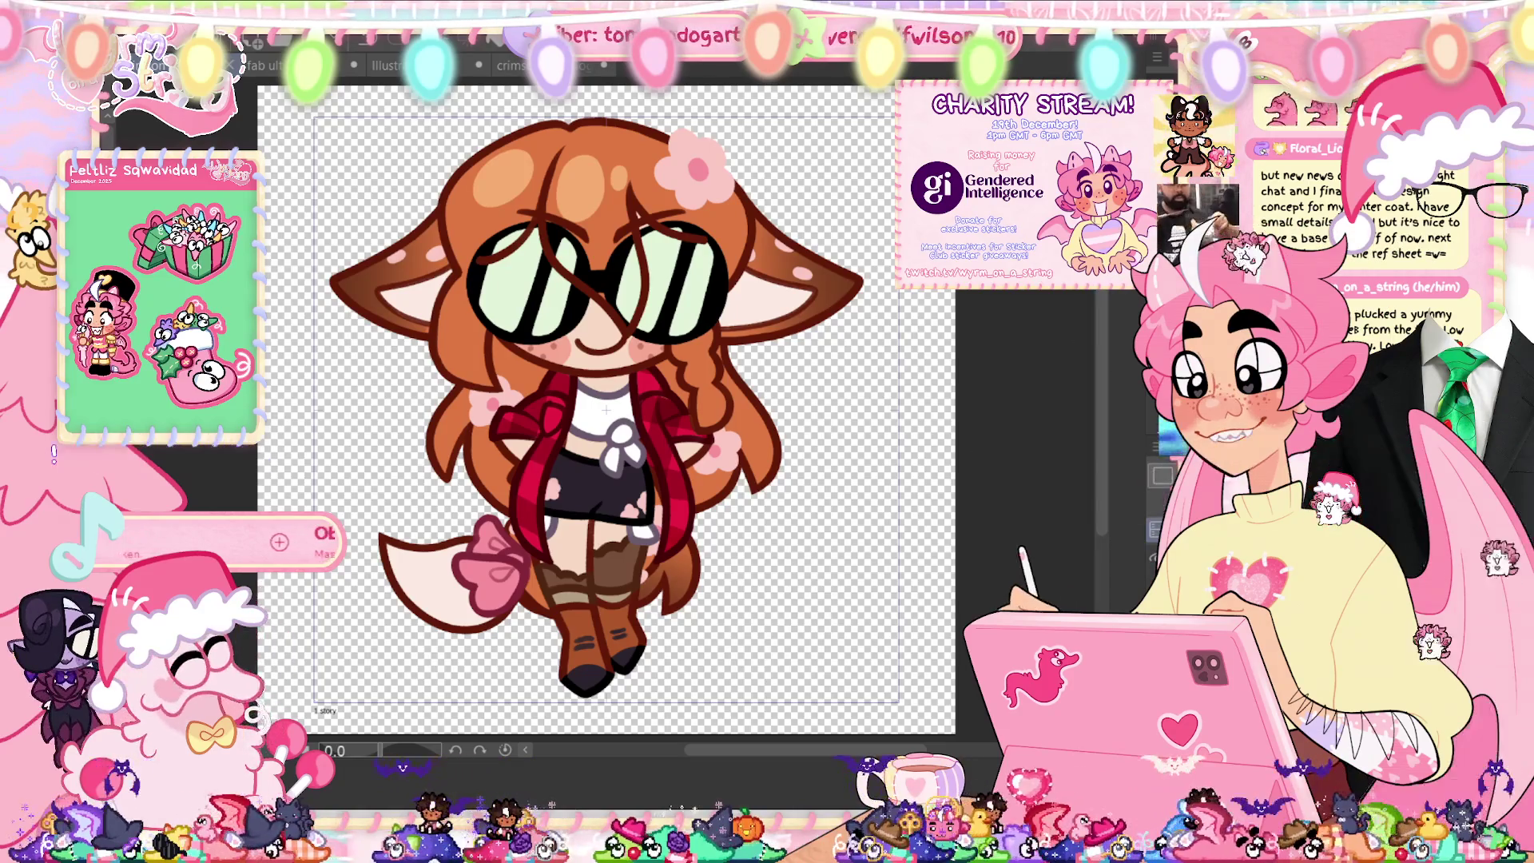
key(Tab)
click(369, 617)
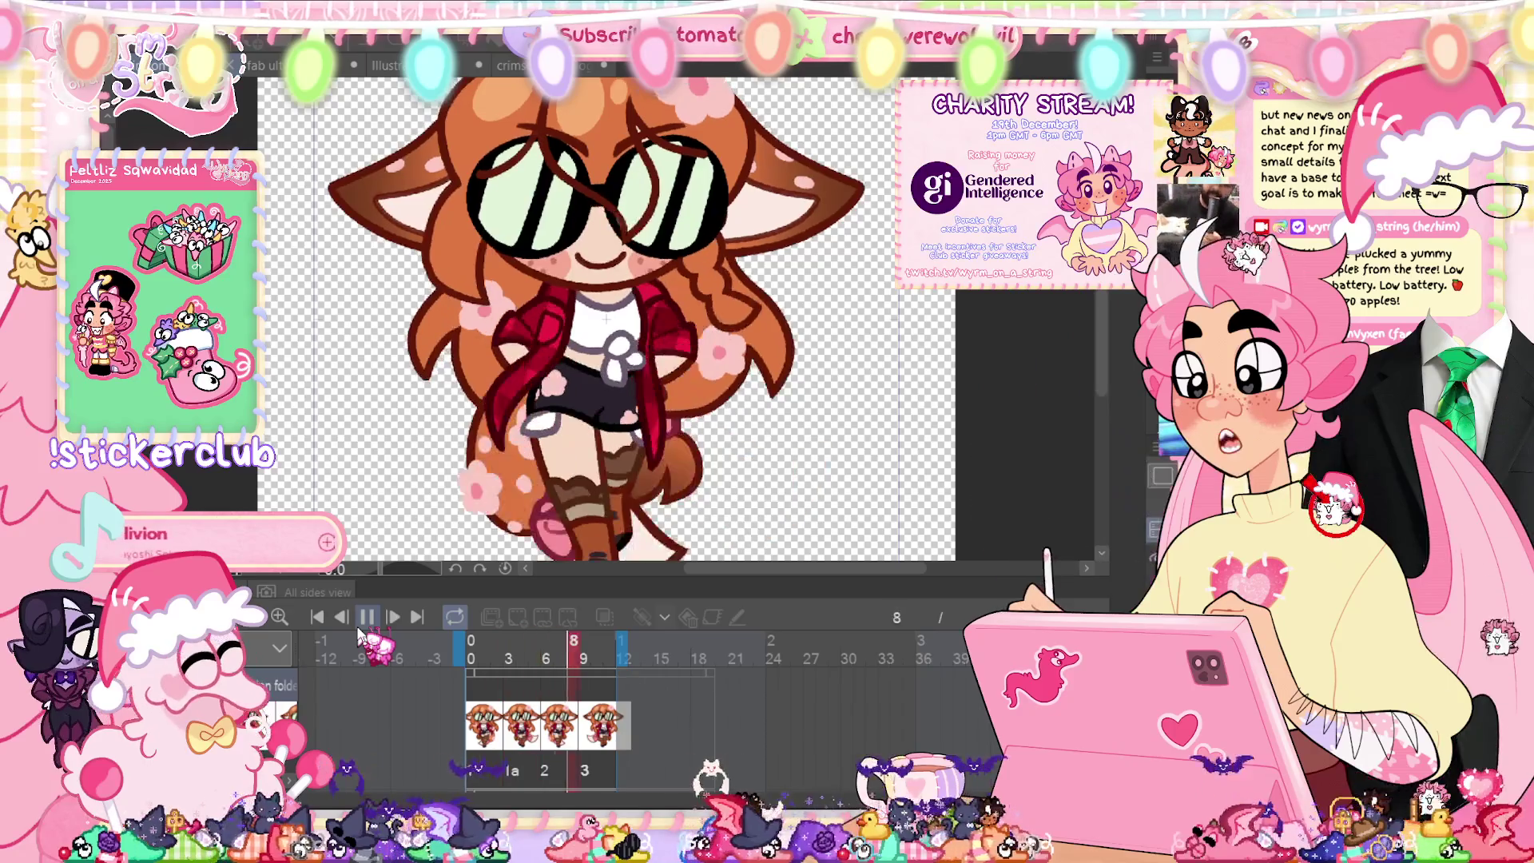
Step: Stop and replay the four-frame walk cycle (1, 1a, 2, 3), then return to the first frame
click(369, 618)
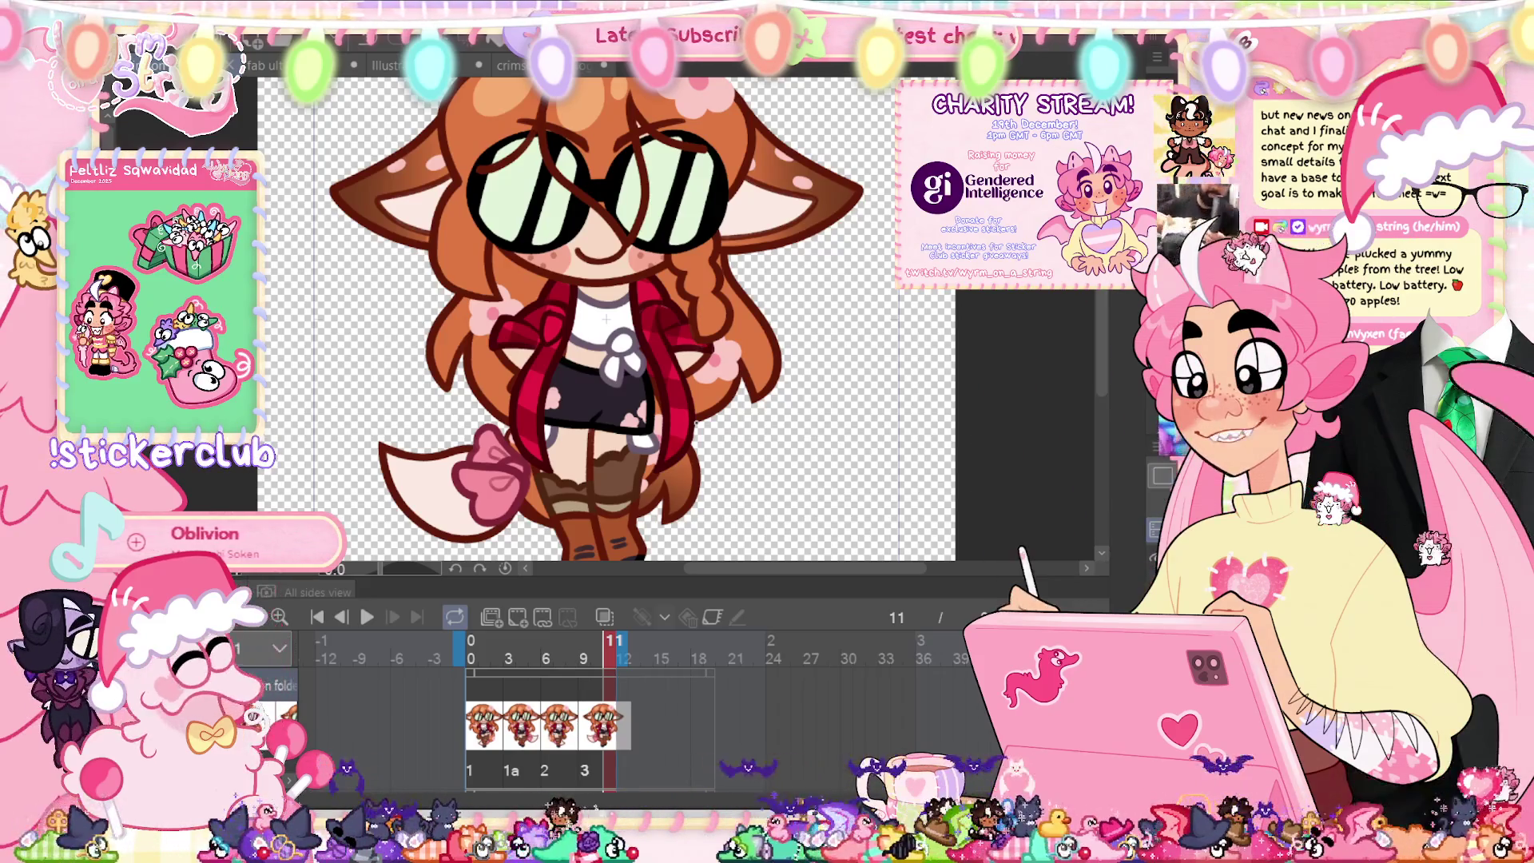
click(367, 617)
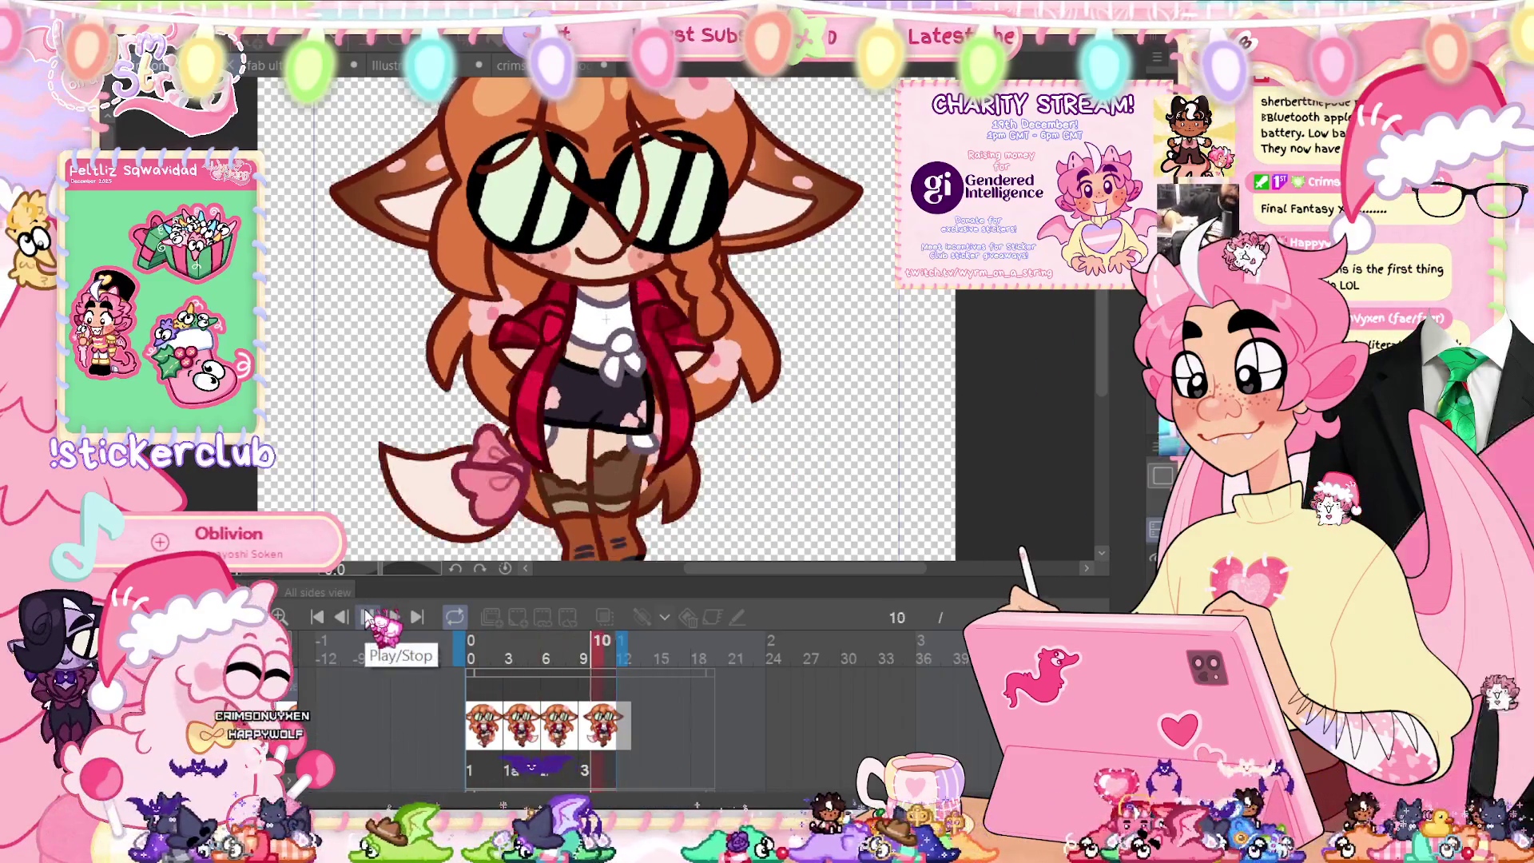
key(Tab)
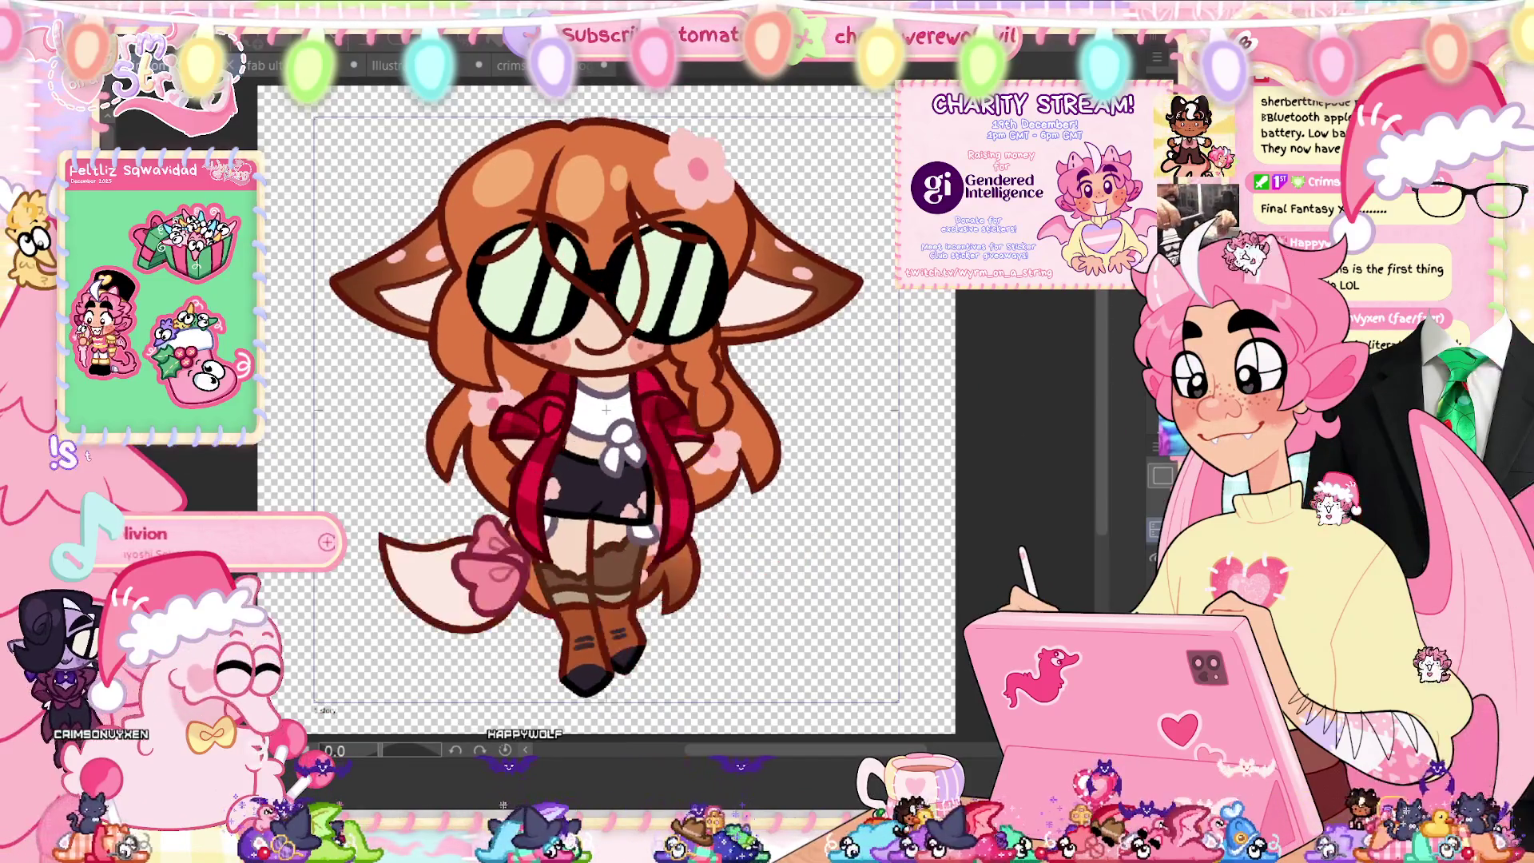
key(space)
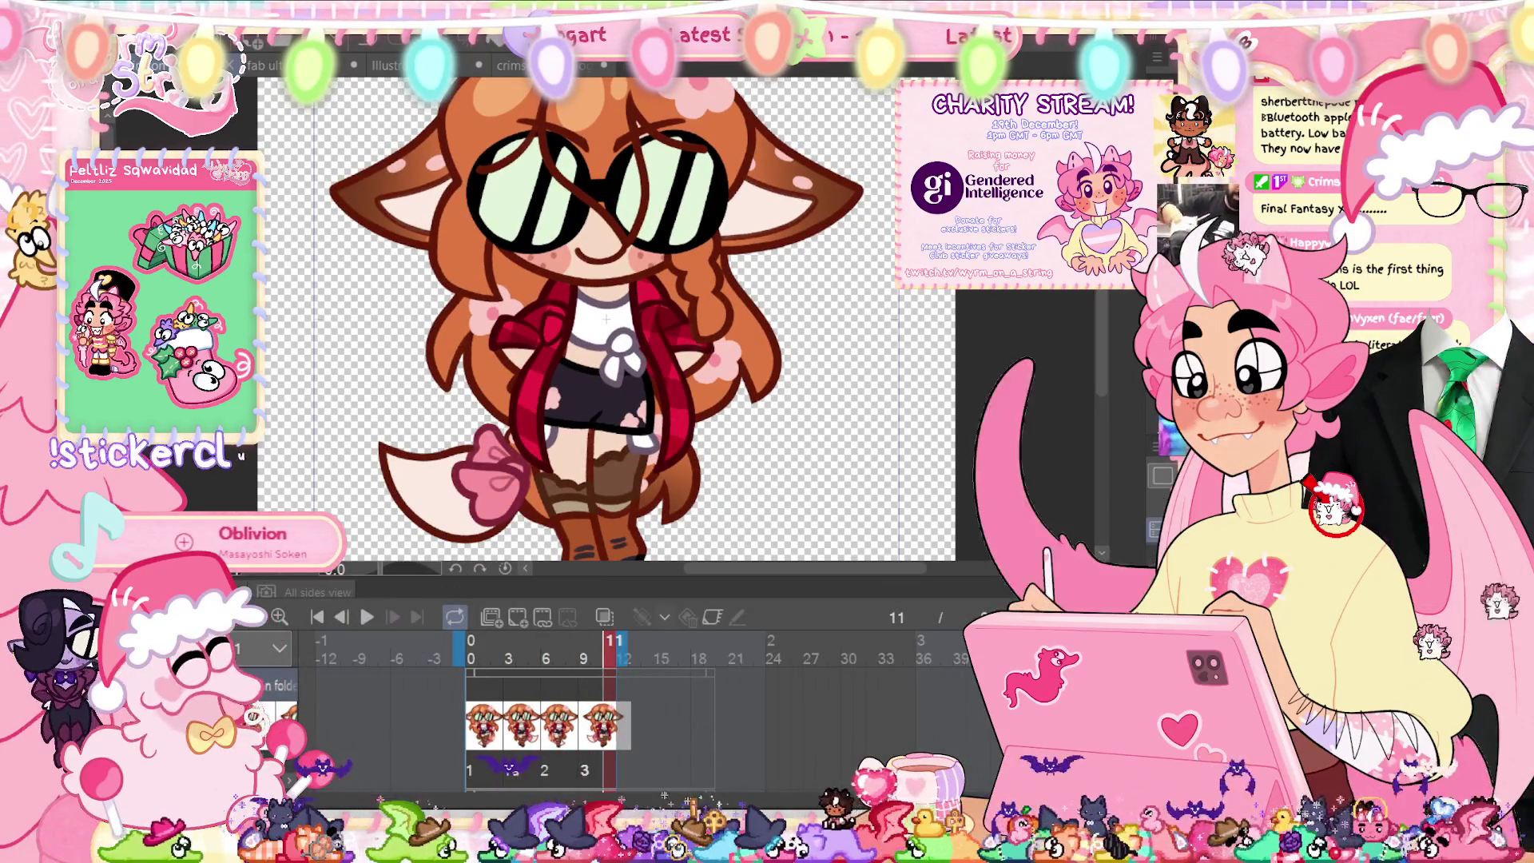
key(Home)
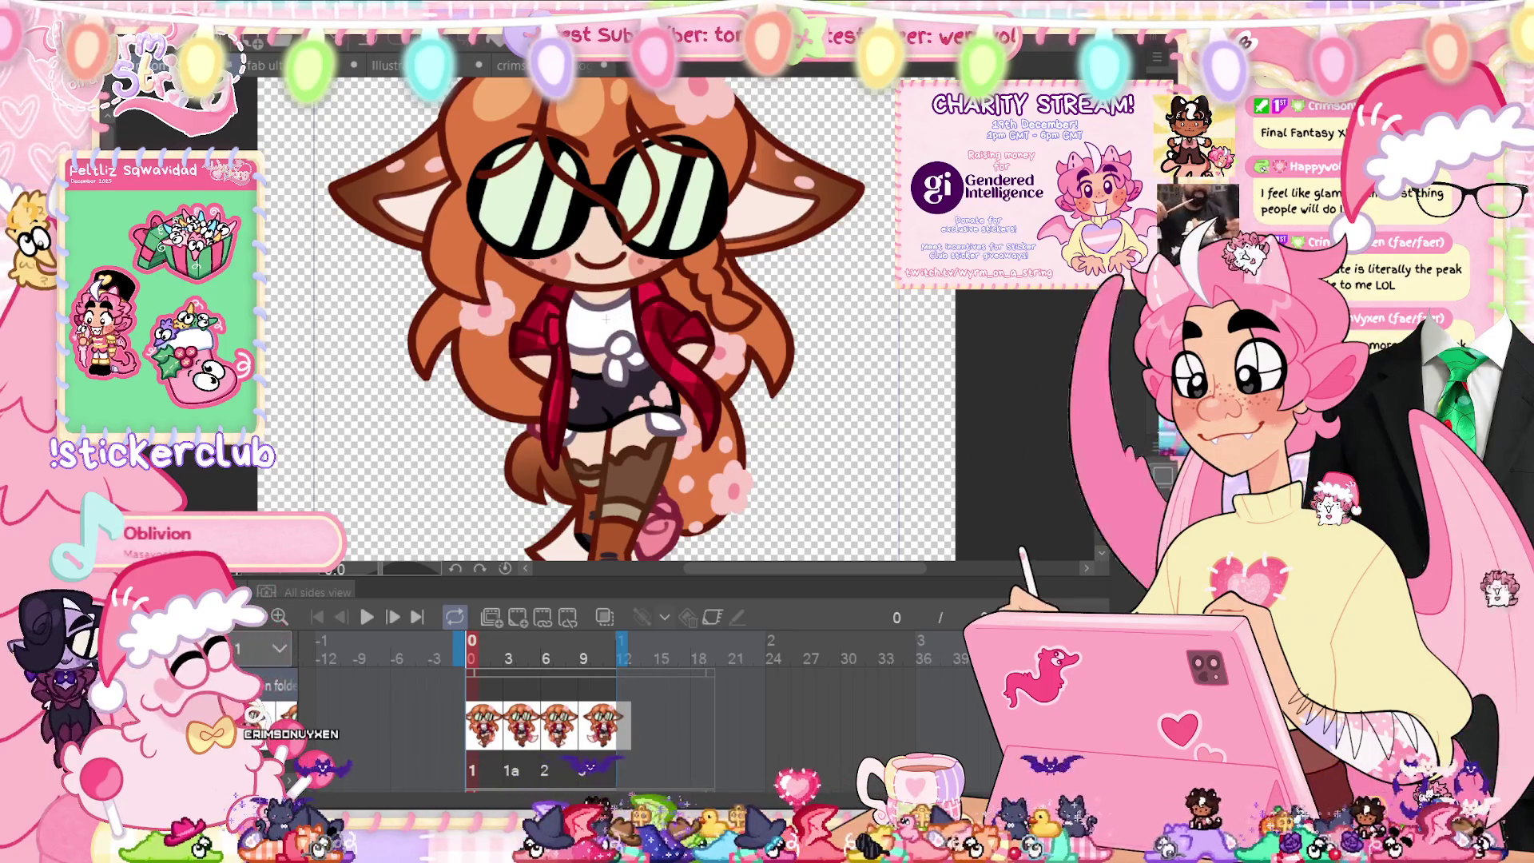
Step: Zoom and rotate onto the collar under the chin, then reset the view rotation upright
scroll(607, 320, up, 3)
scroll(607, 320, up, 3)
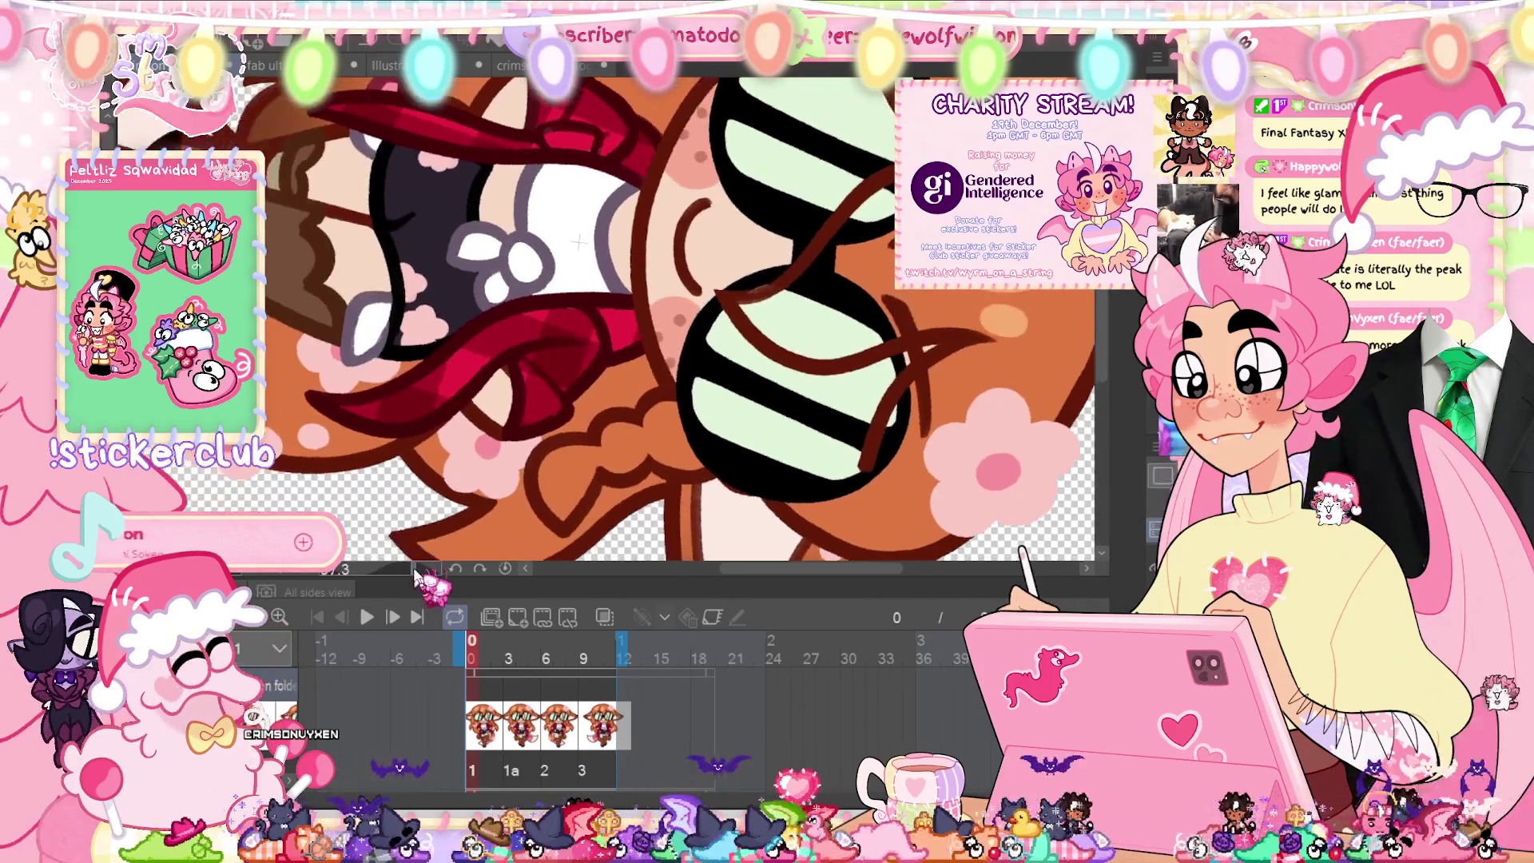
drag(416, 571, 403, 570)
drag(642, 261, 655, 272)
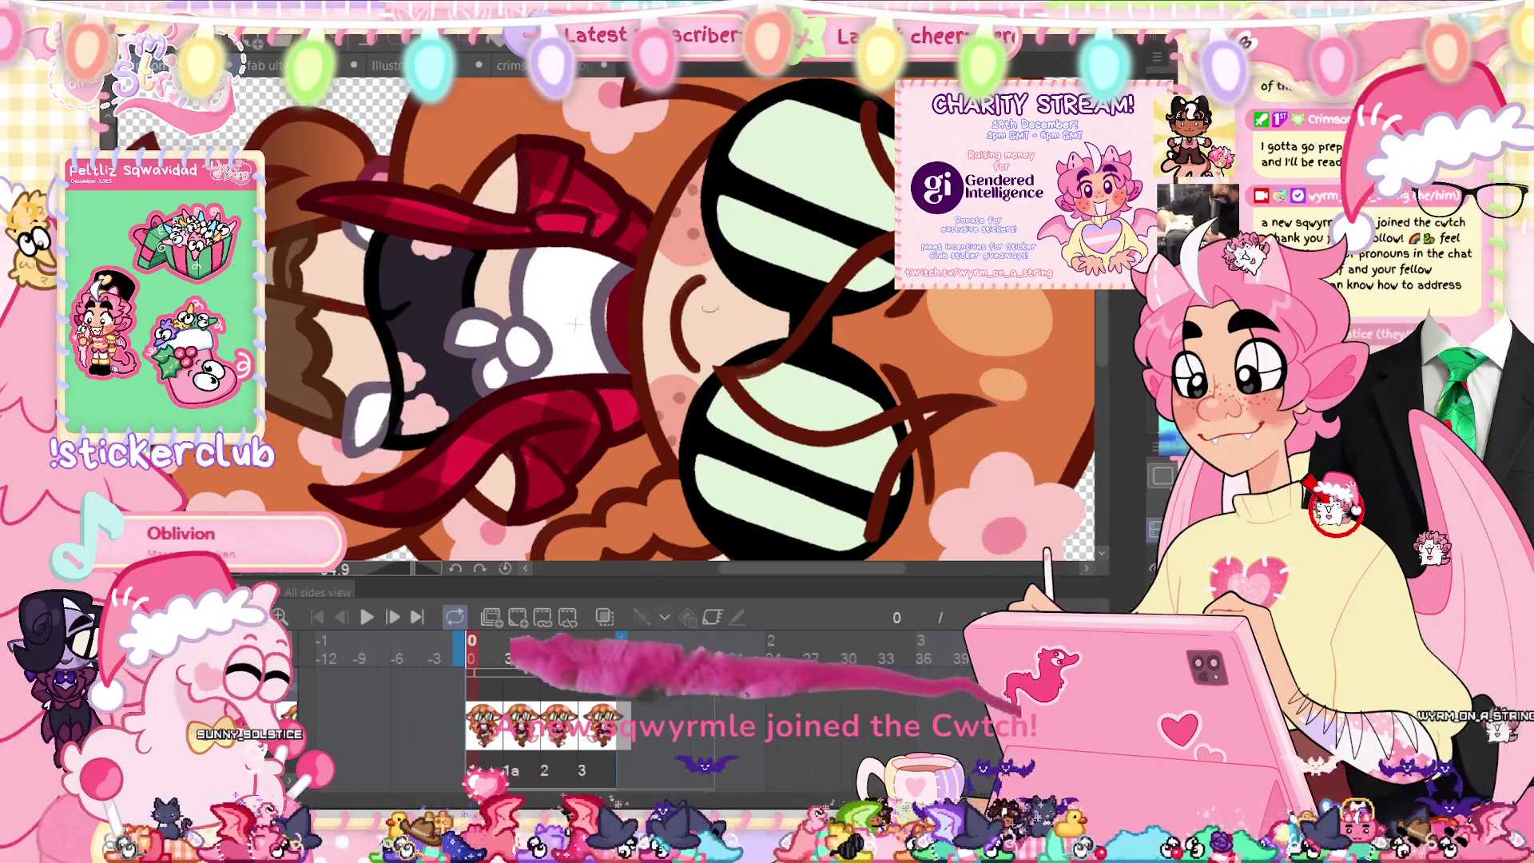
key(ctrl+t)
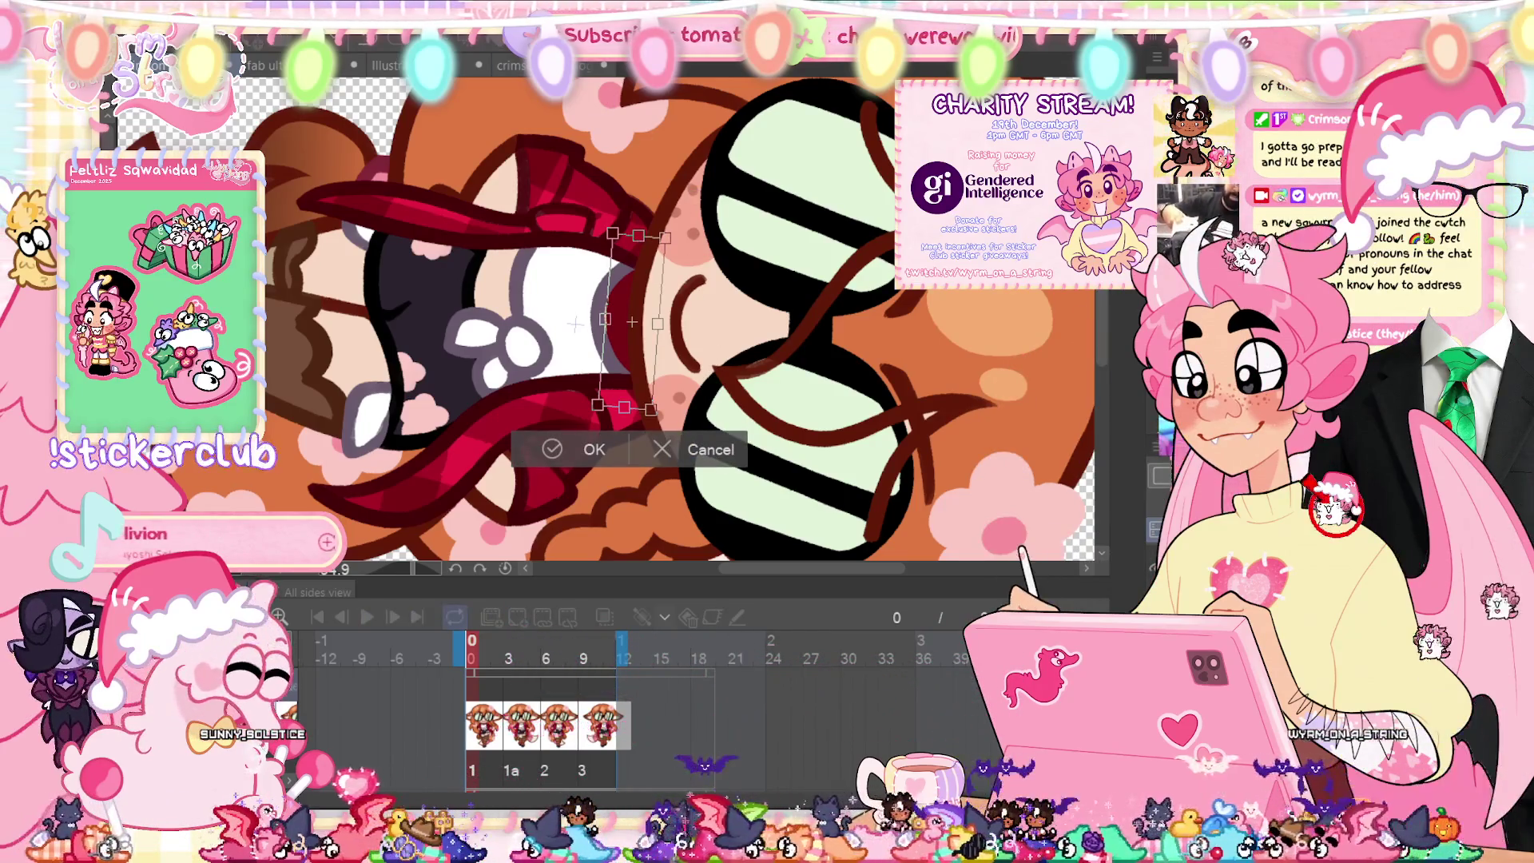
click(687, 448)
click(481, 570)
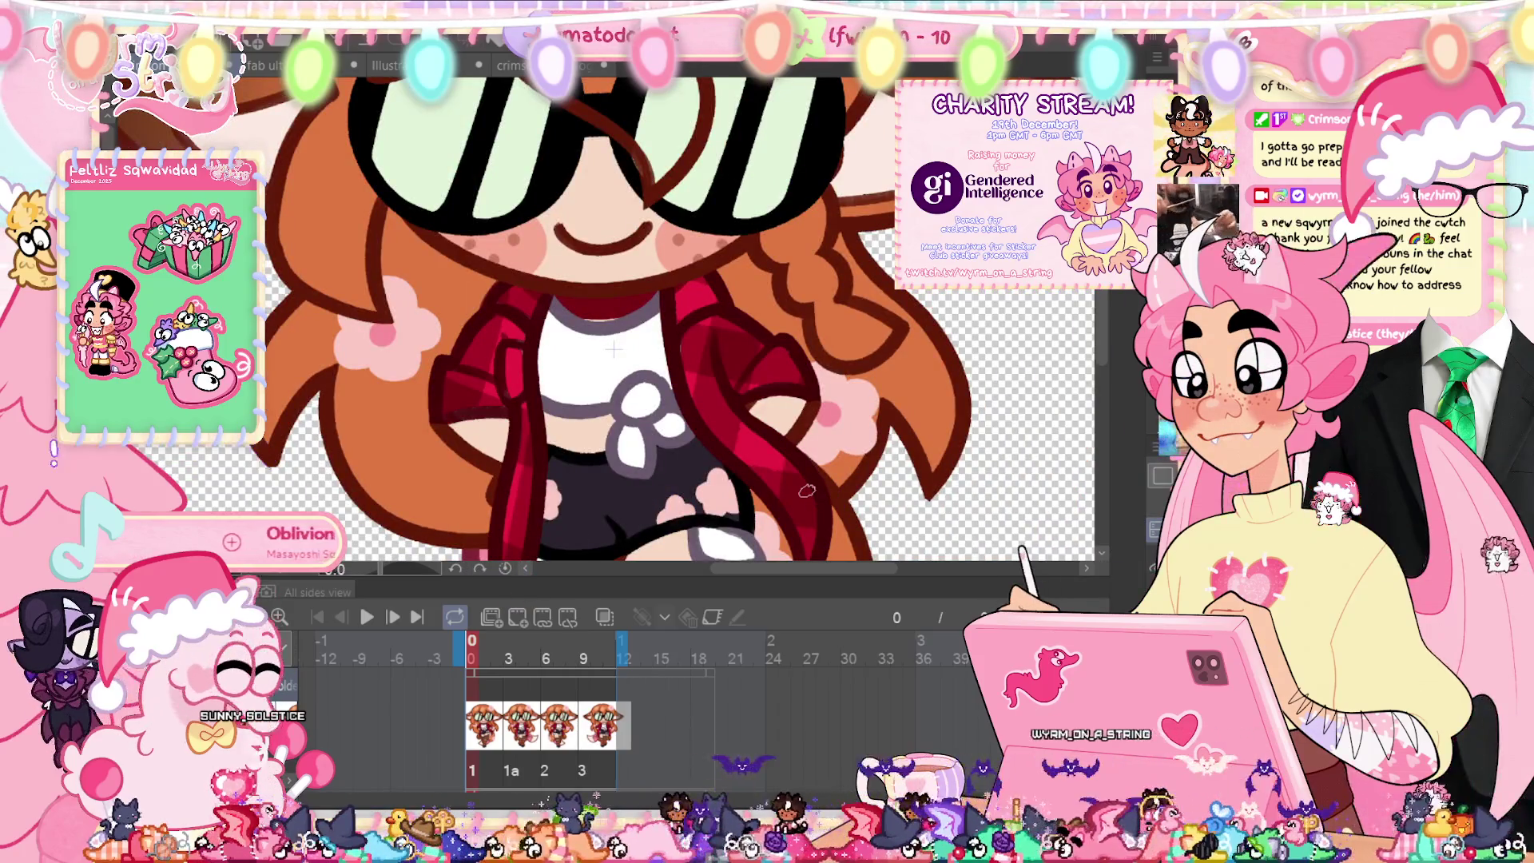
Step: Free-transform the red collar band under the chin and lighten it
key(ctrl+t)
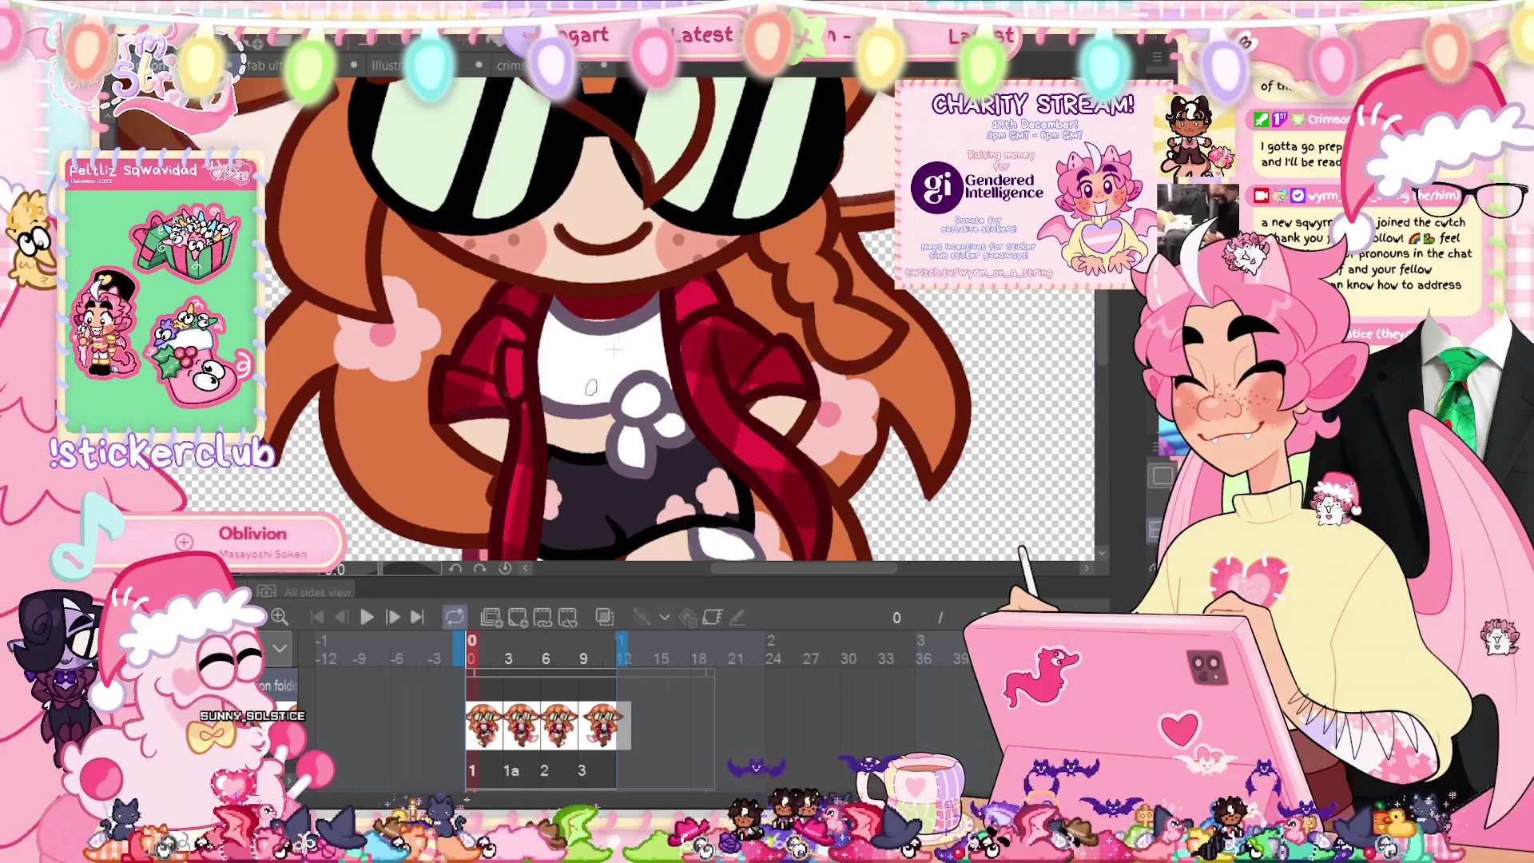
click(565, 361)
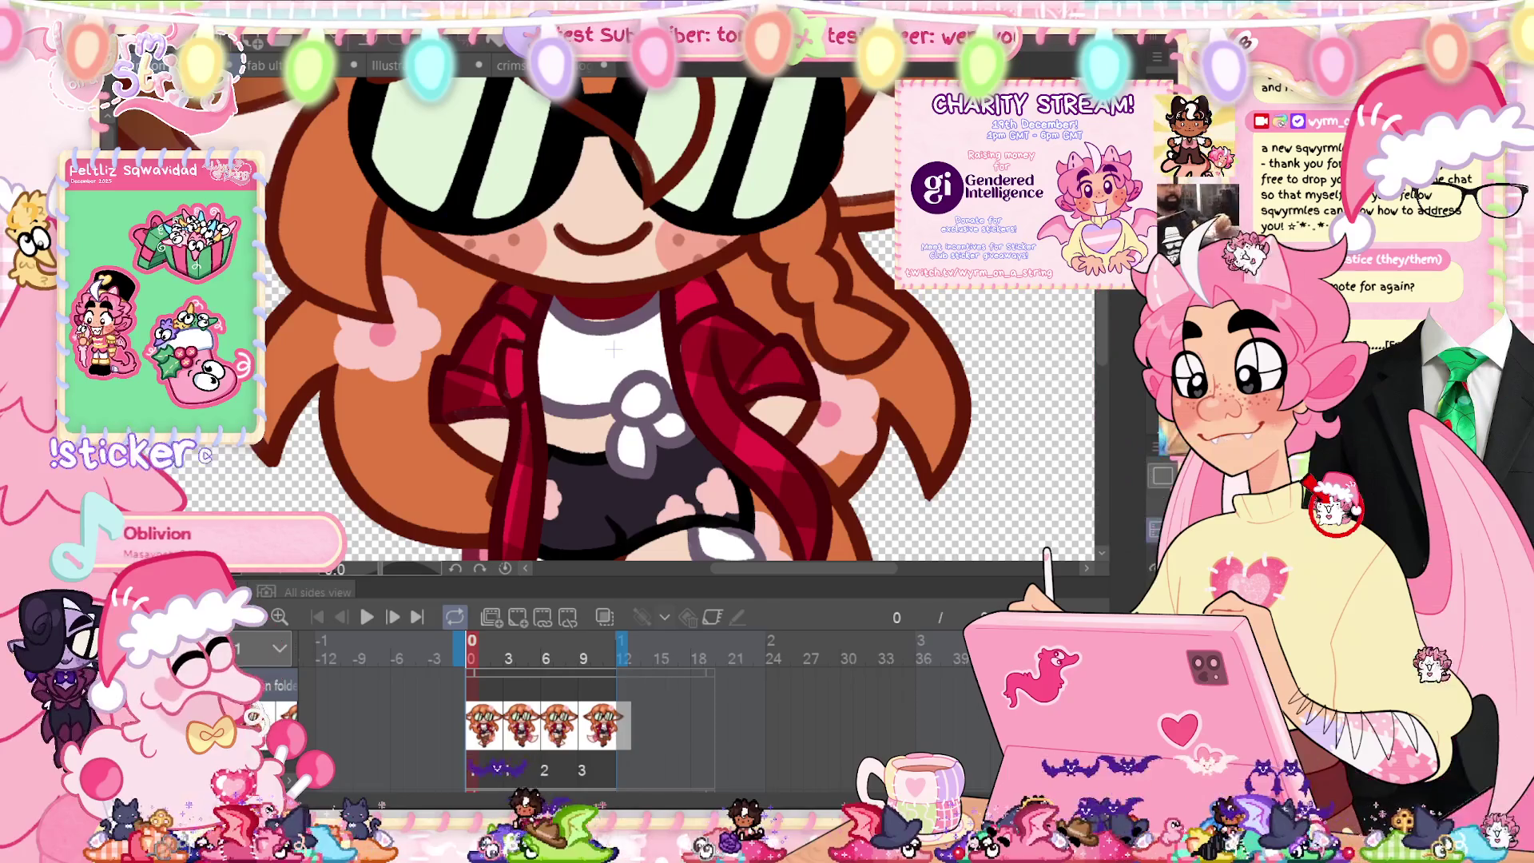
key(ctrl+z)
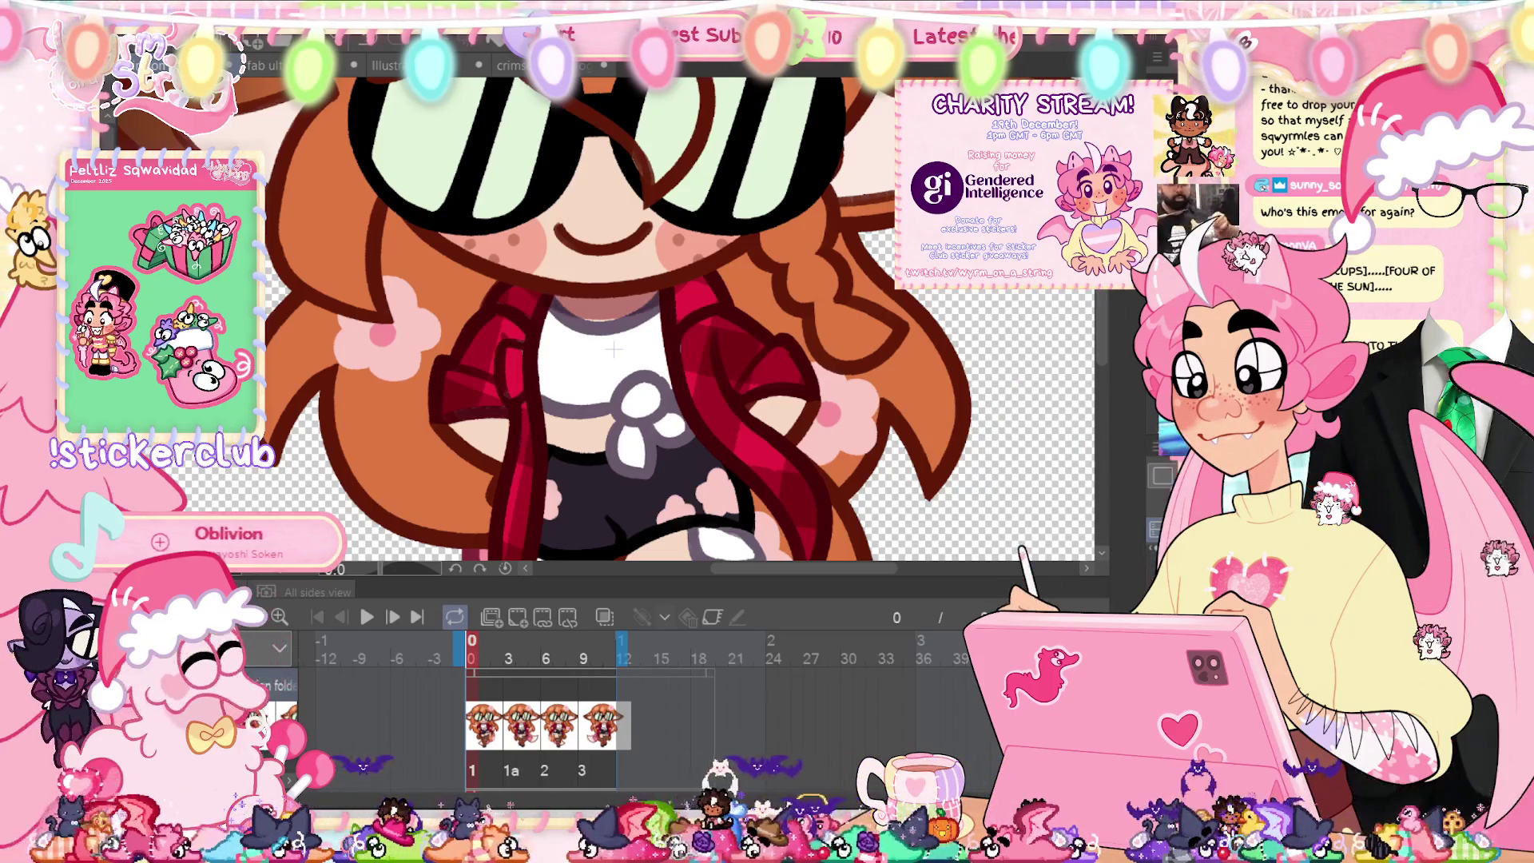
key(ctrl+0)
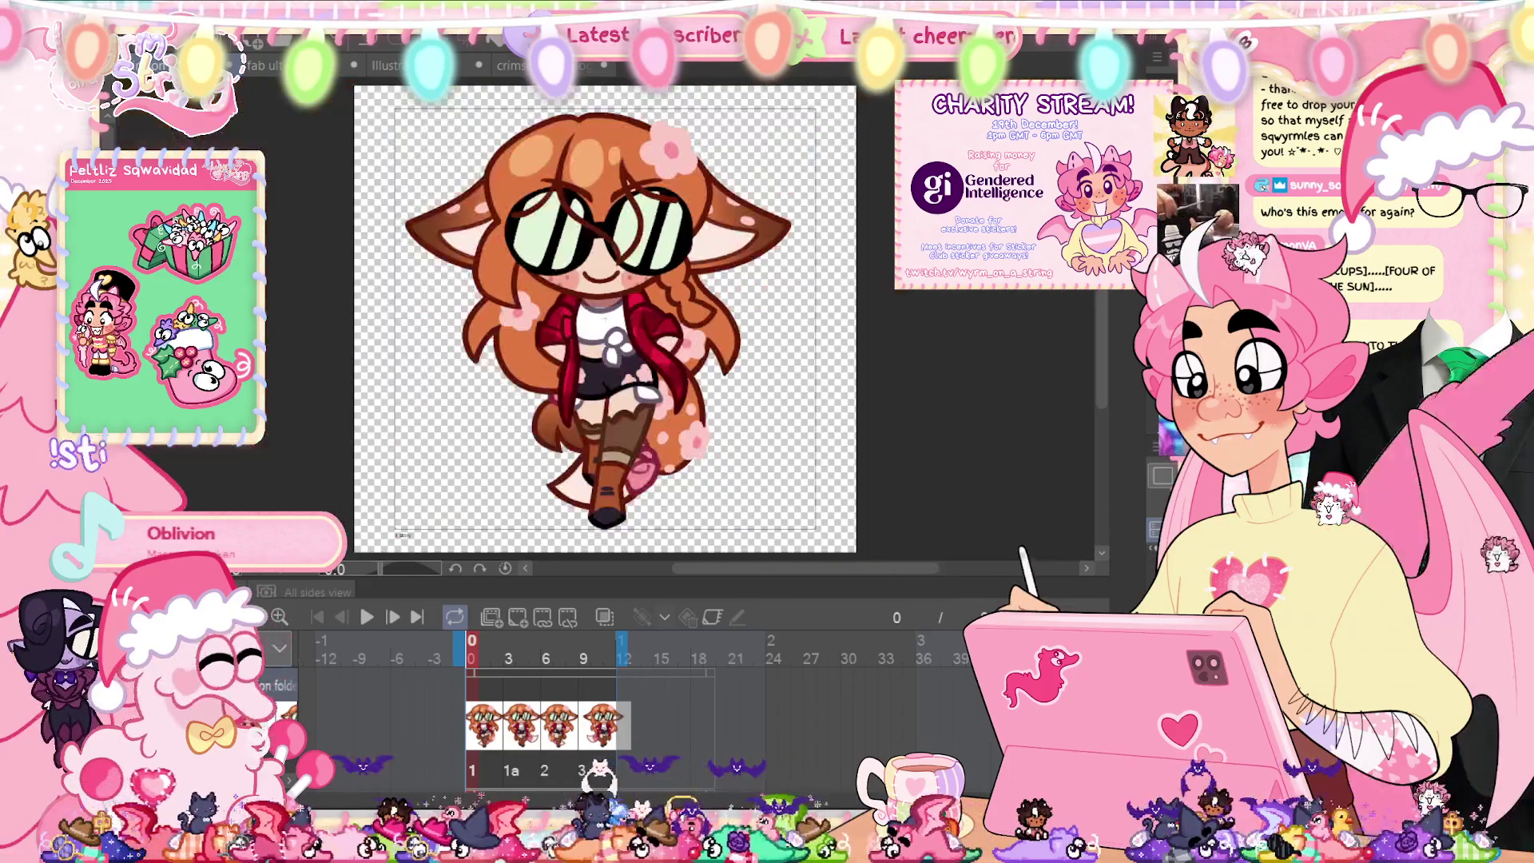
Step: Transform the chest shirt details twice with Ctrl+T, checking the face close up between passes
key(ctrl+t)
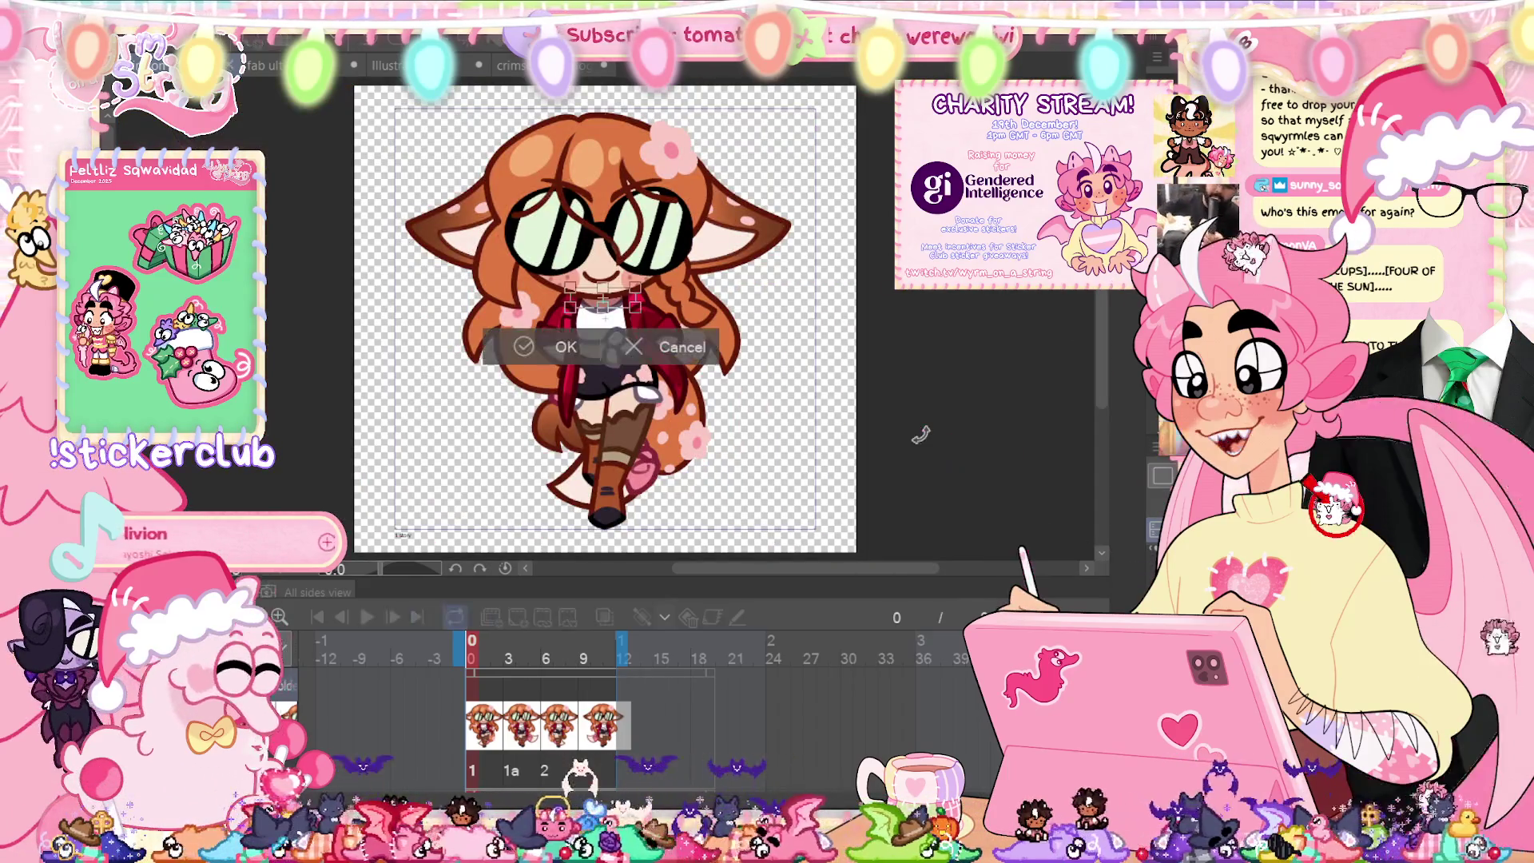
click(559, 344)
key(ctrl+plus)
key(ctrl+plus)
key(ctrl+plus)
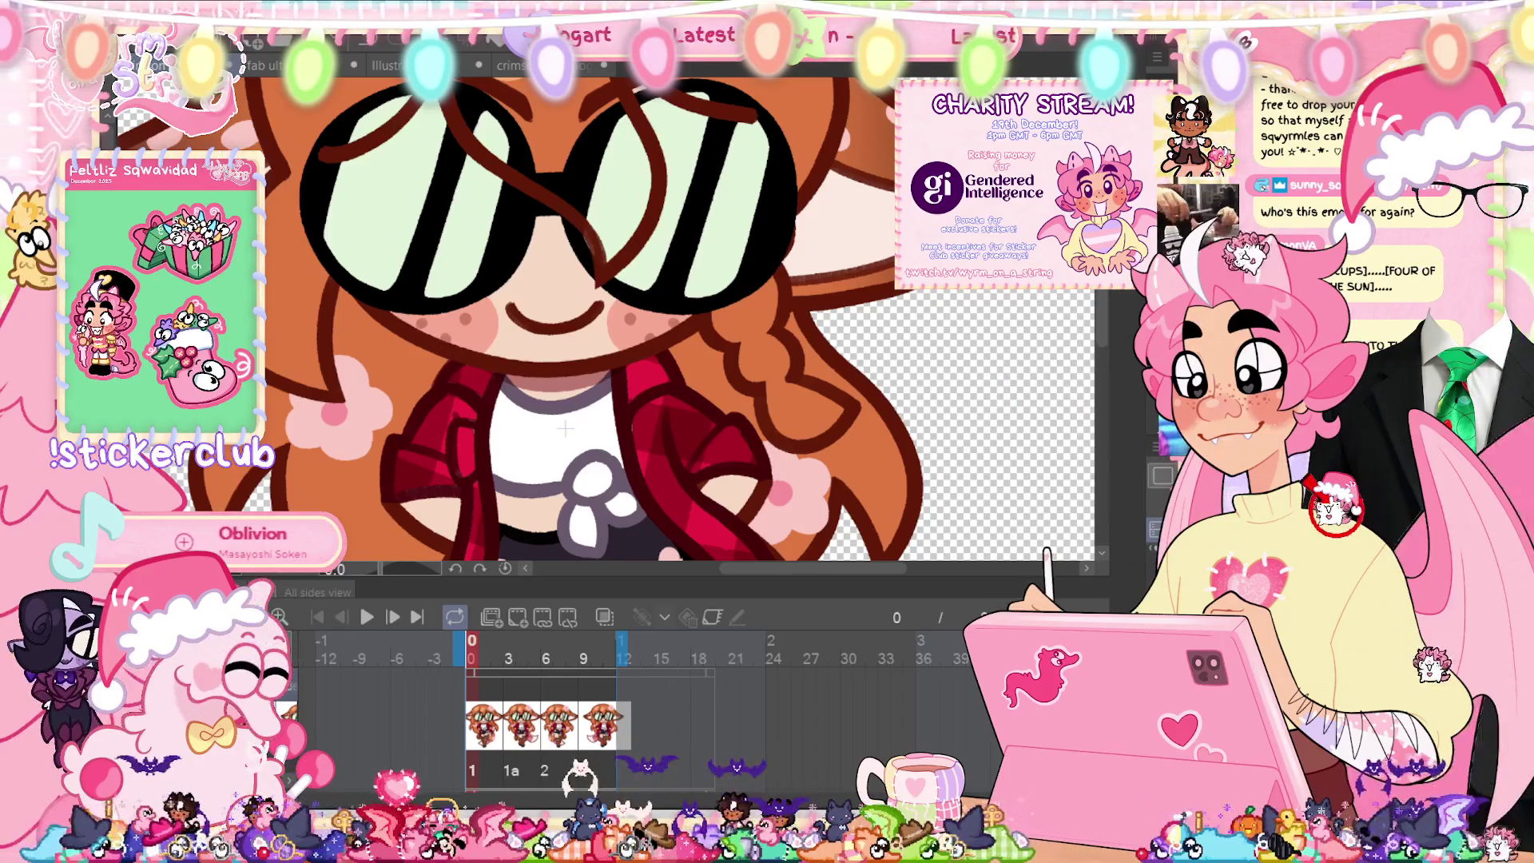
key(ctrl+0)
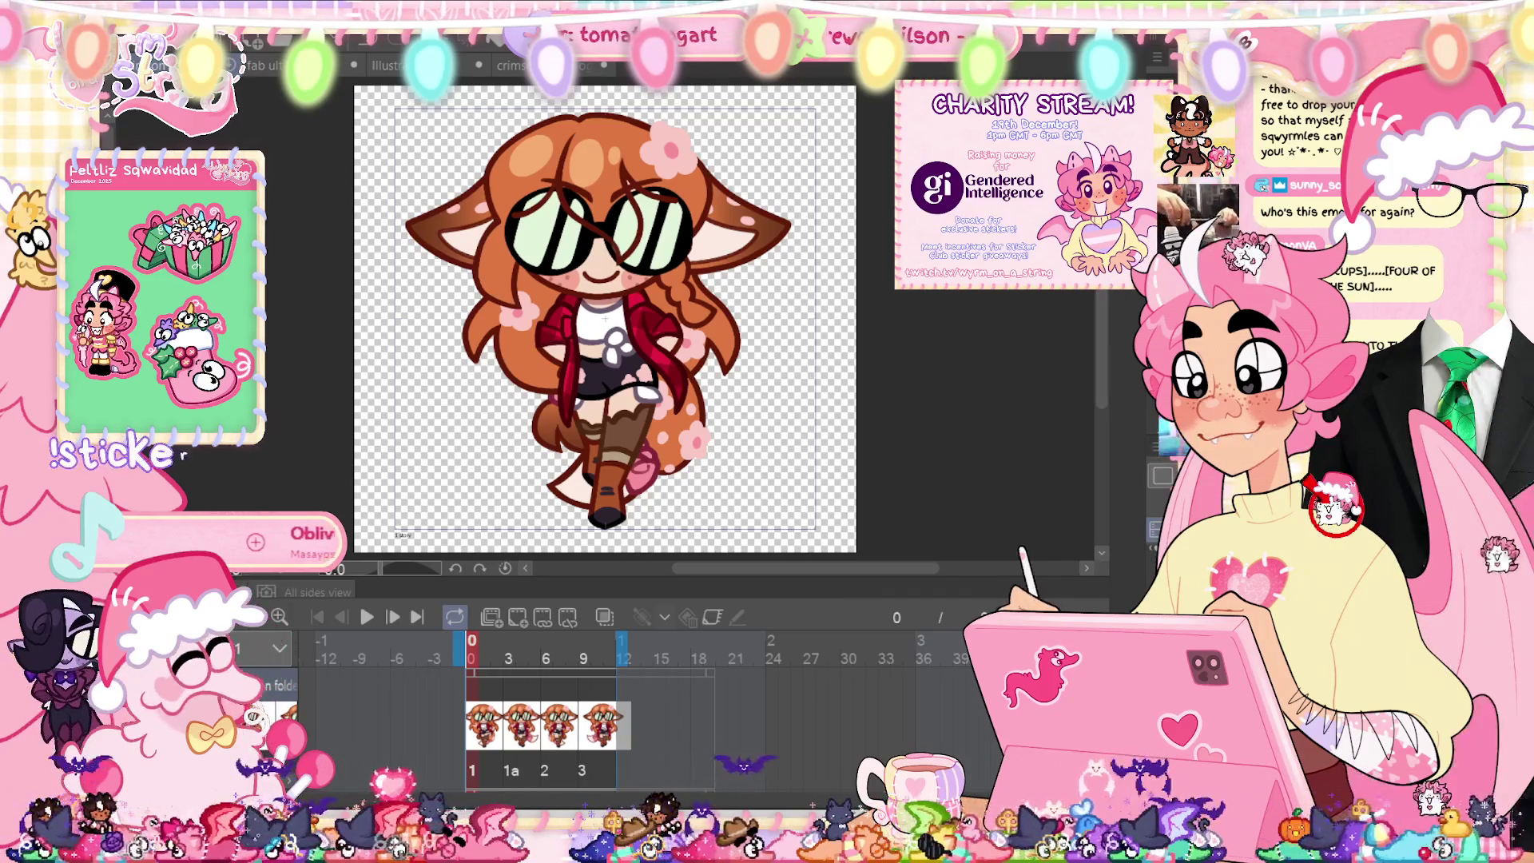
key(ctrl+t)
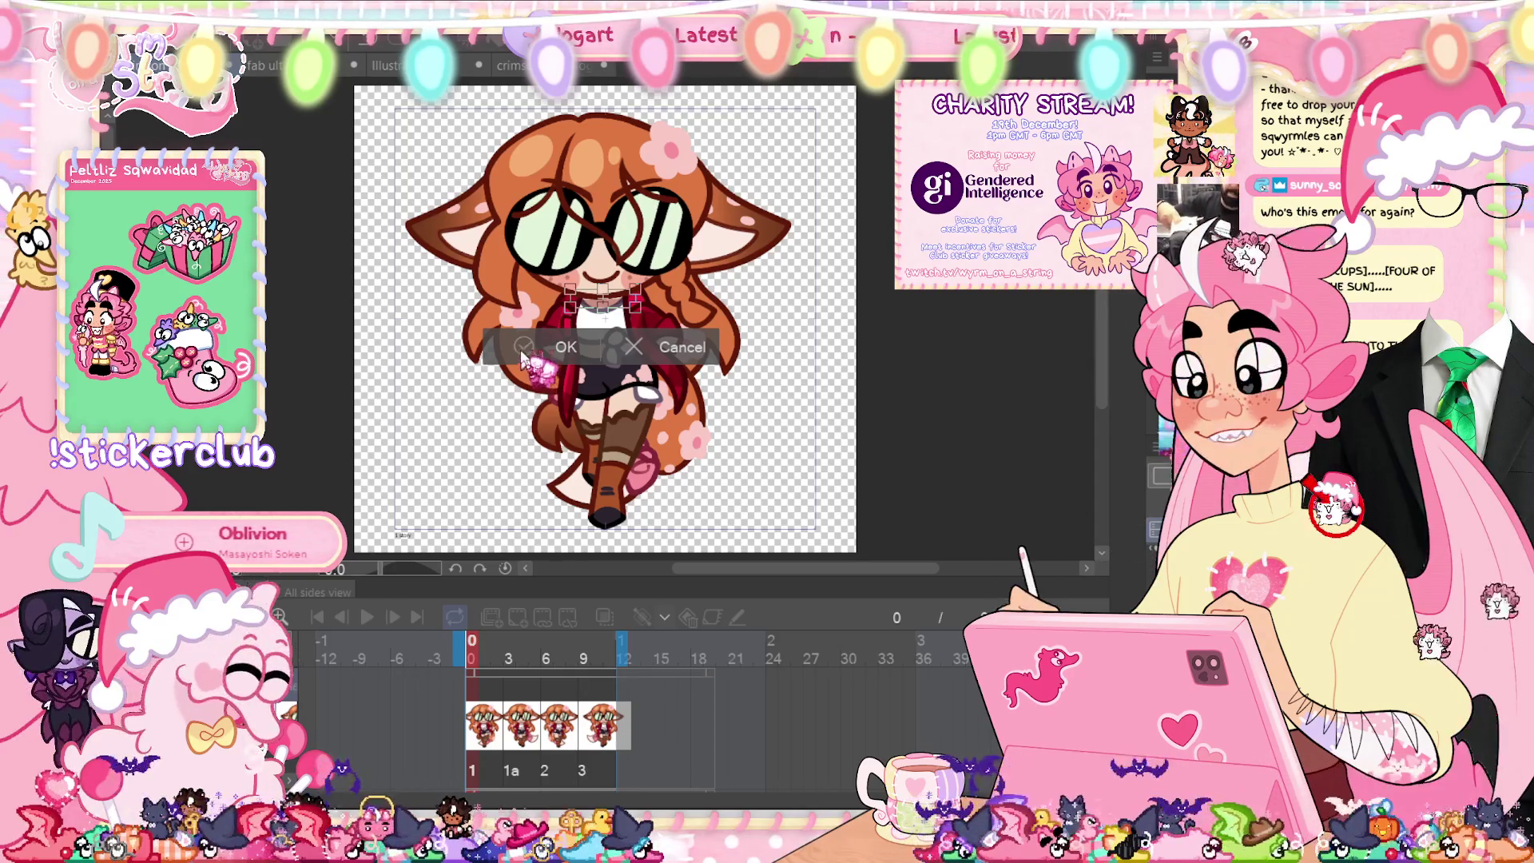
key(Return)
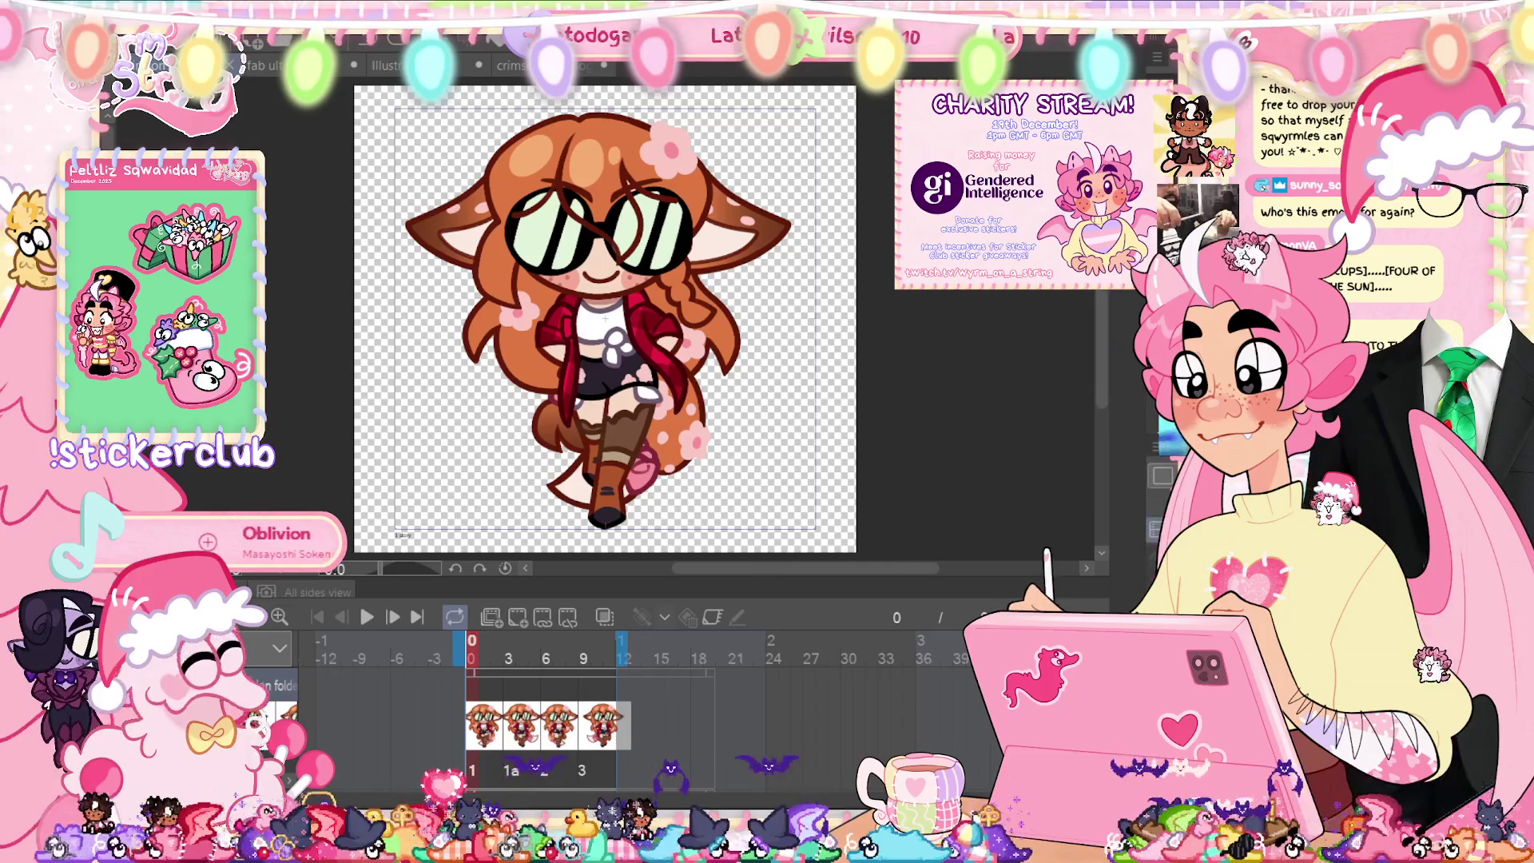
Step: On frame 3, transform and commit the chest detail, then play the walk cycle
click(547, 649)
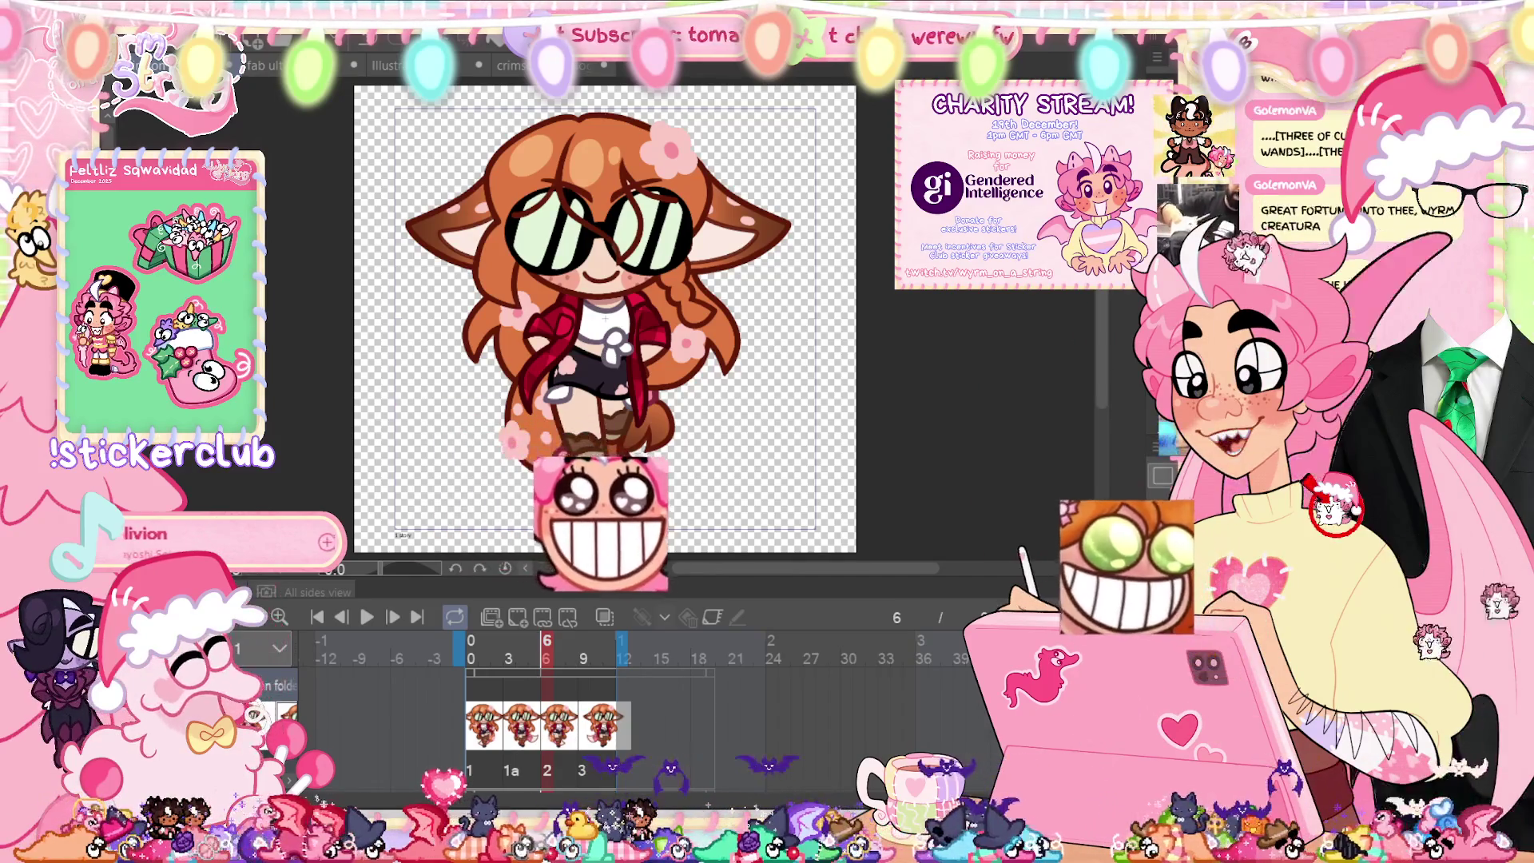
click(509, 640)
key(ctrl+t)
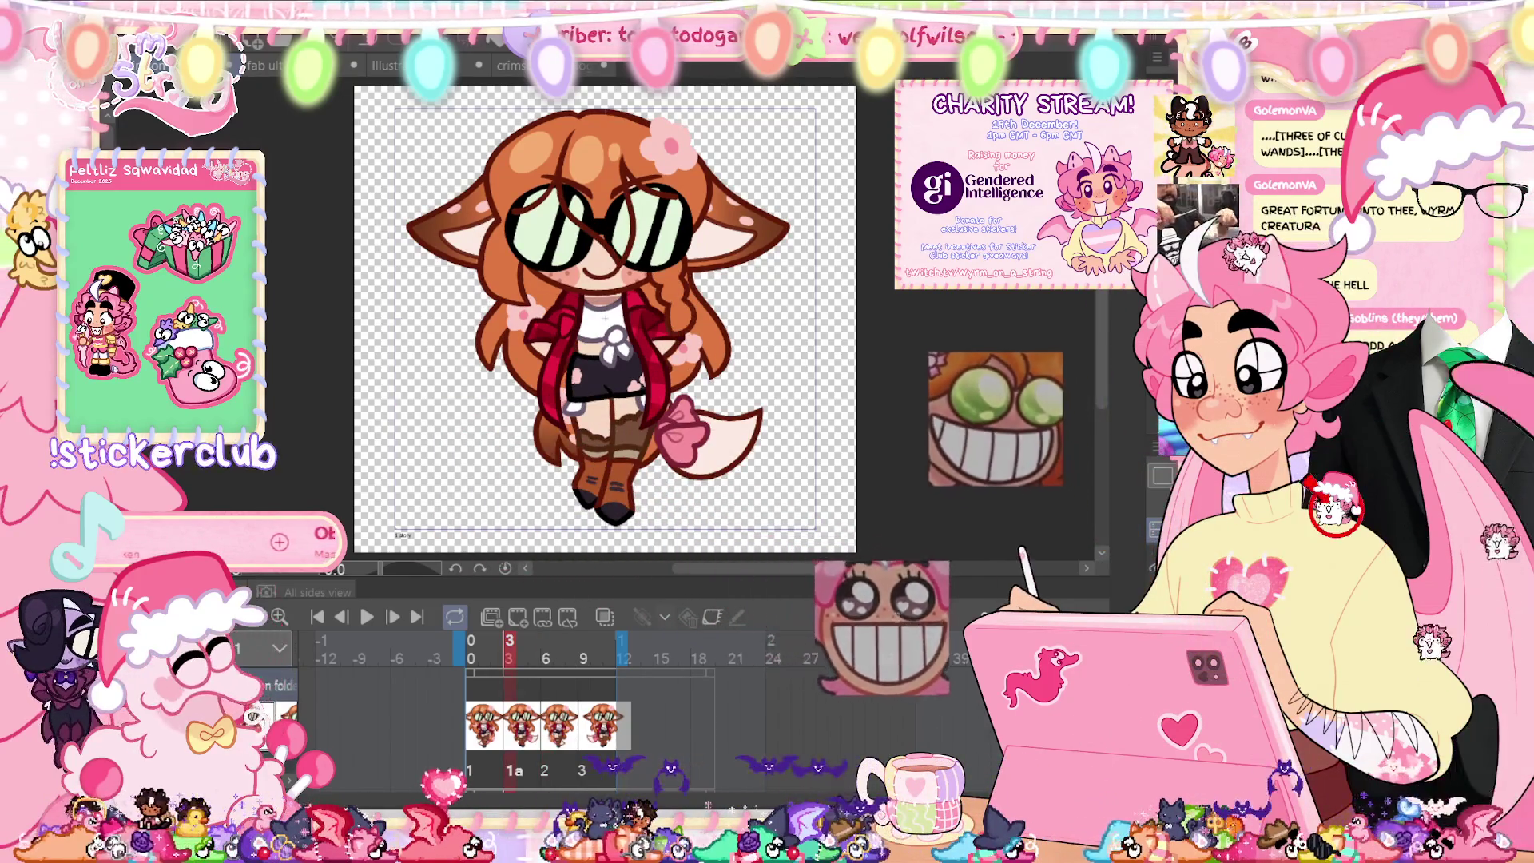
key(Return)
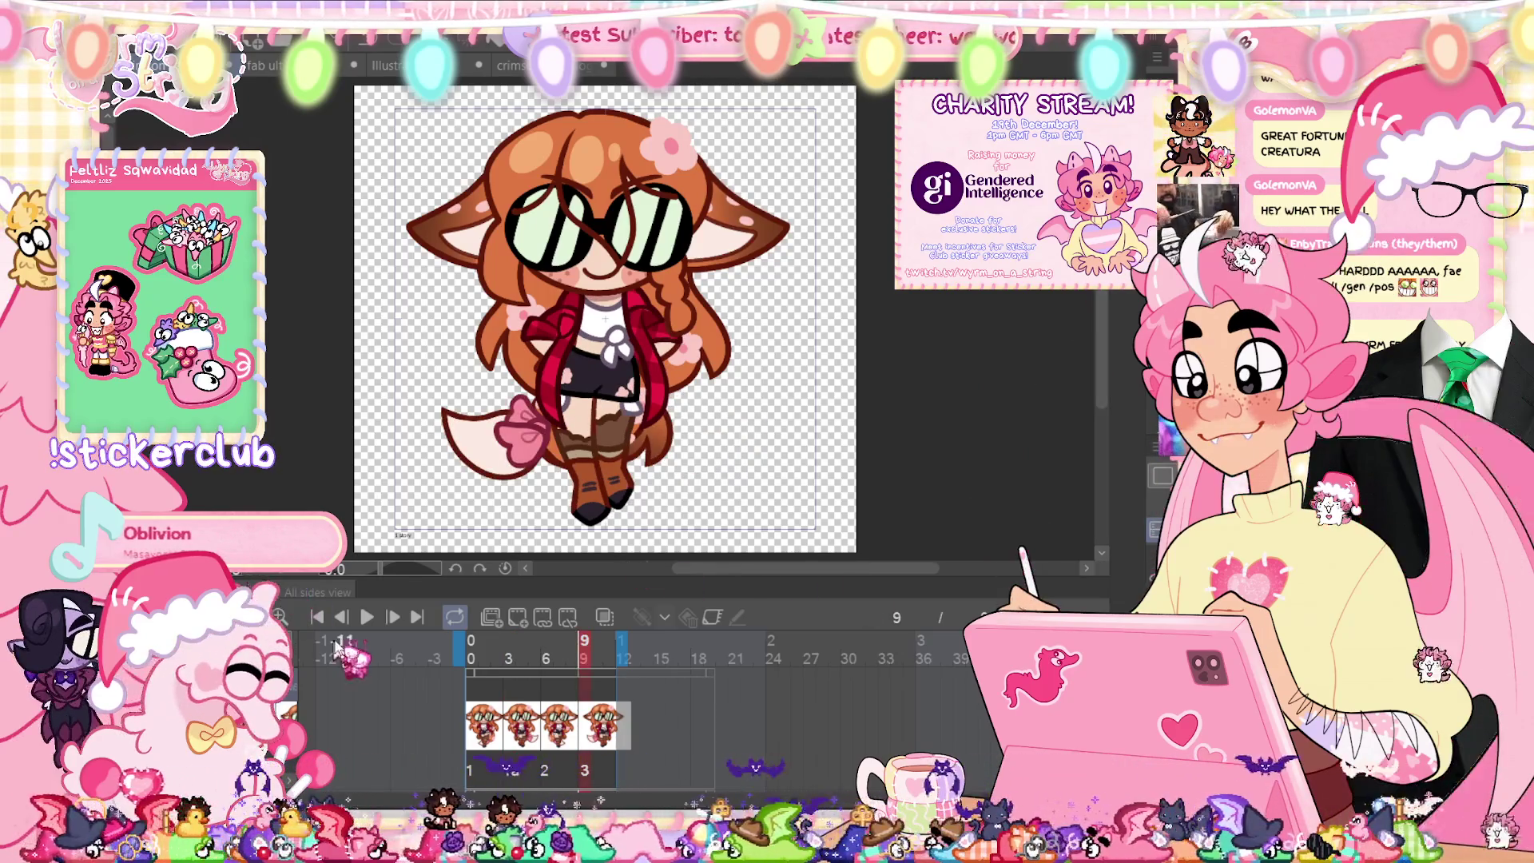
click(366, 619)
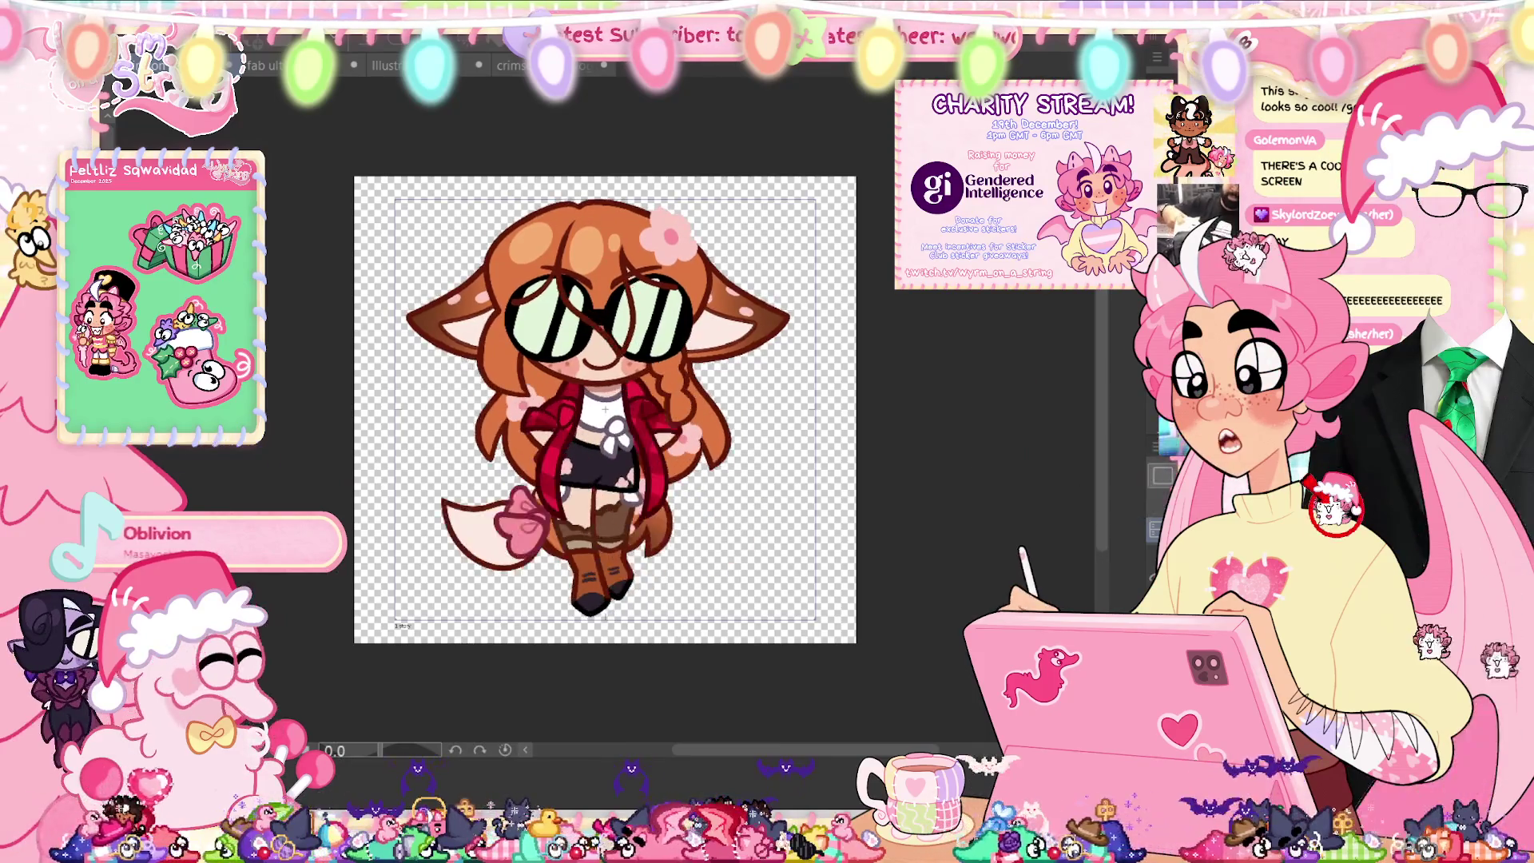
Step: Hide the animation timeline and panels so the deer girl's walk frame fills the view
key(Tab)
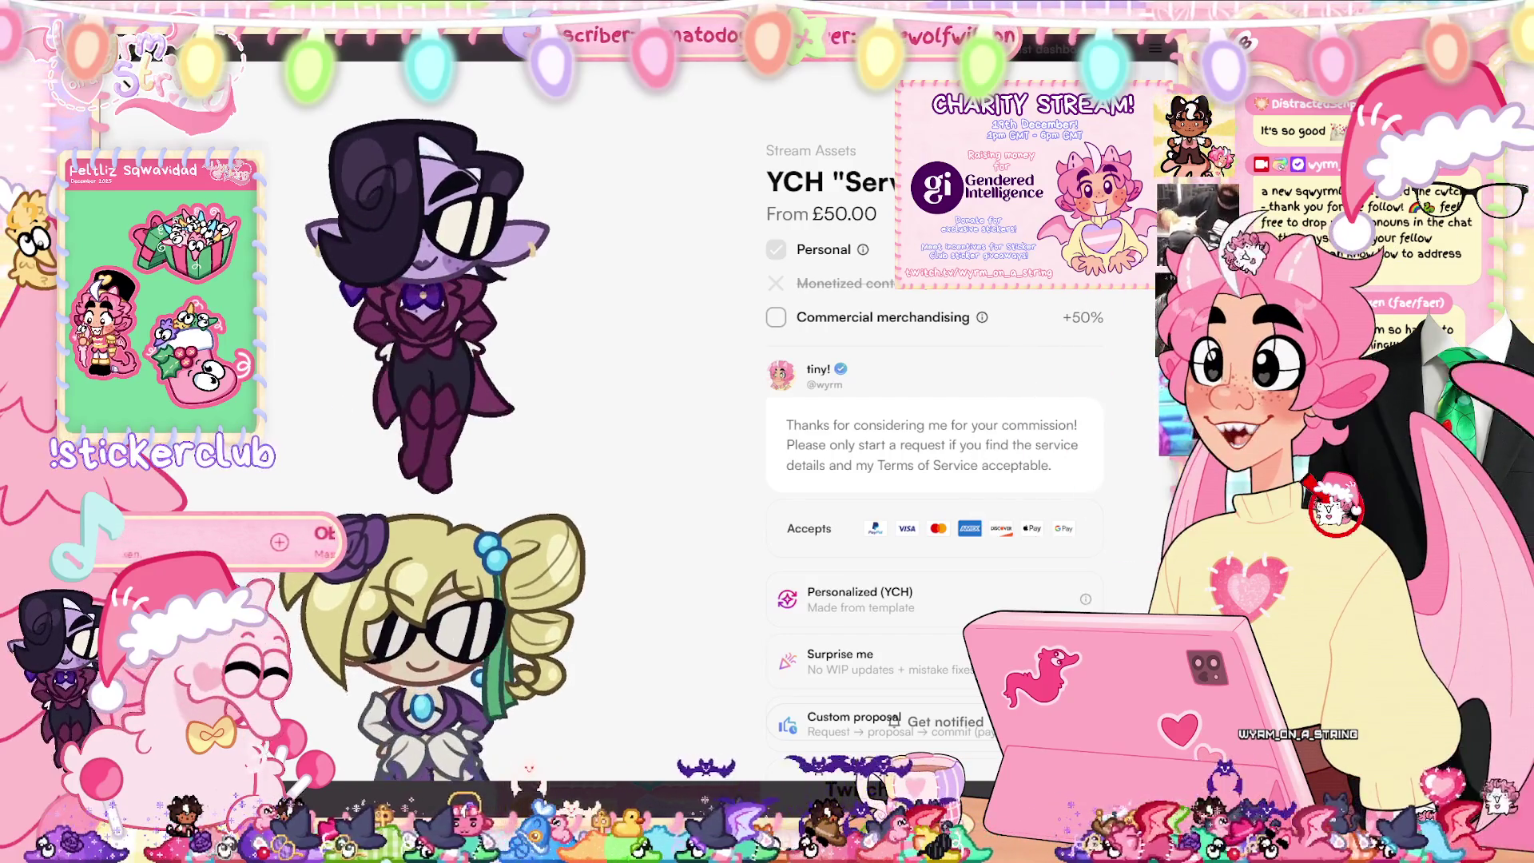
scroll(603, 344, down, 10)
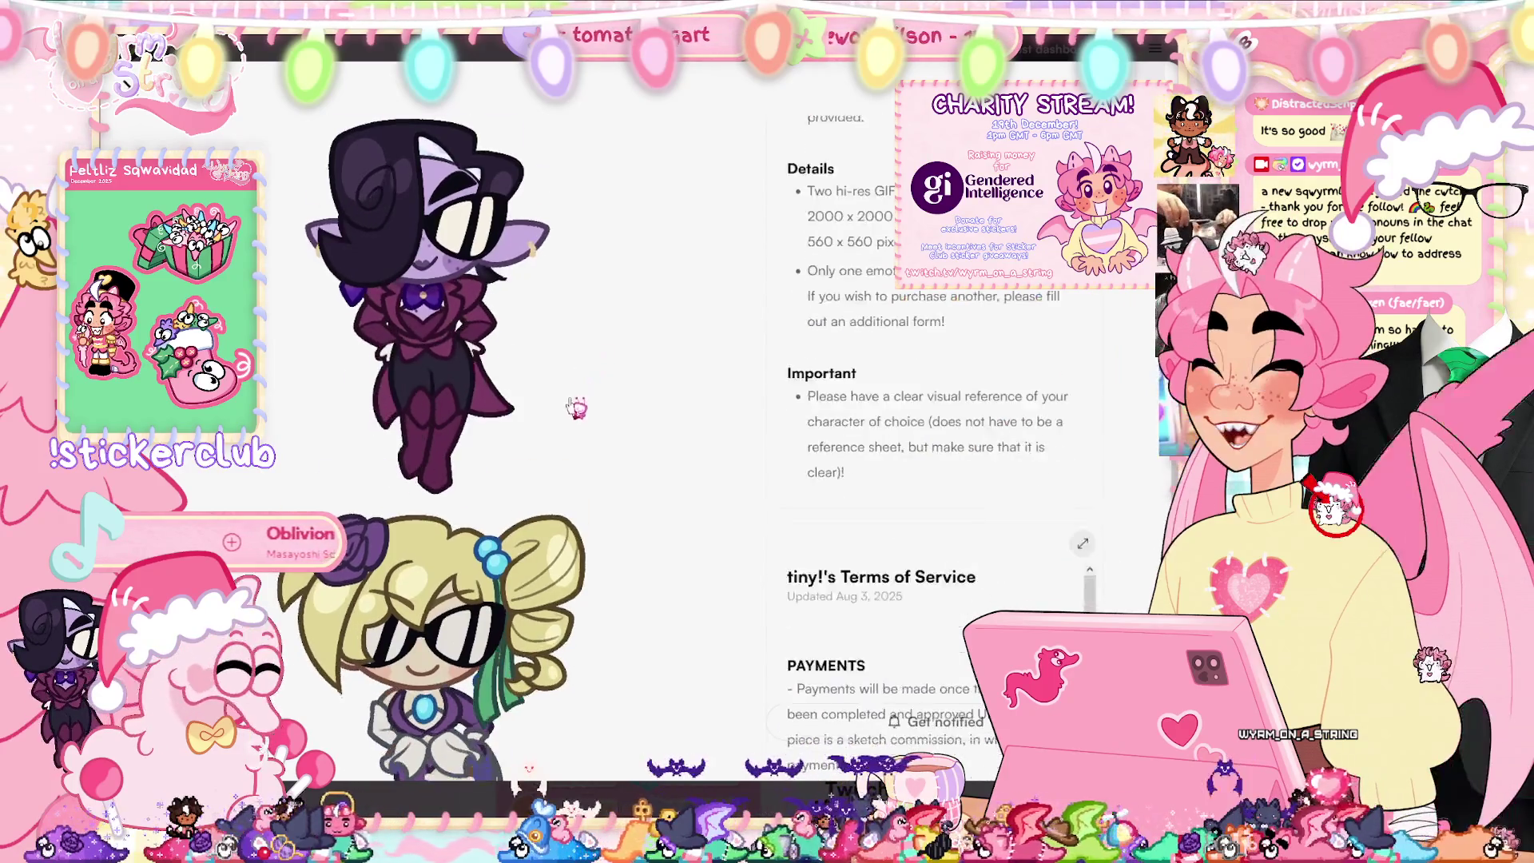
scroll(719, 428, up, 8)
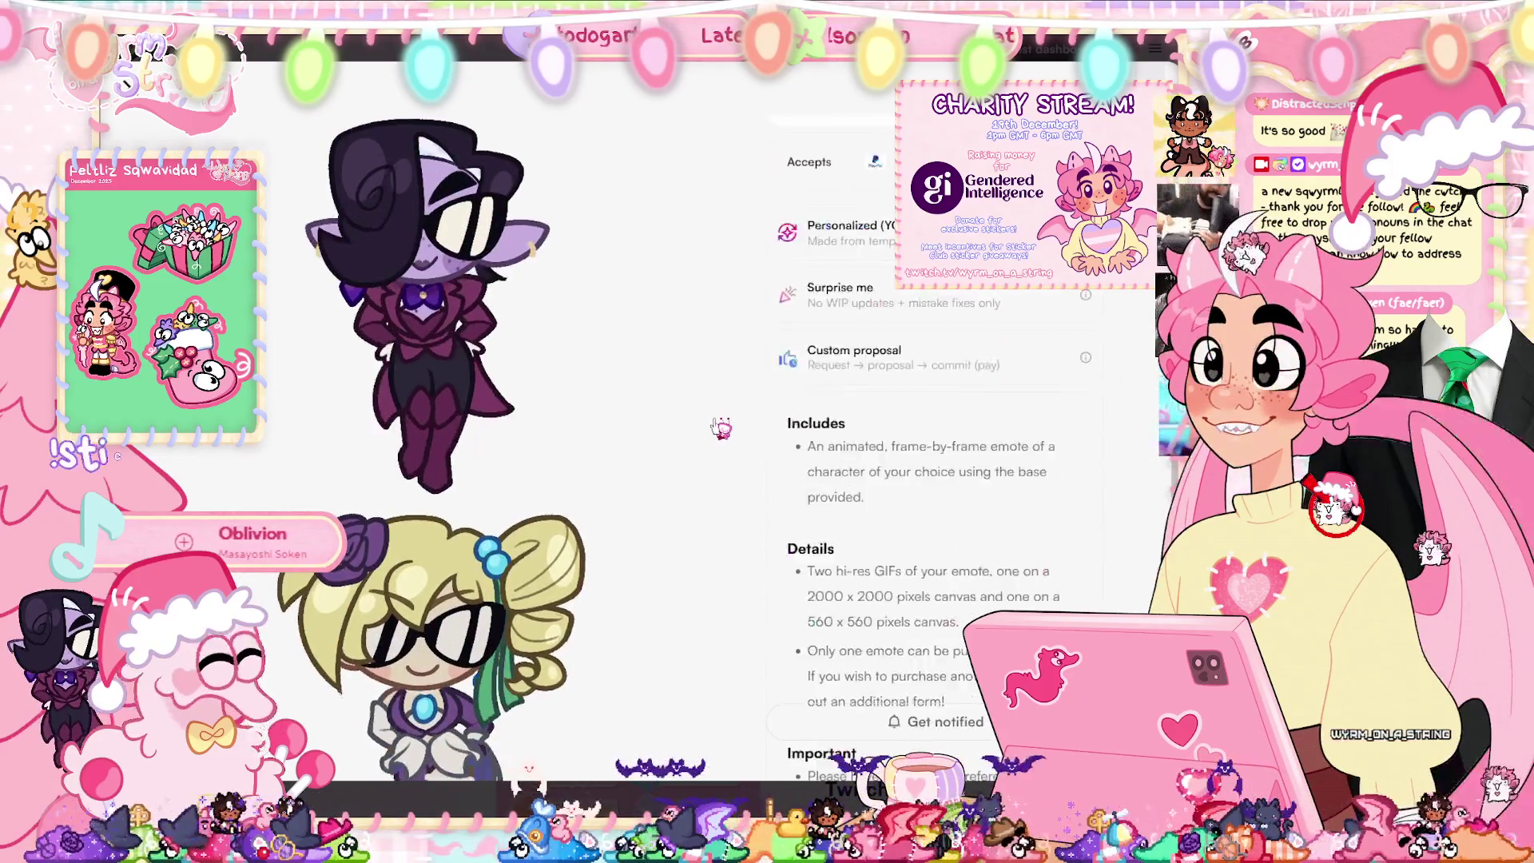
scroll(721, 428, down, 8)
scroll(721, 427, up, 5)
scroll(721, 427, down, 4)
scroll(722, 428, up, 3)
scroll(721, 427, up, 8)
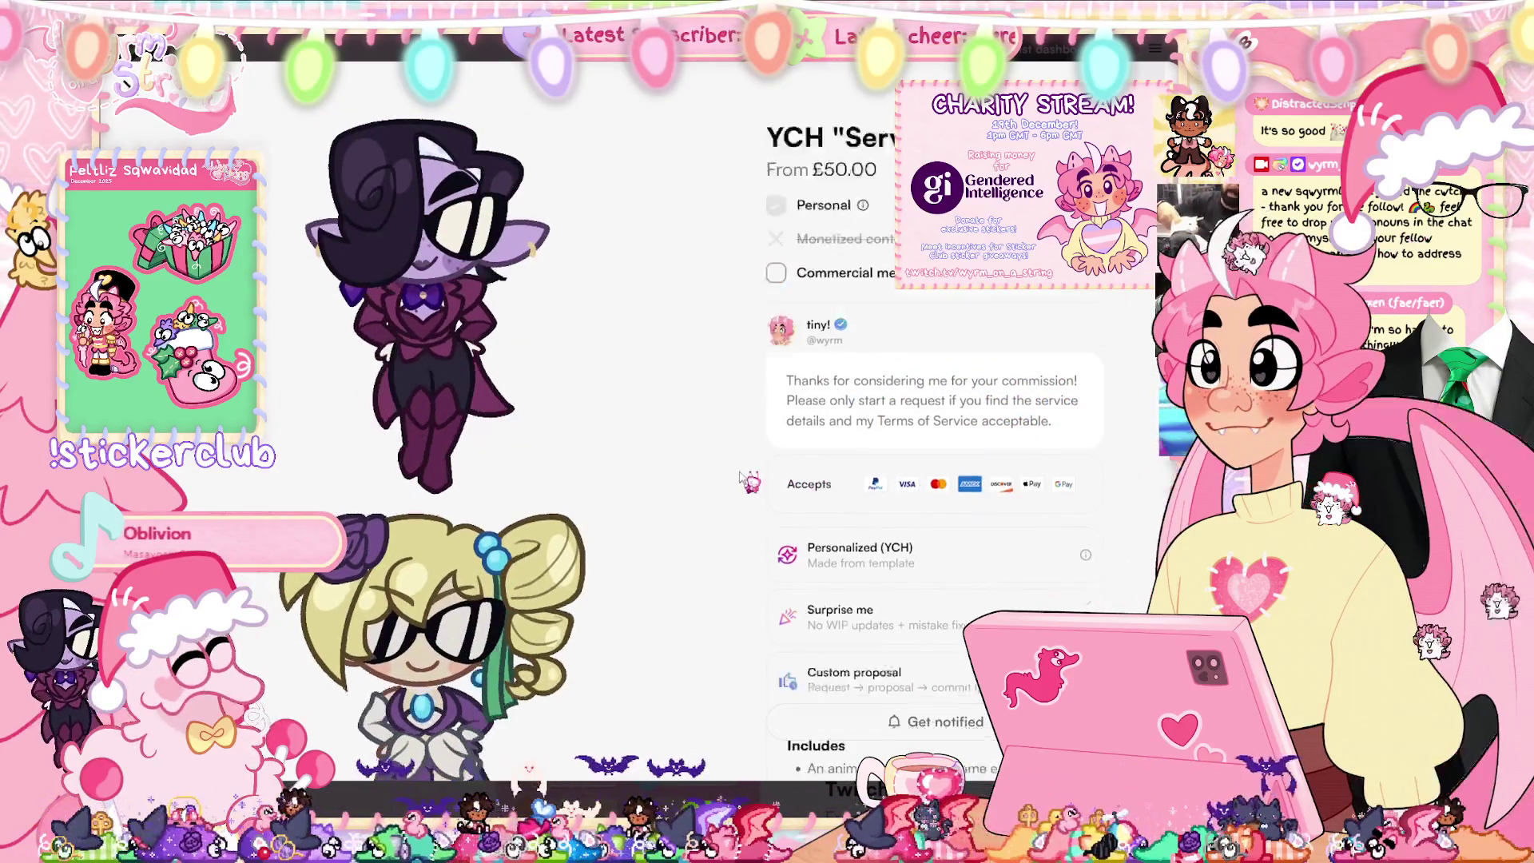